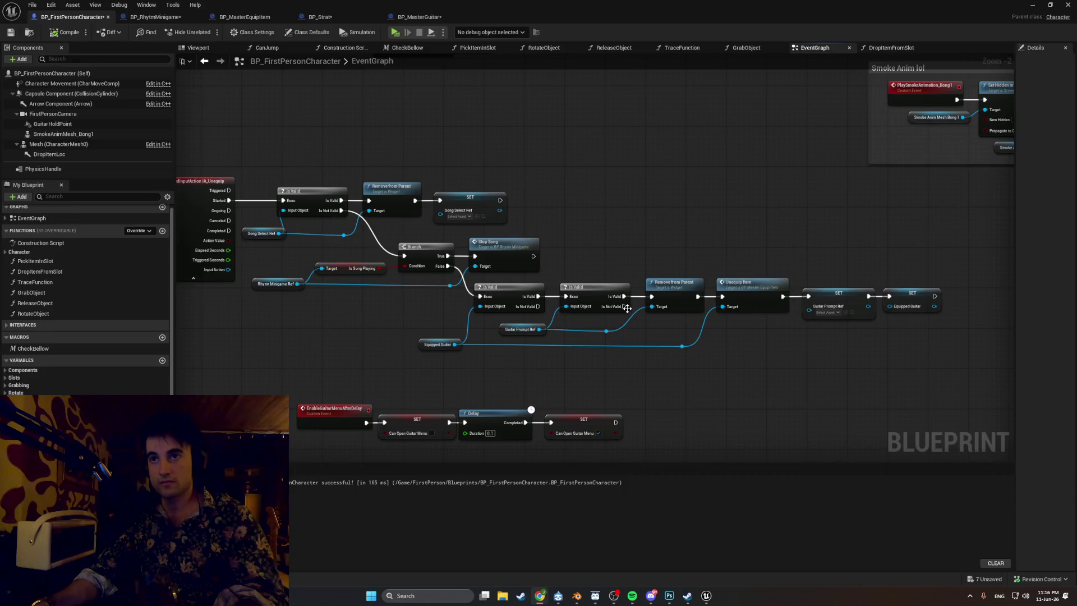
- Wire the second Is Valid's Is Not Valid output into Unequip Item through two aligned reroute knots
mouse_move(623, 310)
left_mouse_down()
mouse_move(664, 335)
mouse_move(723, 302)
left_mouse_up()
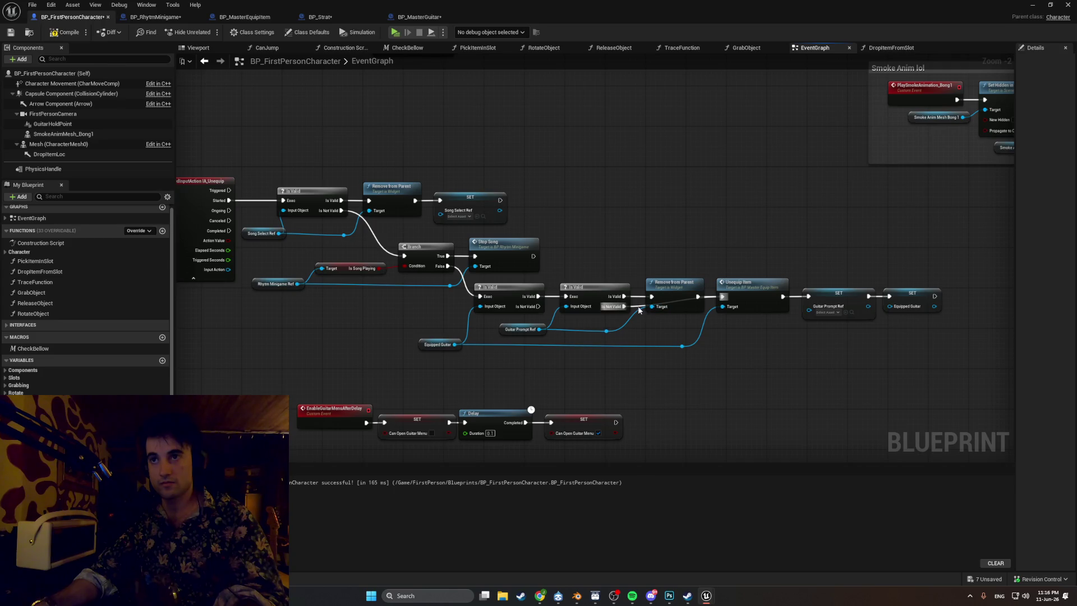
mouse_move(639, 304)
left_mouse_down()
mouse_move(648, 323)
mouse_move(699, 328)
mouse_move(696, 350)
left_mouse_up()
double_click(697, 322)
left_click(694, 358)
left_click(684, 348)
- Shift Unequip Item and both SET nodes right, recompile BP_FirstPersonCharacter, and minimize the editor
mouse_move(920, 339)
left_mouse_down()
mouse_move(729, 283)
mouse_move(751, 282)
left_mouse_up()
left_click(719, 356)
scroll(699, 331, "up", 2)
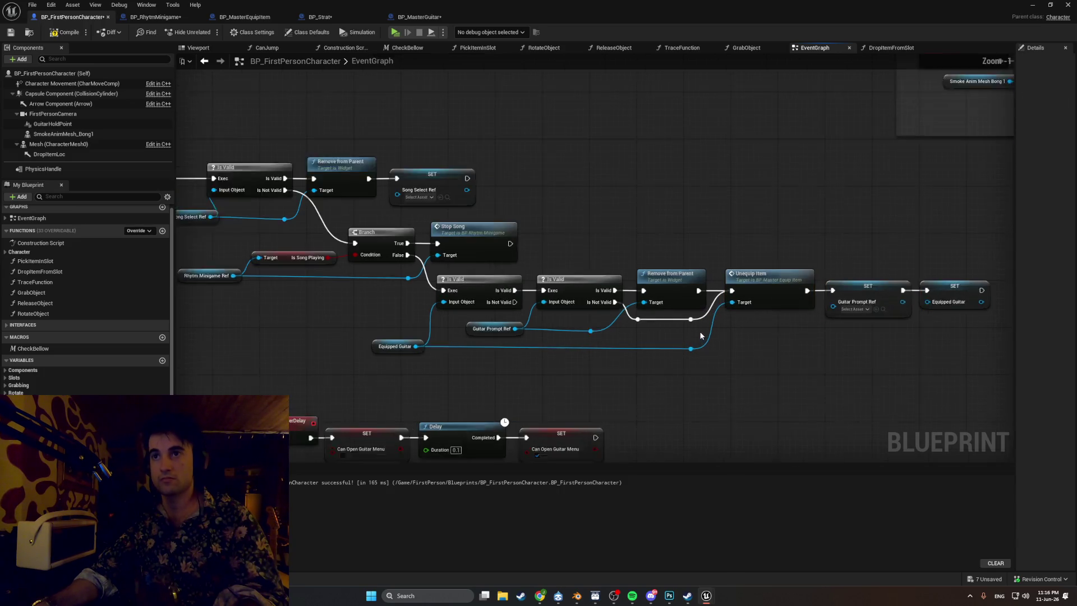
left_click(61, 31)
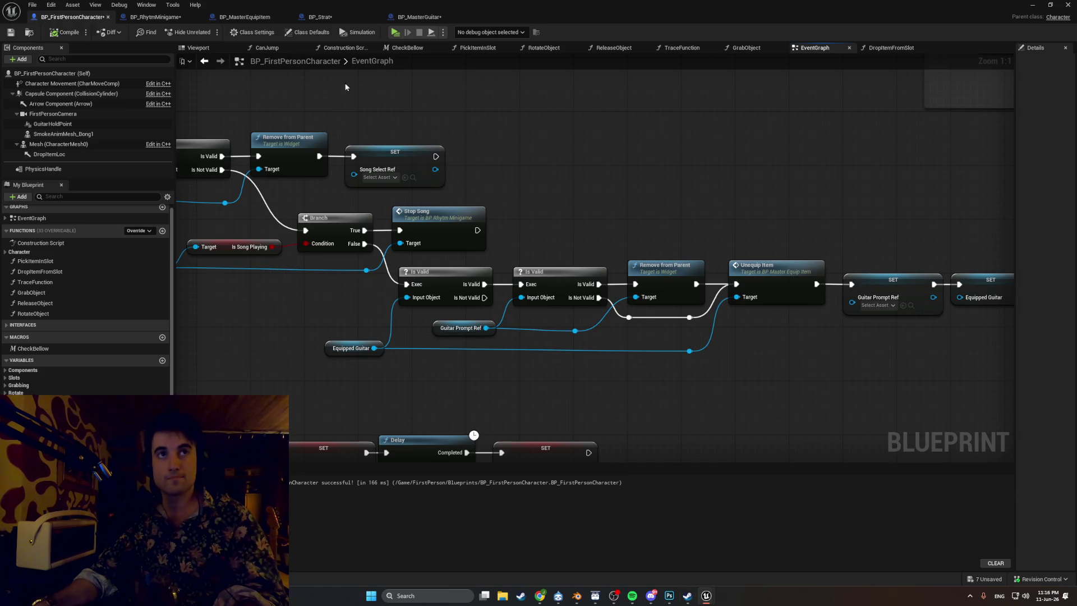
left_click(1050, 4)
- Play the level, pick up the guitar with F and drop it with G, then stop and return to the blueprint
left_click(822, 30)
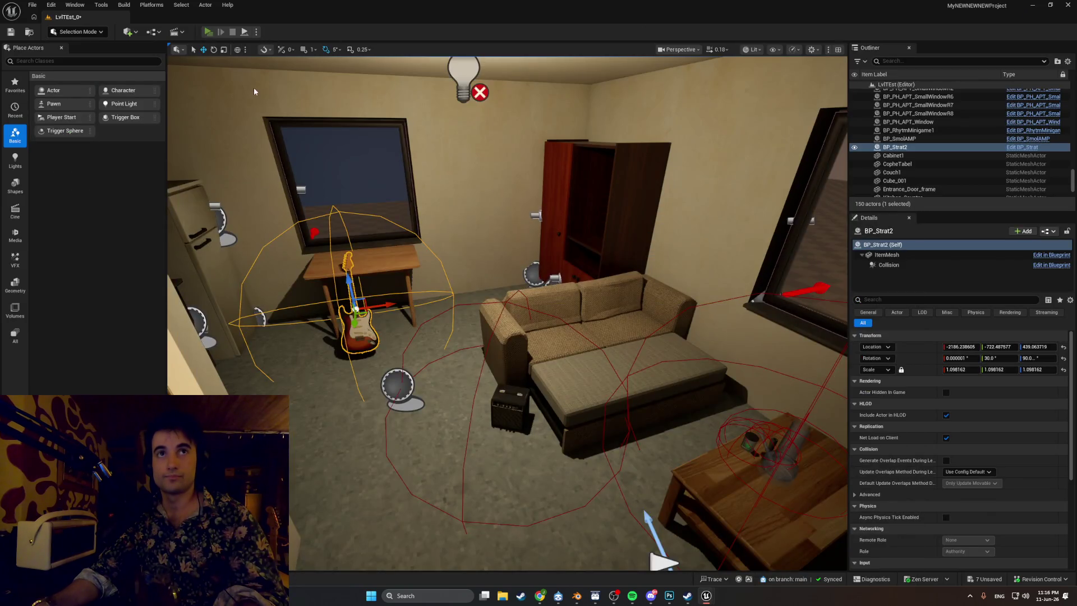
key("alt+p")
key("f")
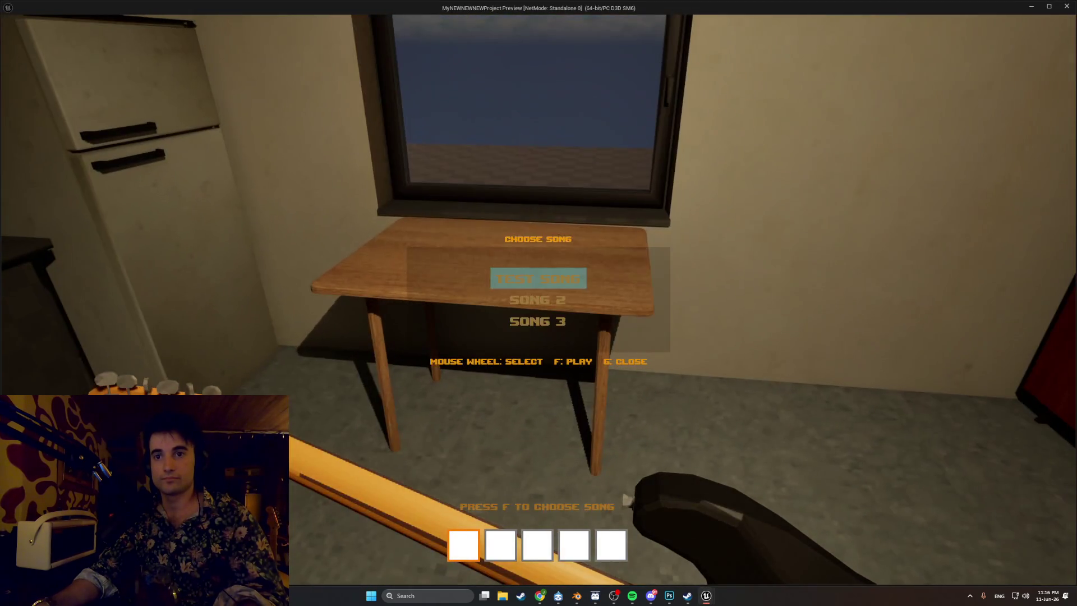
key("g")
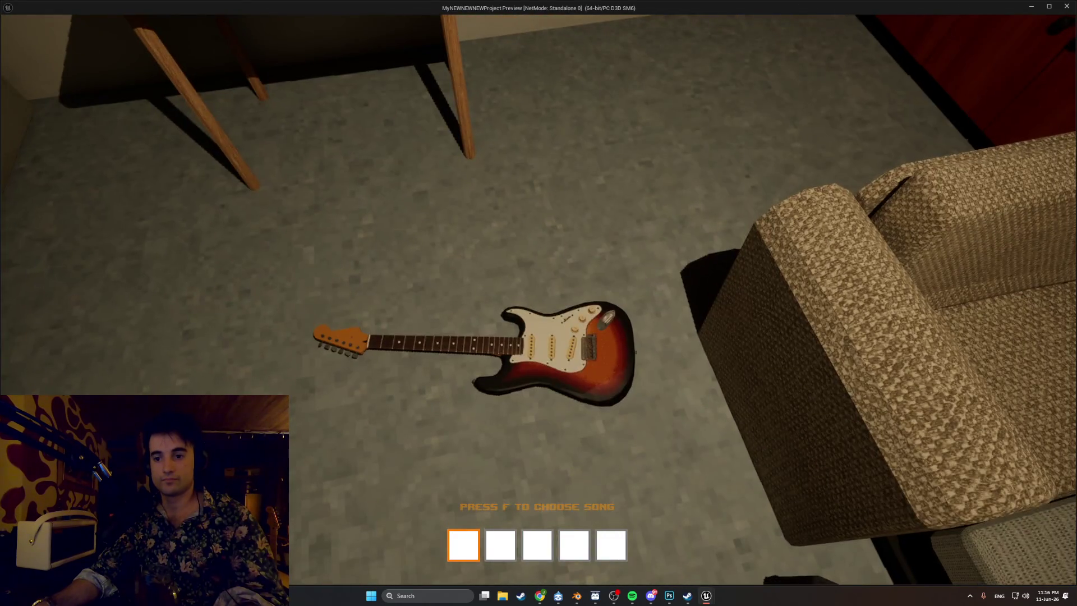
key("Escape")
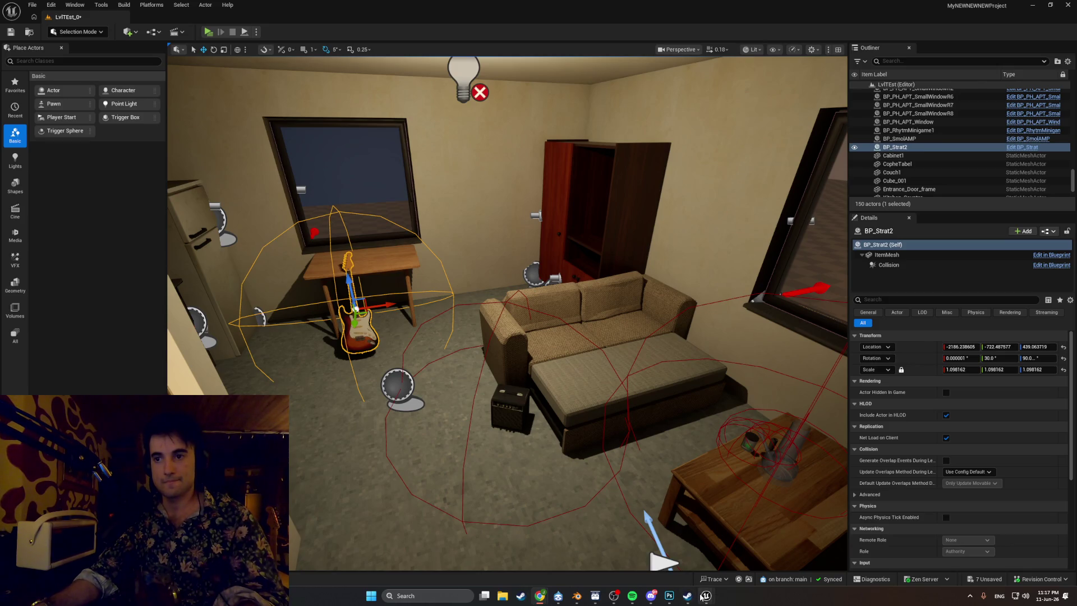
mouse_move(706, 595)
left_click(757, 553)
- Box-select the unequip node group in the EventGraph and move it to the left
scroll(594, 358, "down", 1)
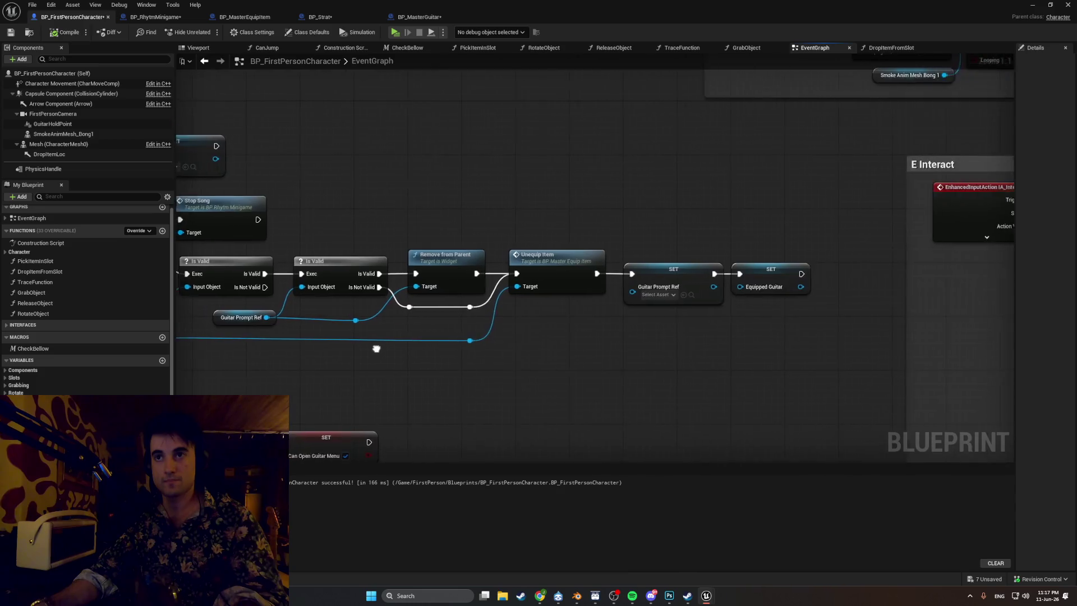
mouse_move(662, 341)
left_mouse_down()
mouse_move(648, 340)
mouse_move(836, 337)
mouse_move(697, 335)
left_mouse_up()
scroll(698, 334, "down", 1)
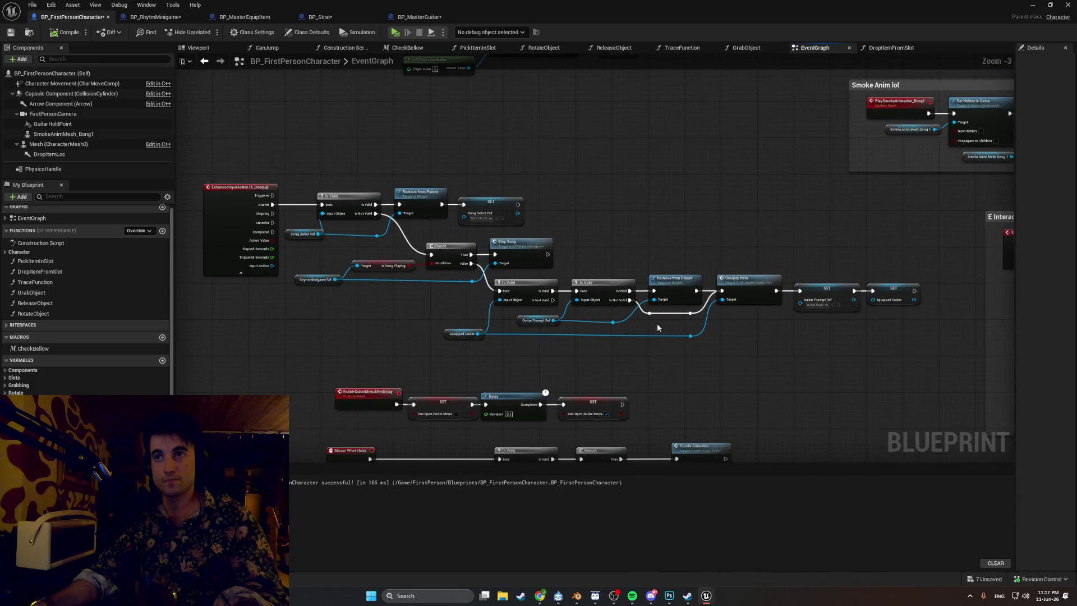
scroll(657, 323, "down", 4)
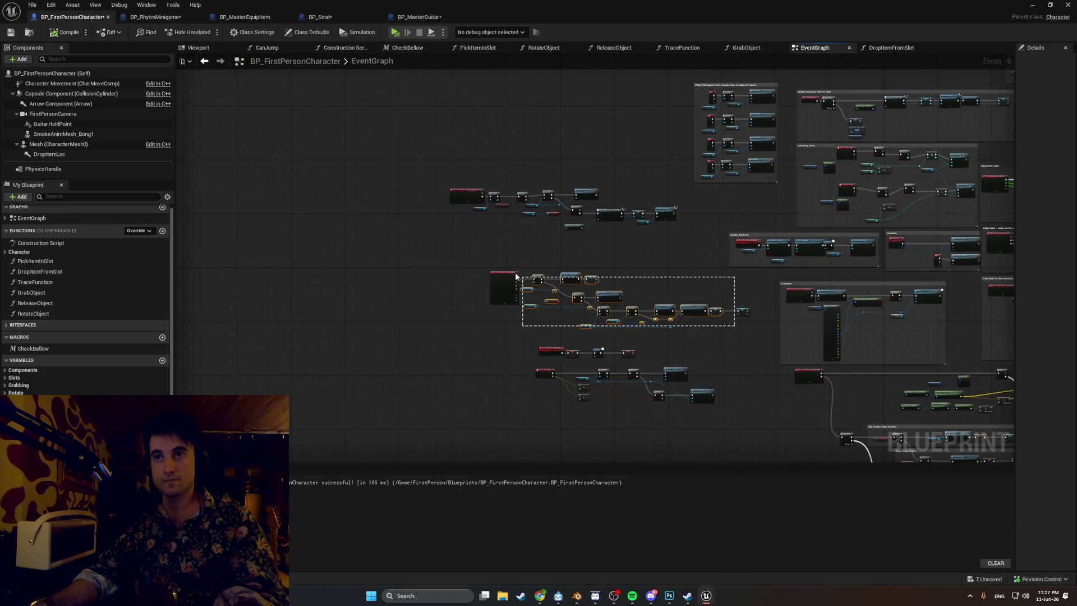
left_click_drag(741, 333, 697, 302)
mouse_move(616, 286)
left_mouse_down()
mouse_move(514, 261)
mouse_move(379, 271)
left_mouse_up()
scroll(519, 277, "up", 2)
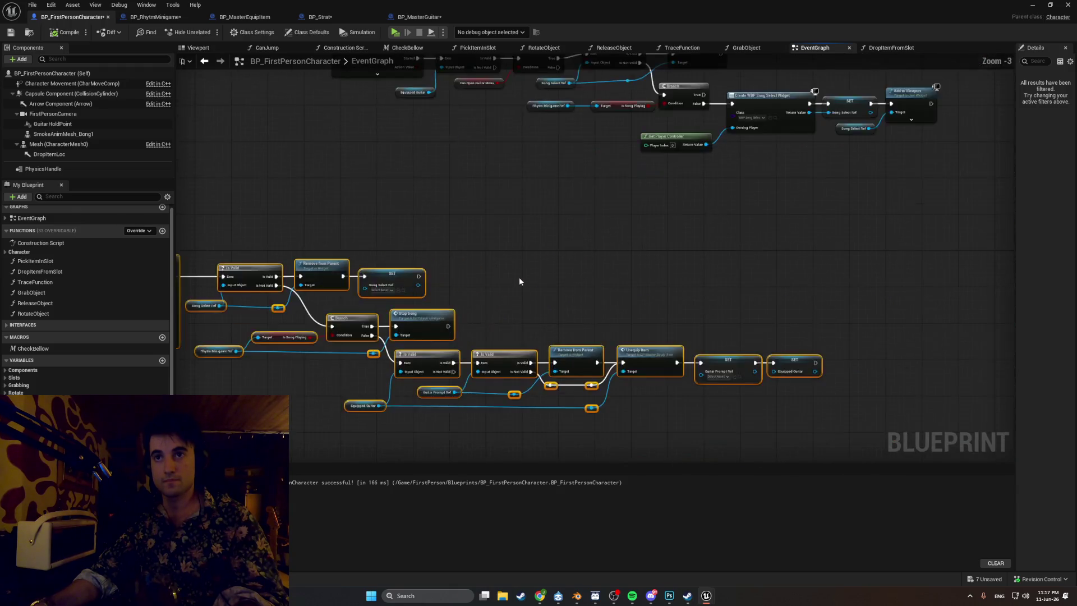
left_click(519, 277)
- Save BP_FirstPersonCharacter and select the Guitar variable to inspect its properties
key("ctrl+s")
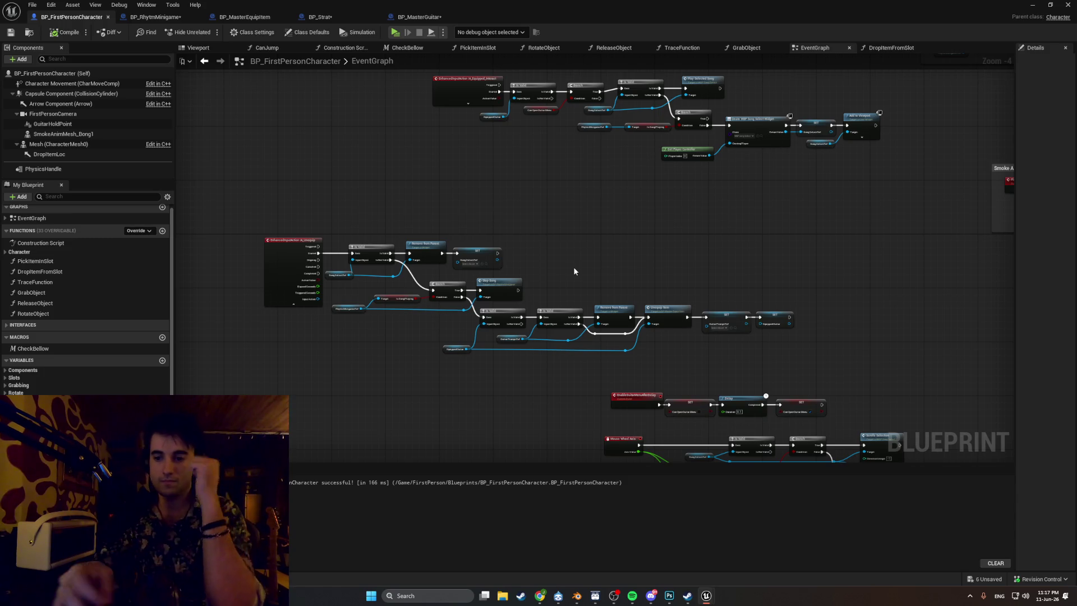
scroll(573, 268, "up", 1)
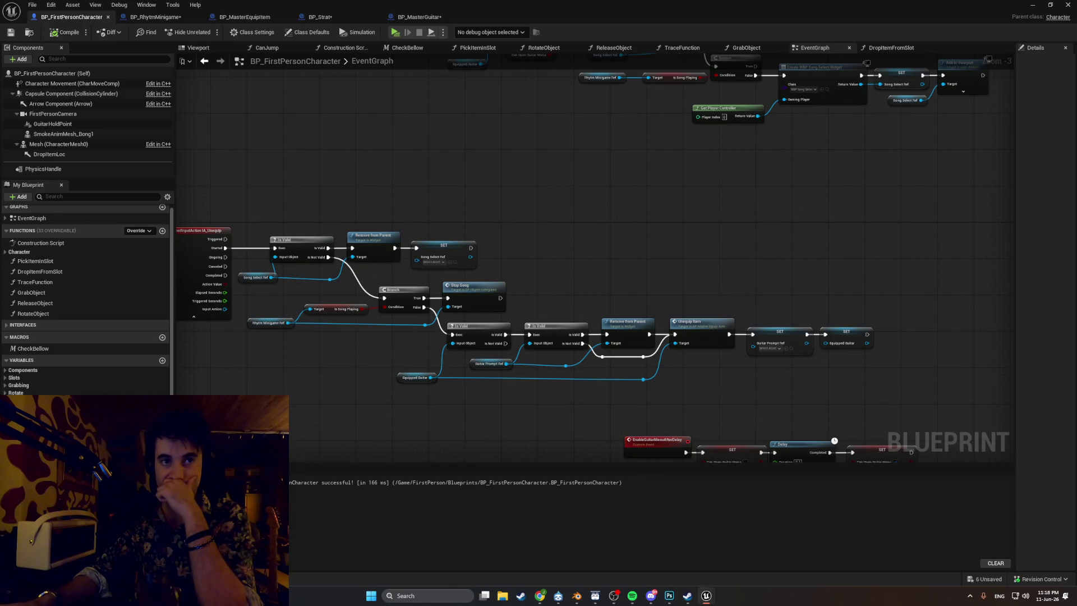
left_click(33, 410)
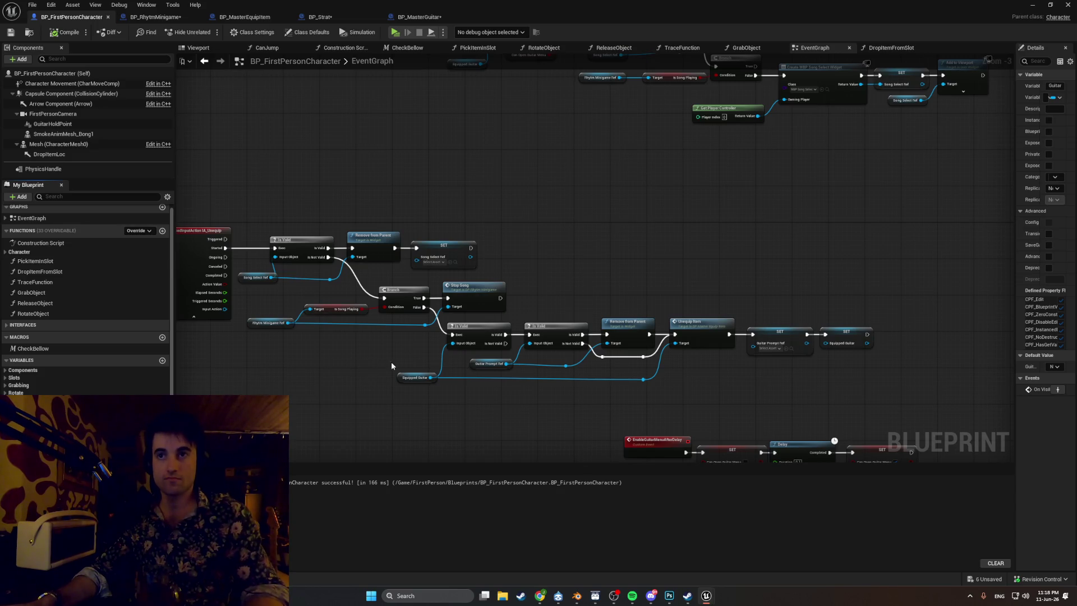
- Capture two screenshots of the unequip logic, then switch to BP_MasterGuitar's OnEquipped graph
scroll(654, 385, "up", 4)
key("shift+super+s")
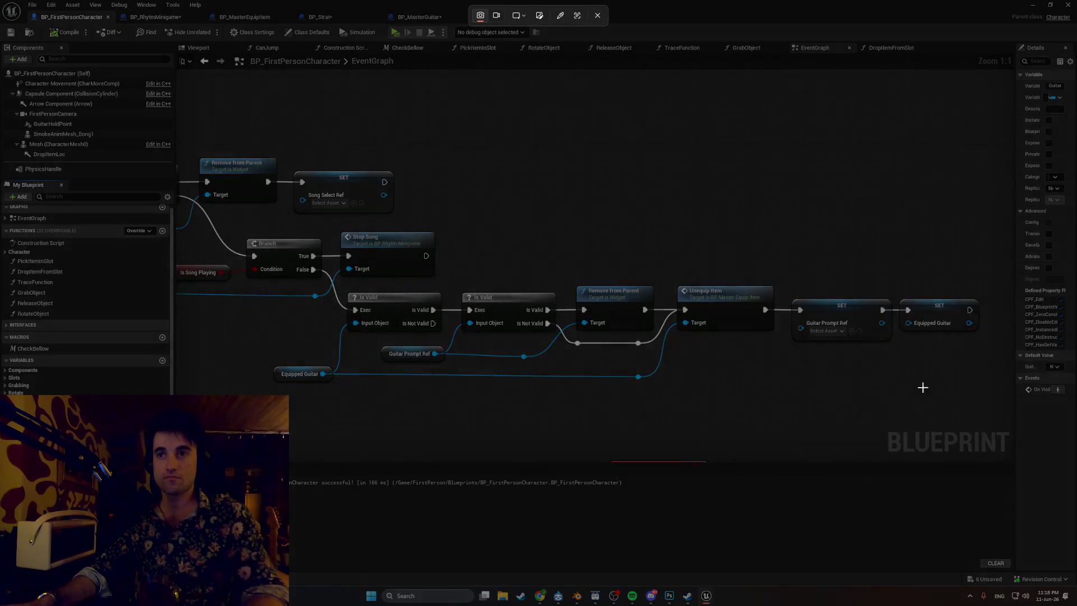
mouse_move(991, 401)
left_mouse_down()
mouse_move(858, 312)
mouse_move(2, 156)
left_mouse_up()
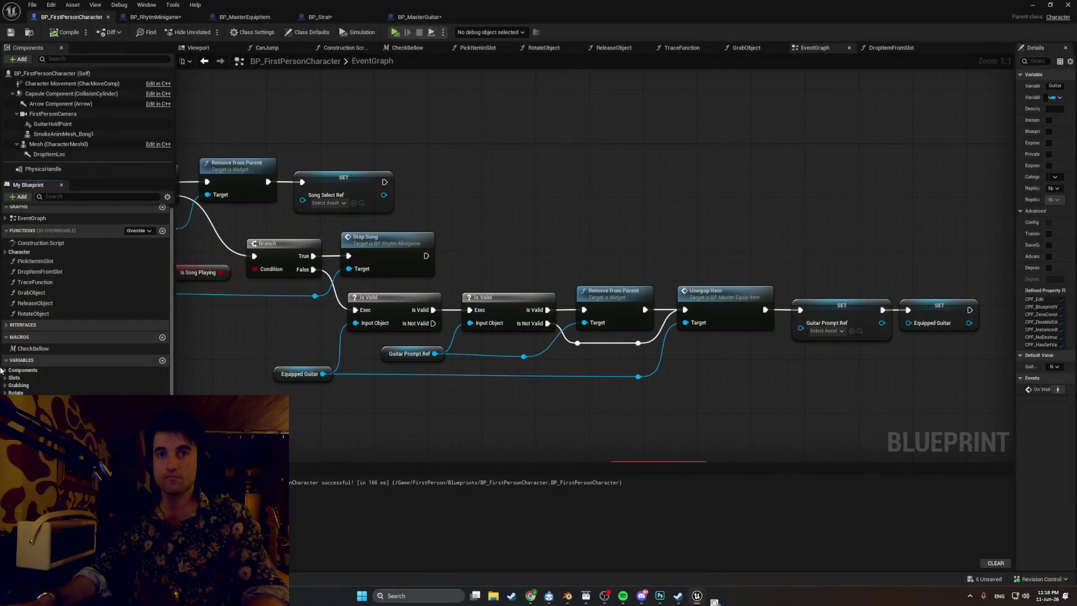
key("shift+super+s")
left_click_drag(3, 475, 1015, 155)
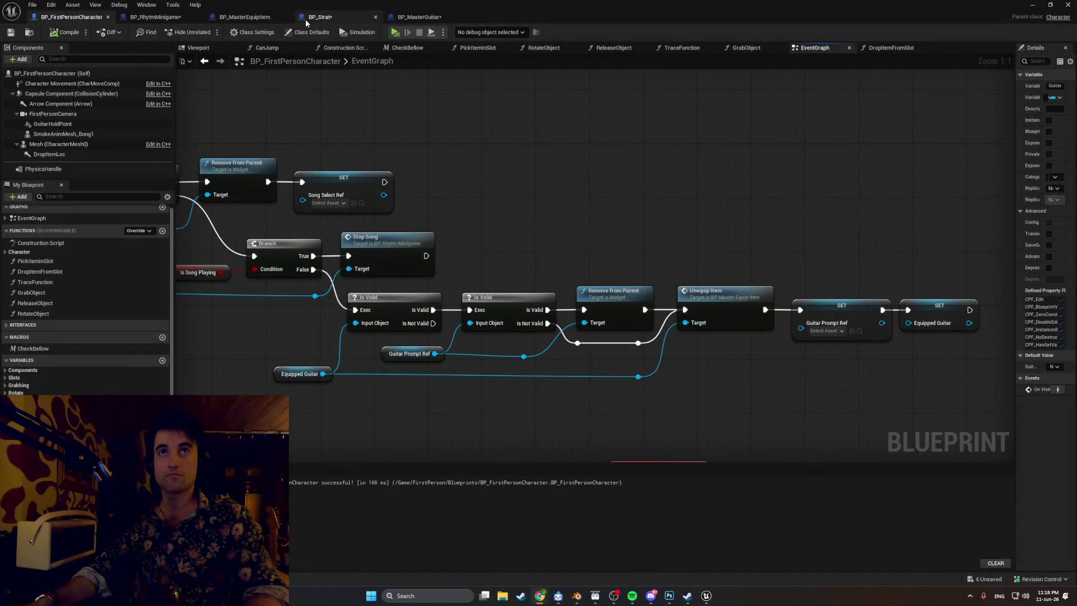
left_click(427, 17)
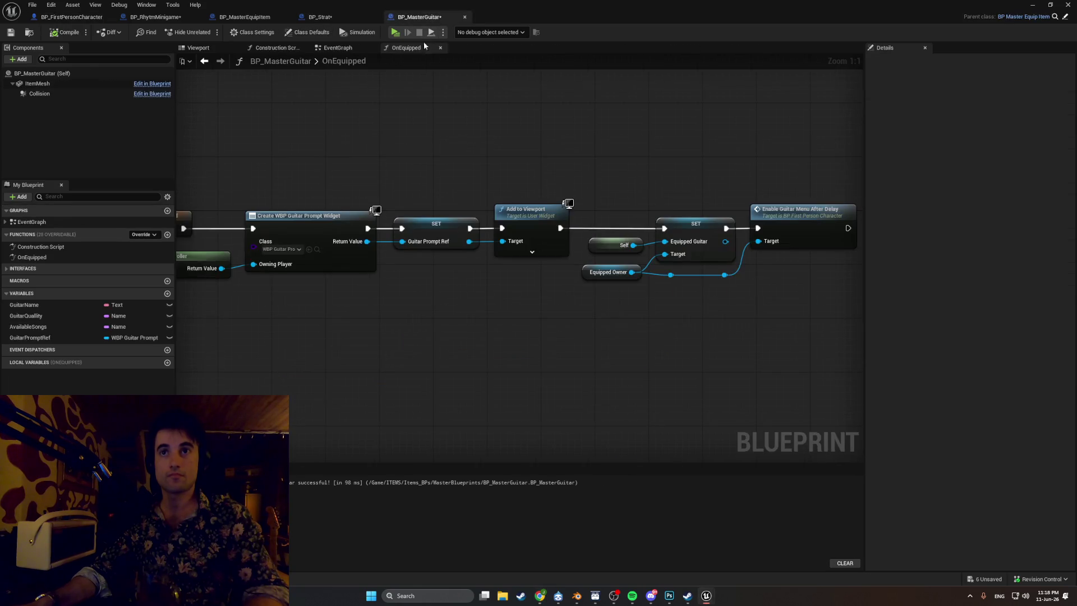
scroll(272, 332, "down", 1)
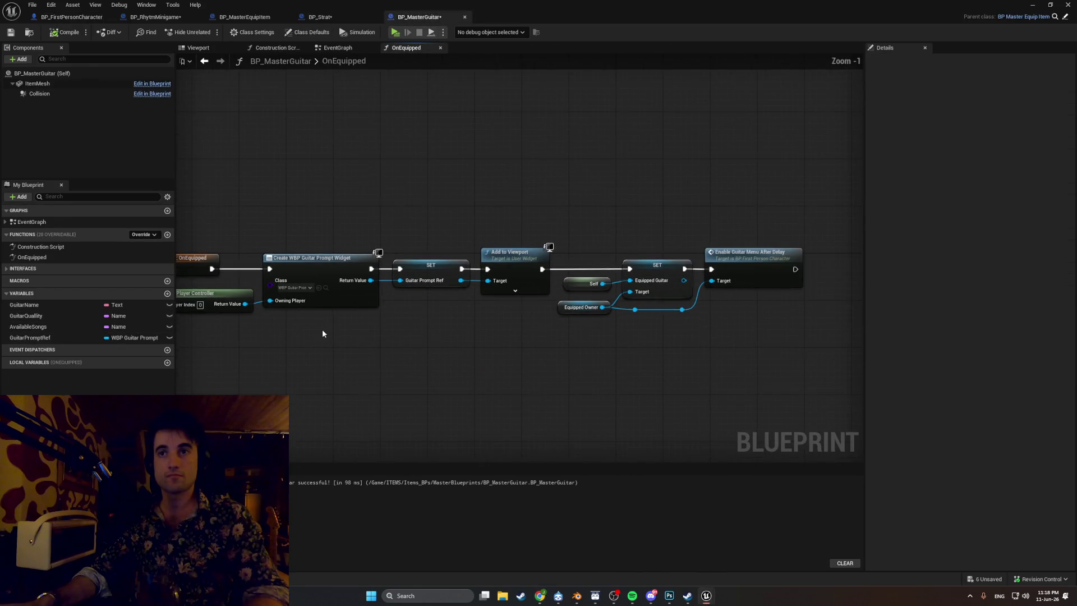
mouse_move(395, 334)
left_mouse_down()
mouse_move(450, 329)
mouse_move(372, 308)
left_mouse_up()
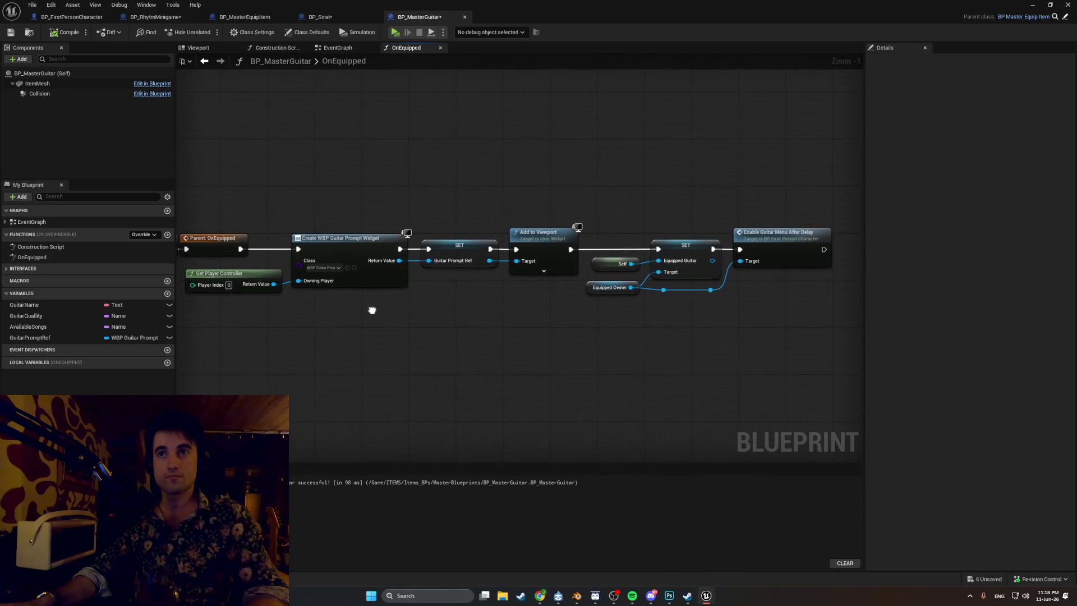
mouse_move(837, 318)
left_mouse_down()
mouse_move(649, 240)
mouse_move(62, 205)
mouse_move(82, 241)
left_mouse_up()
key("super+shift+s")
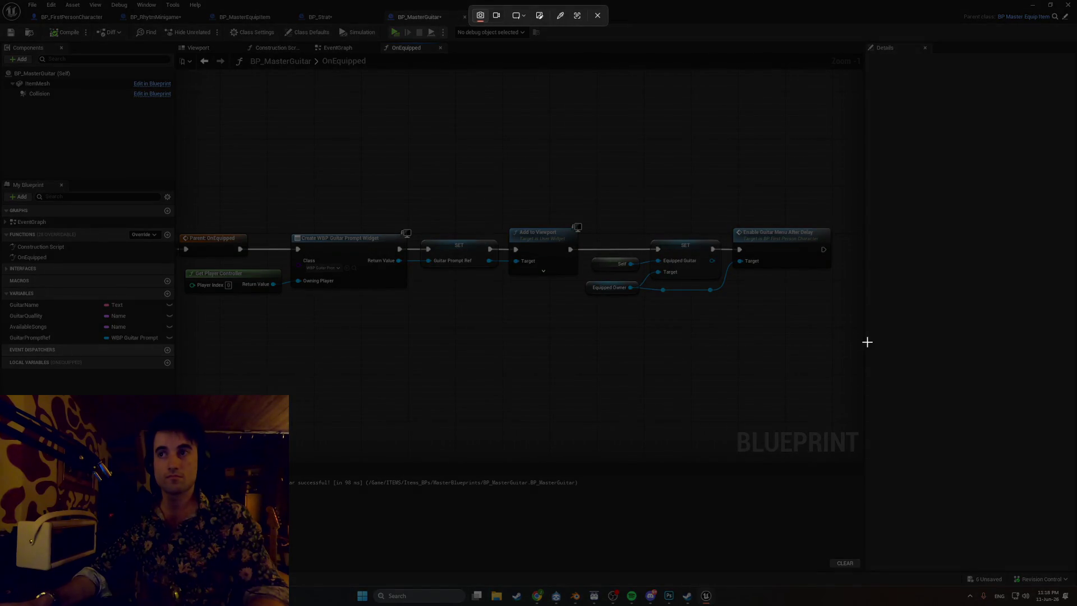
key("Escape")
left_click_drag(863, 346, 986, 337)
left_click_drag(685, 326, 786, 341)
scroll(740, 335, "up", 1)
key("super+shift+s")
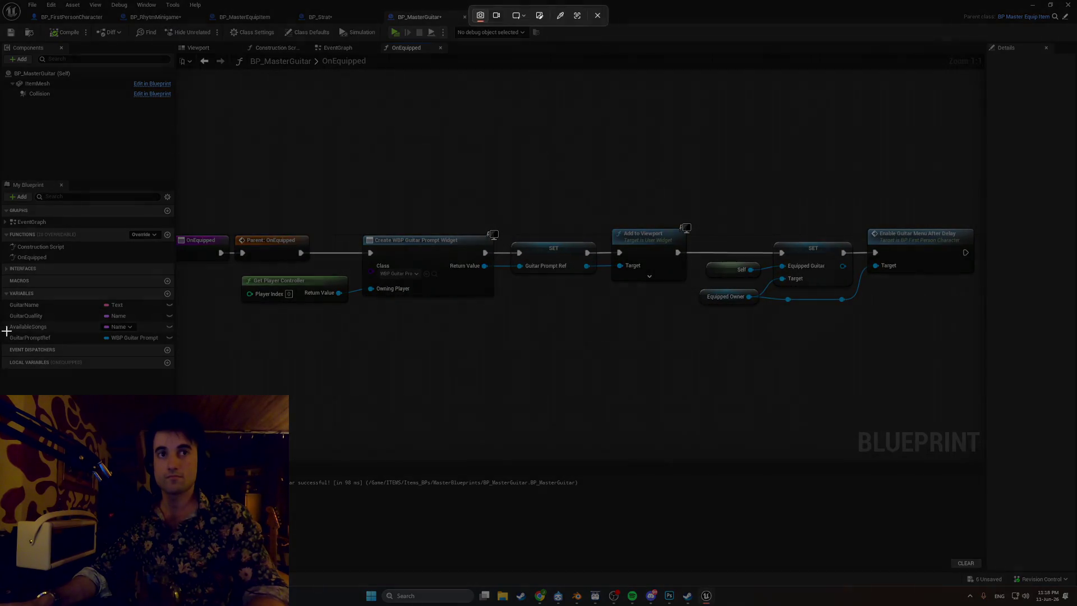
mouse_move(5, 346)
left_mouse_down()
mouse_move(851, 211)
mouse_move(1008, 197)
left_mouse_up()
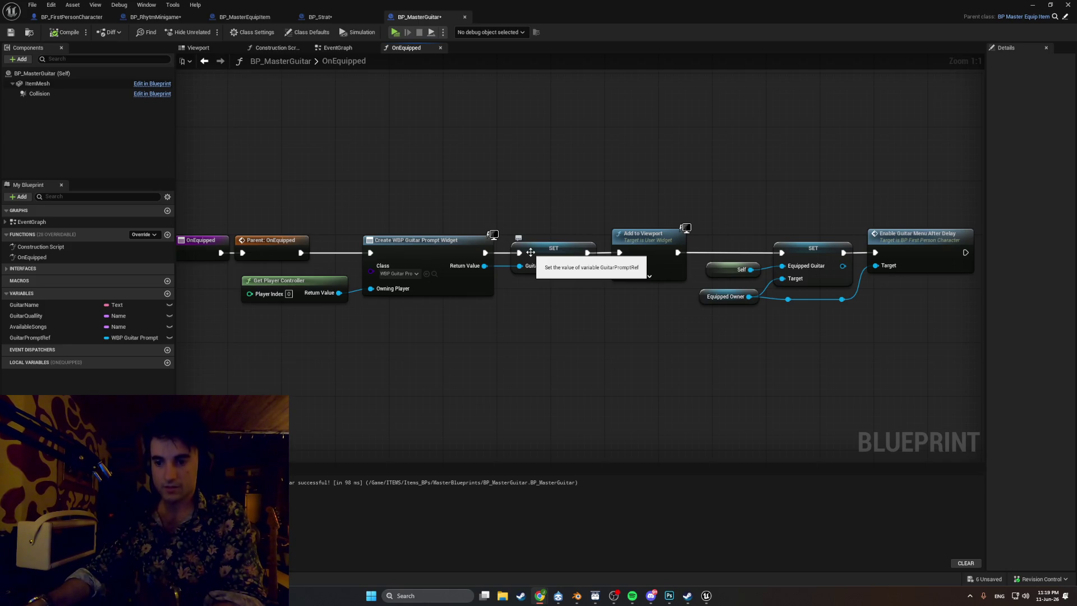
mouse_move(429, 362)
left_mouse_down()
mouse_move(464, 370)
mouse_move(398, 364)
left_mouse_up()
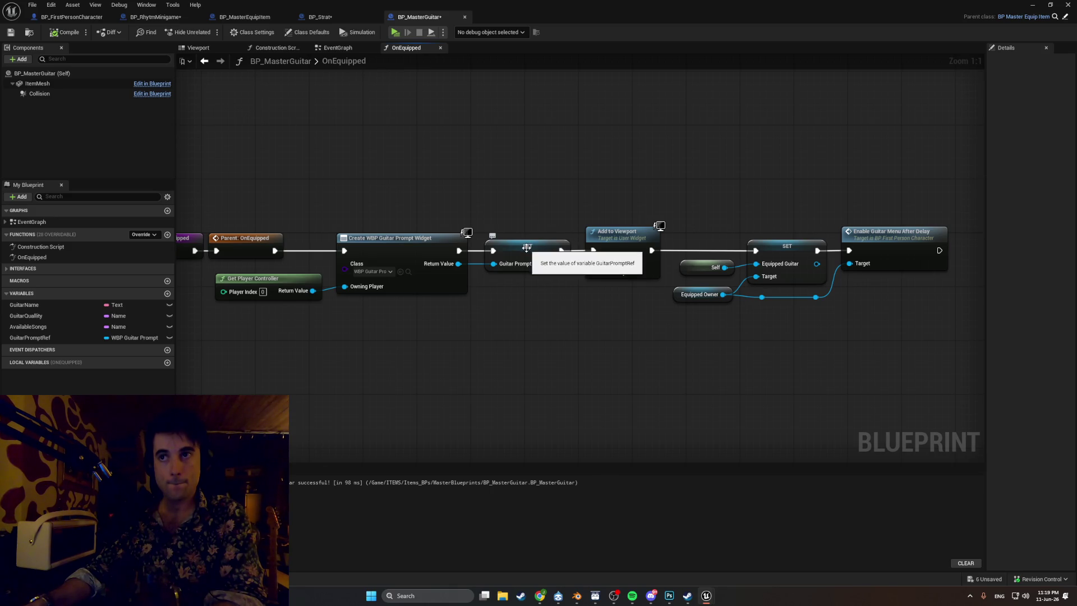
- Replace the SET Guitar Prompt Ref node with one targeting Equipped Owner
left_click(527, 248)
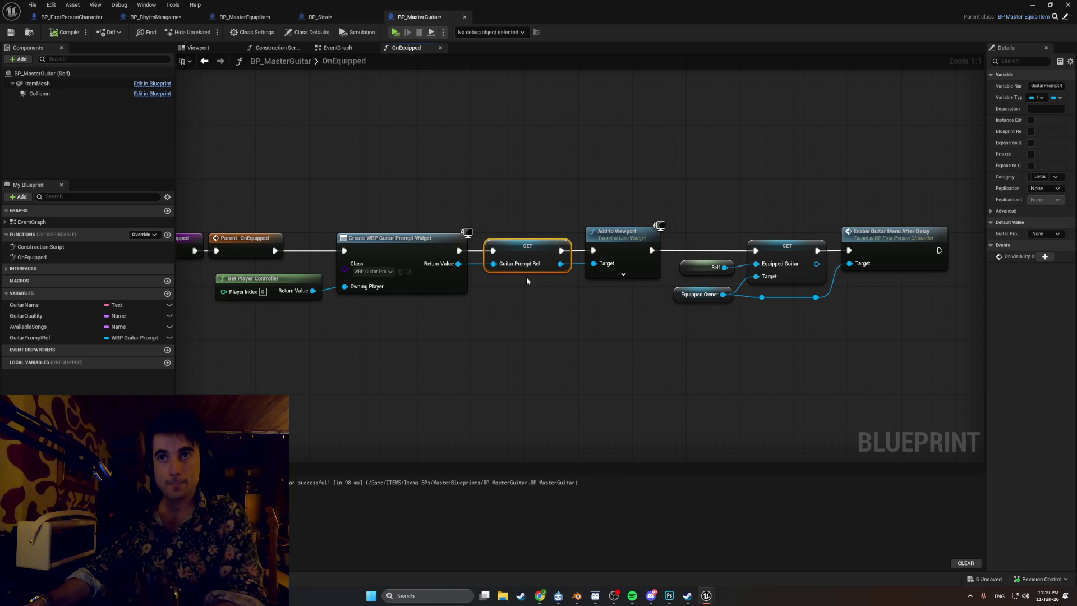
key("Delete")
left_click_drag(723, 294, 752, 365)
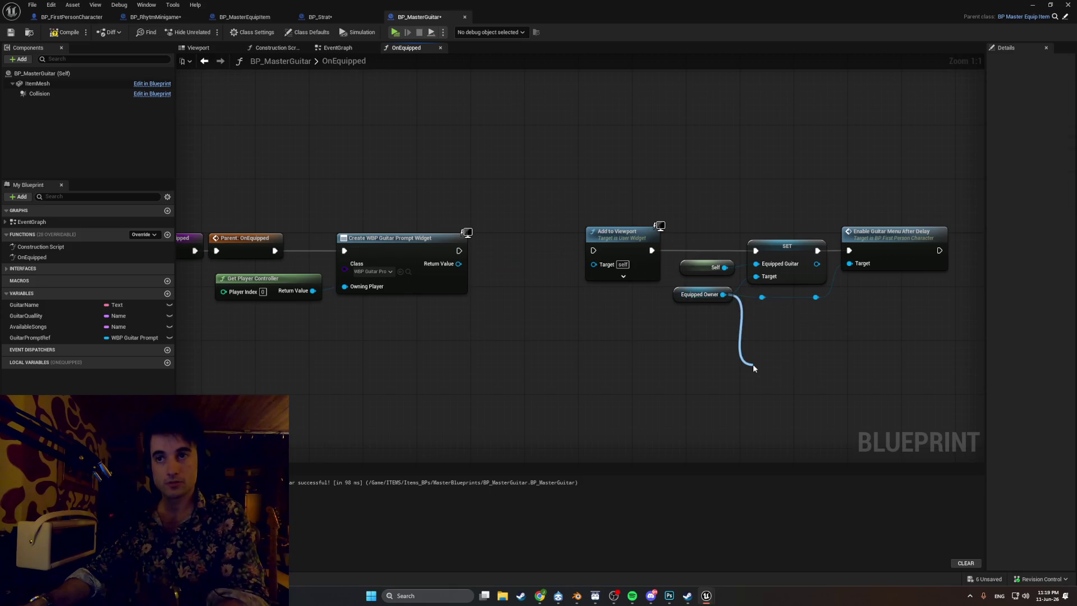
type("set guitar pro")
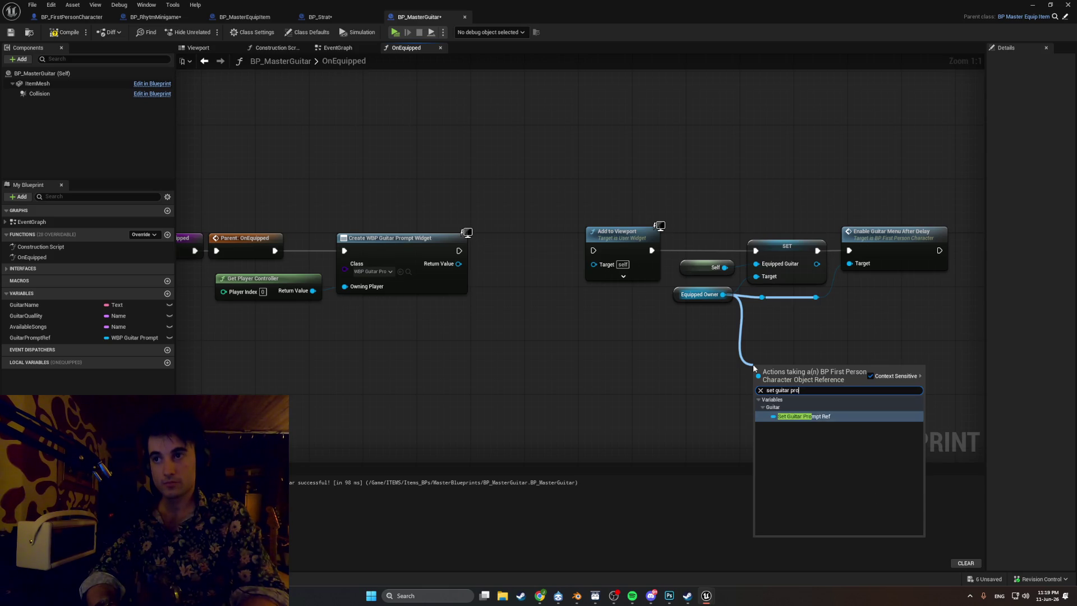
key("Return")
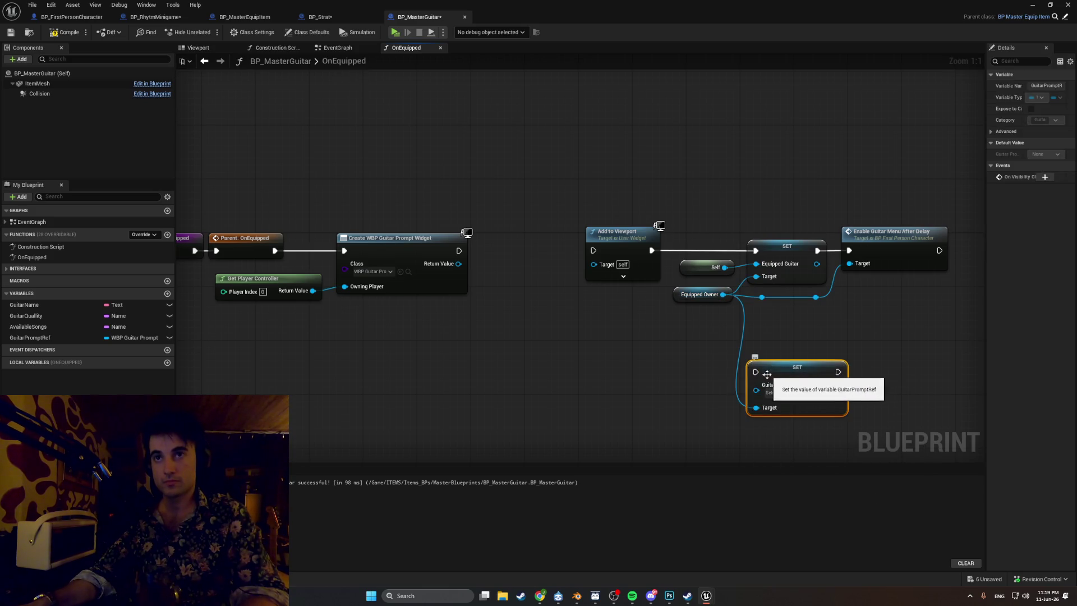
- Place the new SET node before Add to Viewport and feed it the created widget's Return Value
mouse_move(677, 294)
left_mouse_down()
mouse_move(566, 333)
mouse_move(388, 350)
mouse_move(375, 342)
left_mouse_up()
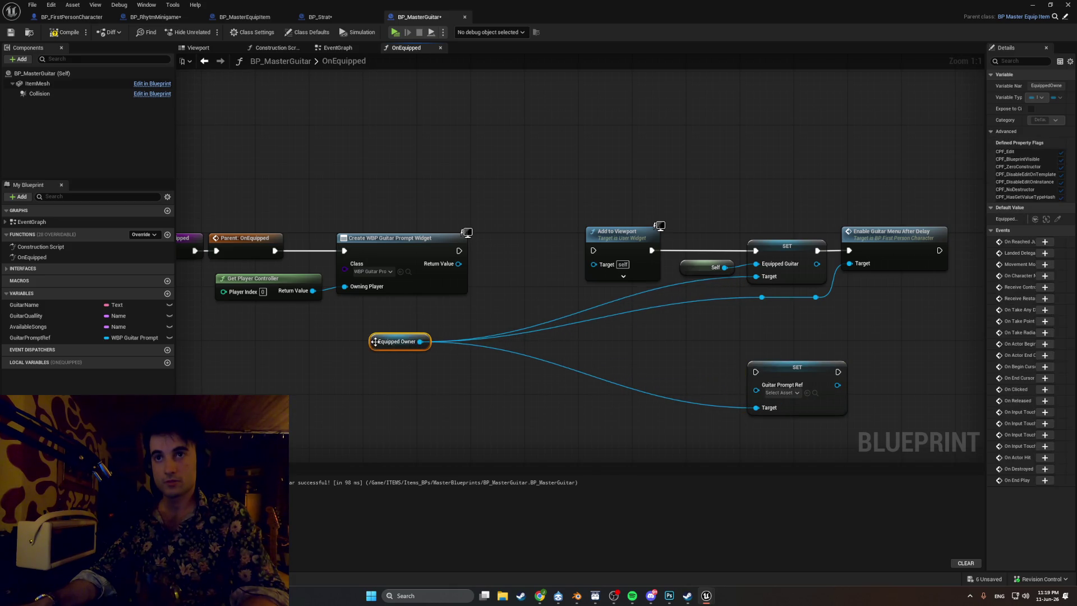
mouse_move(766, 364)
left_mouse_down()
mouse_move(448, 252)
mouse_move(493, 235)
mouse_move(503, 244)
mouse_move(469, 254)
mouse_move(484, 251)
left_mouse_up()
left_click(458, 268)
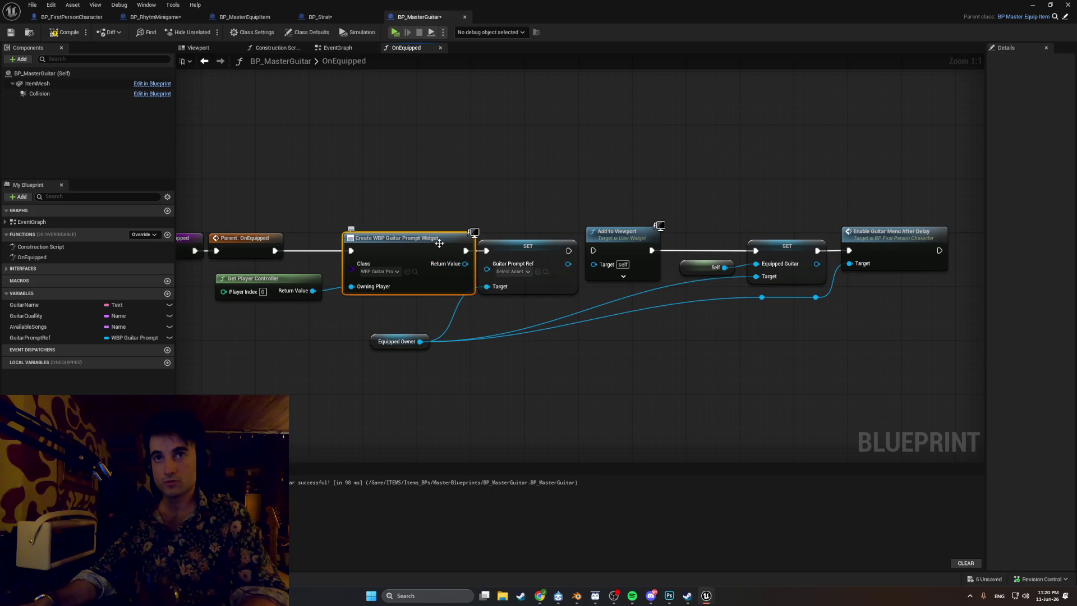
mouse_move(458, 263)
left_mouse_down()
mouse_move(583, 261)
mouse_move(538, 254)
left_mouse_up()
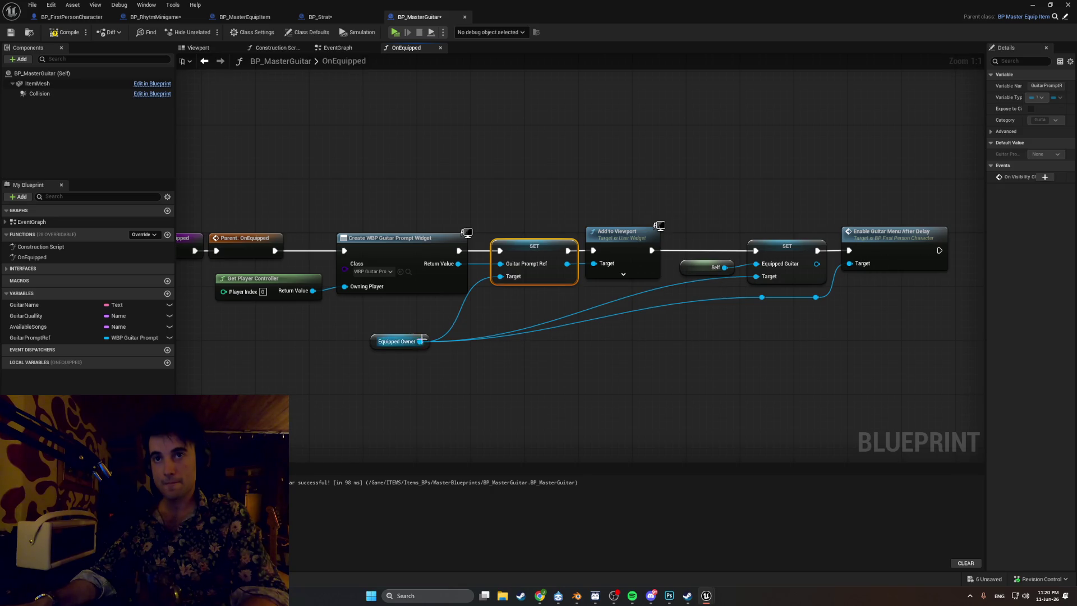
- Add a reroute knot on the Equipped Owner wire and delete the two old reroute points
left_click(458, 318)
double_click(452, 304)
left_click_drag(452, 304, 474, 307)
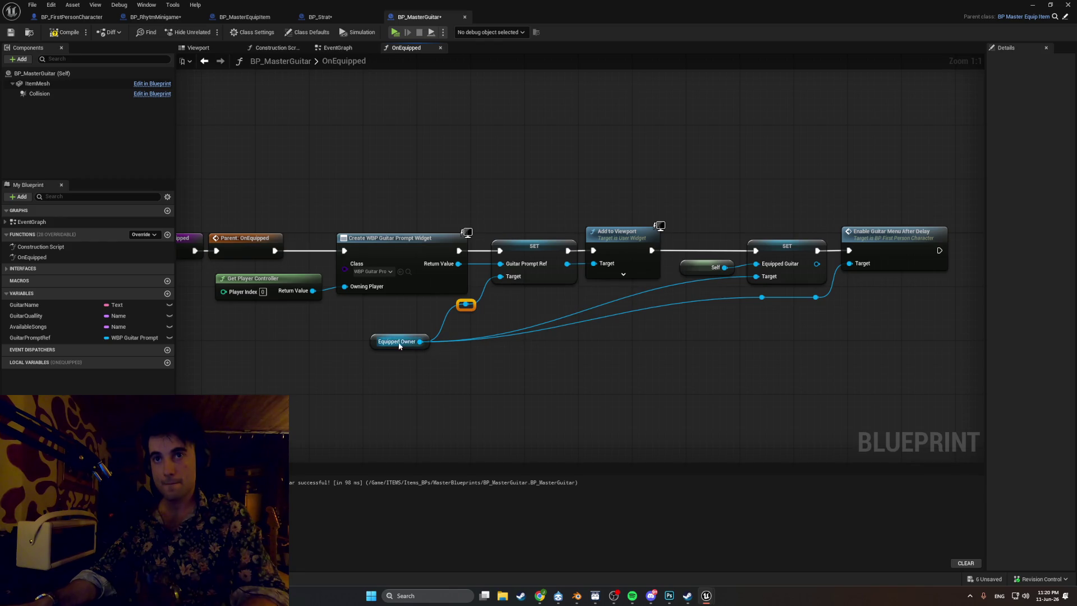
left_click_drag(374, 347, 381, 328)
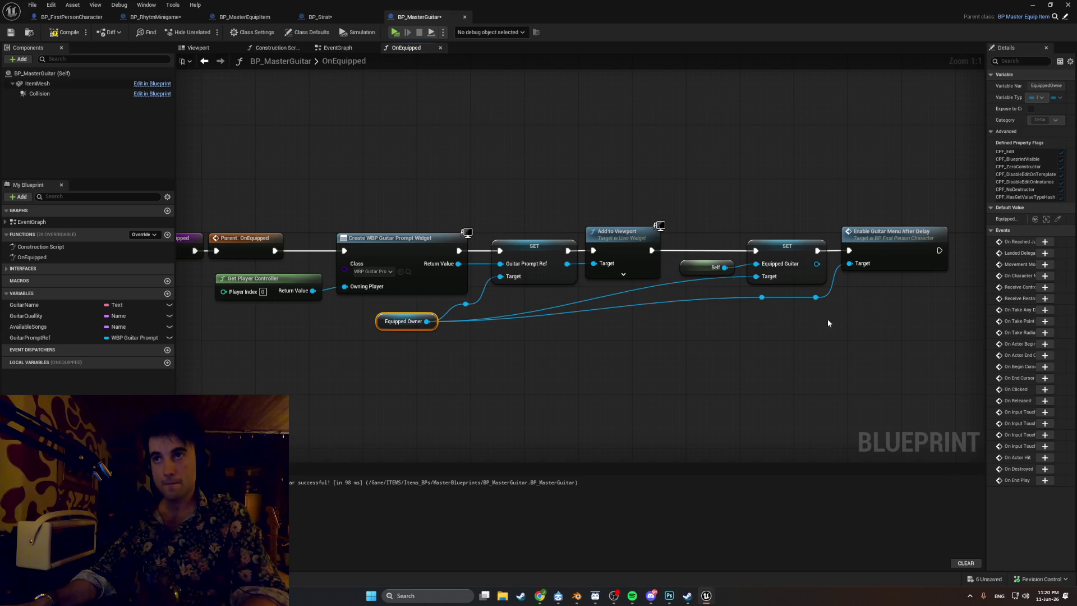
left_click_drag(827, 318, 757, 298)
left_click(757, 298)
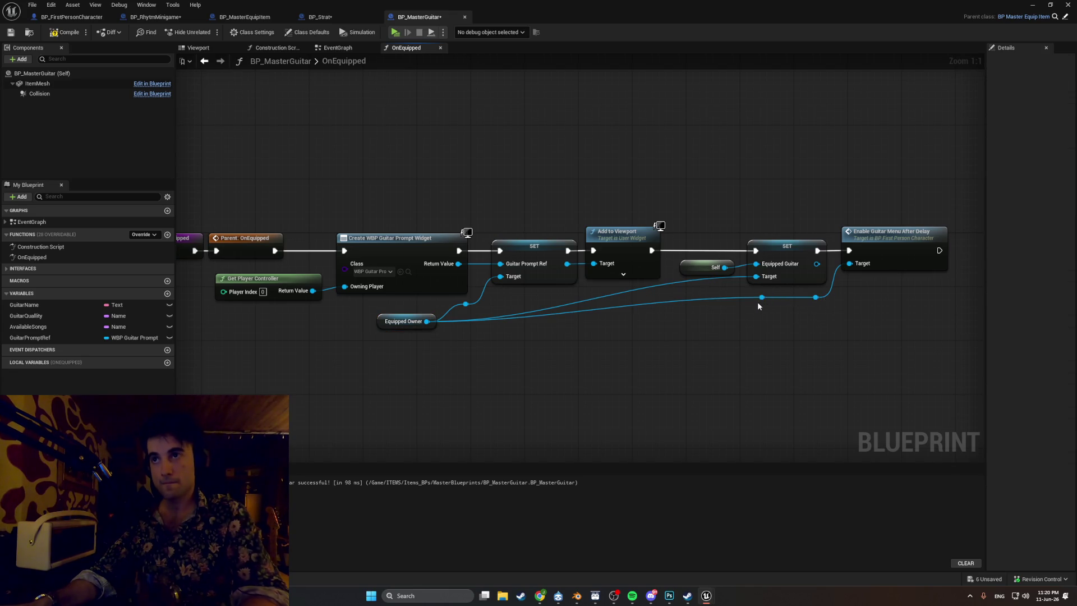
key("Delete")
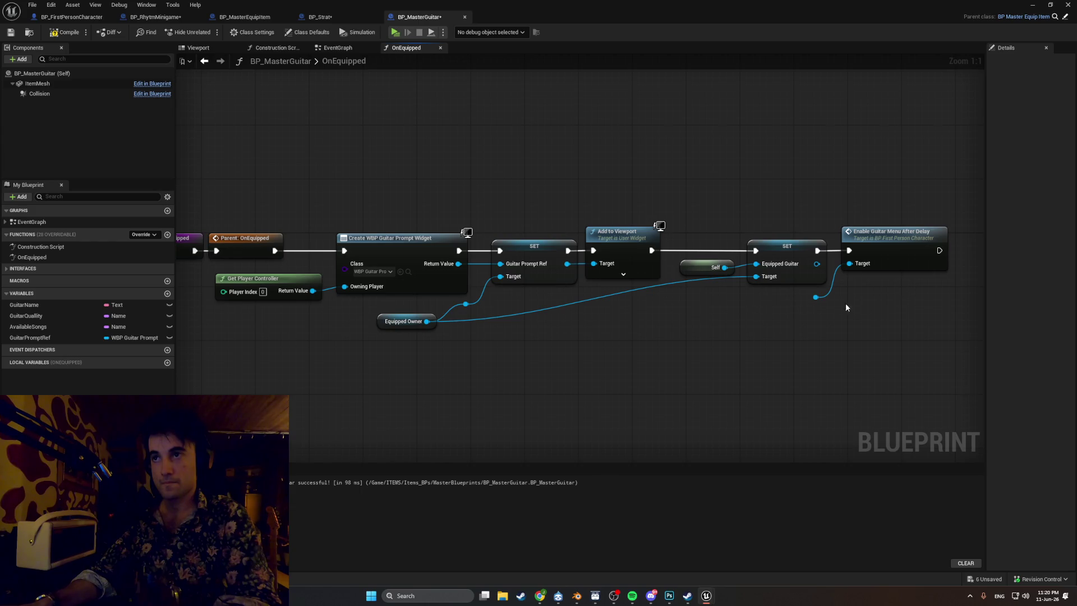
key("Delete")
- Add new reroute knots on the Equipped Owner wires and connect Equipped Owner to the SET Target
mouse_move(434, 321)
left_mouse_down()
mouse_move(631, 339)
mouse_move(532, 320)
mouse_move(441, 320)
mouse_move(608, 333)
mouse_move(852, 281)
mouse_move(849, 263)
left_mouse_up()
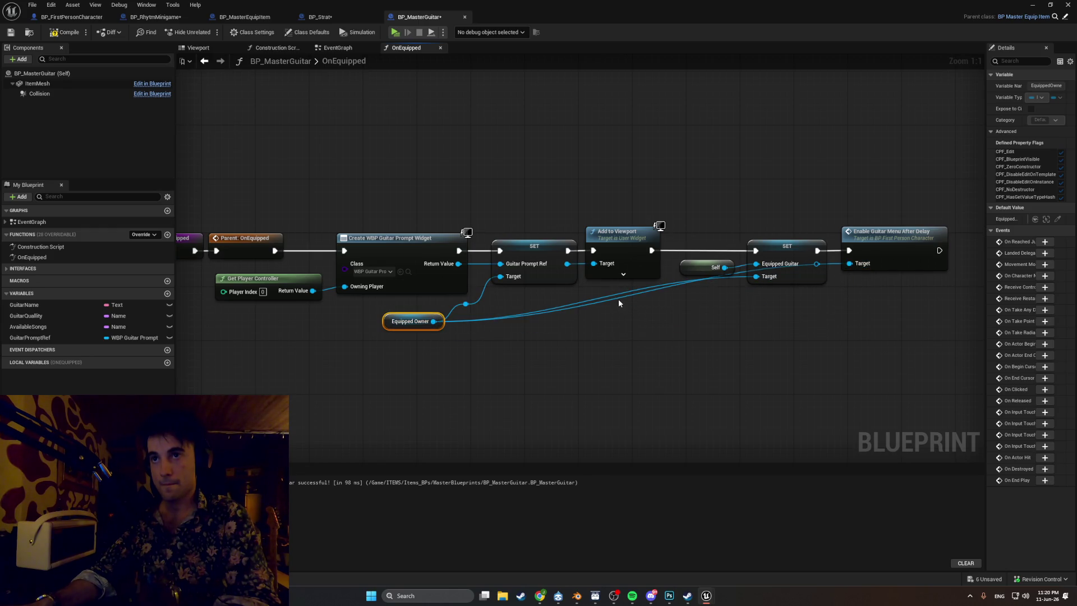
double_click(617, 298)
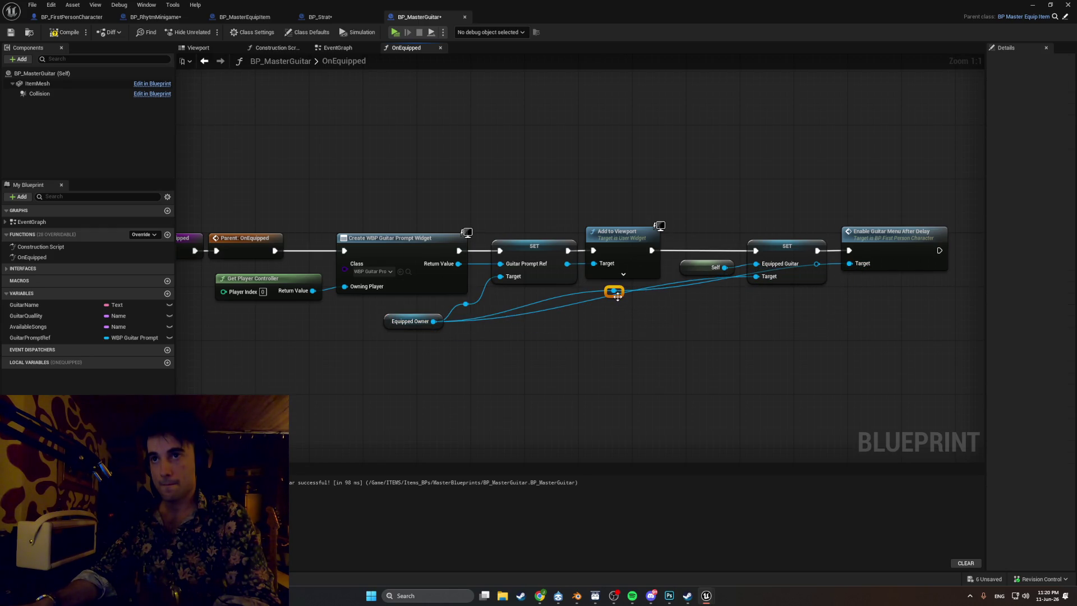
left_click_drag(617, 297, 779, 324)
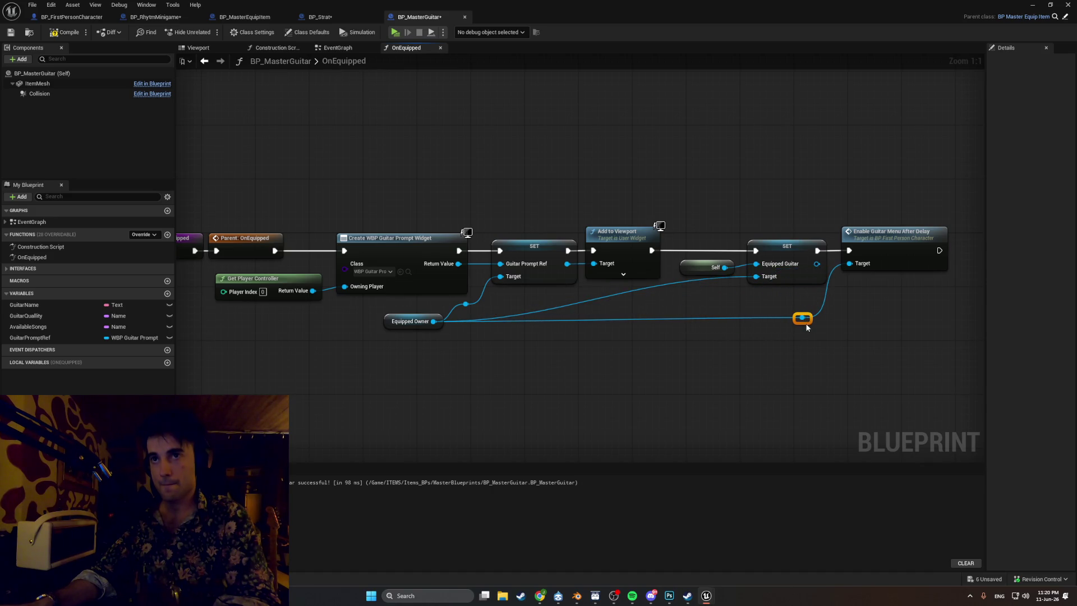
double_click(633, 290)
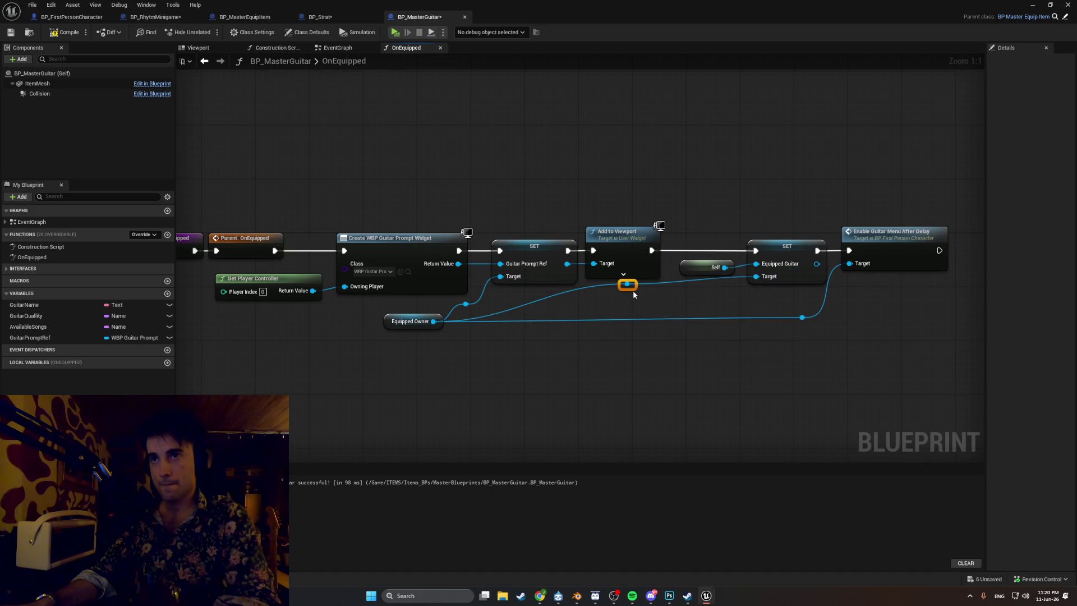
left_click_drag(633, 291, 715, 313)
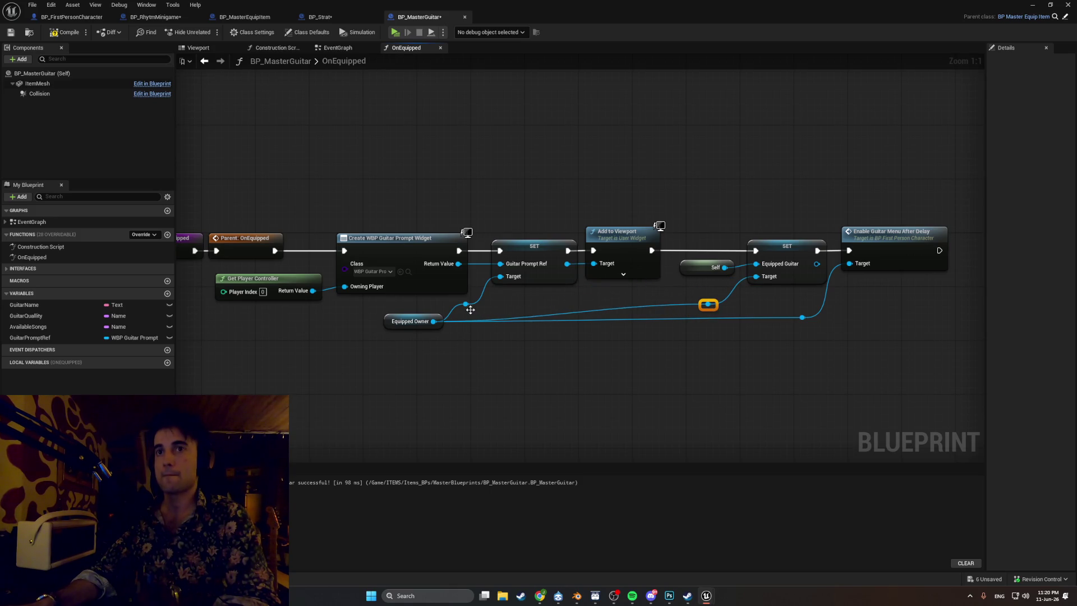
mouse_move(466, 304)
left_mouse_down()
mouse_move(488, 286)
mouse_move(532, 281)
mouse_move(499, 281)
left_mouse_up()
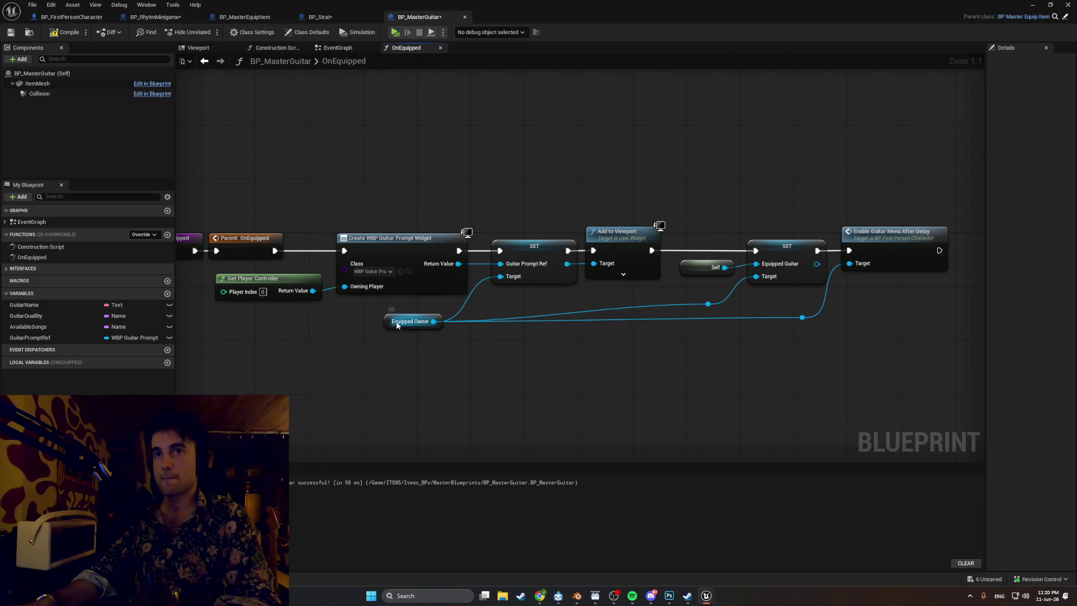
left_click_drag(390, 326, 419, 321)
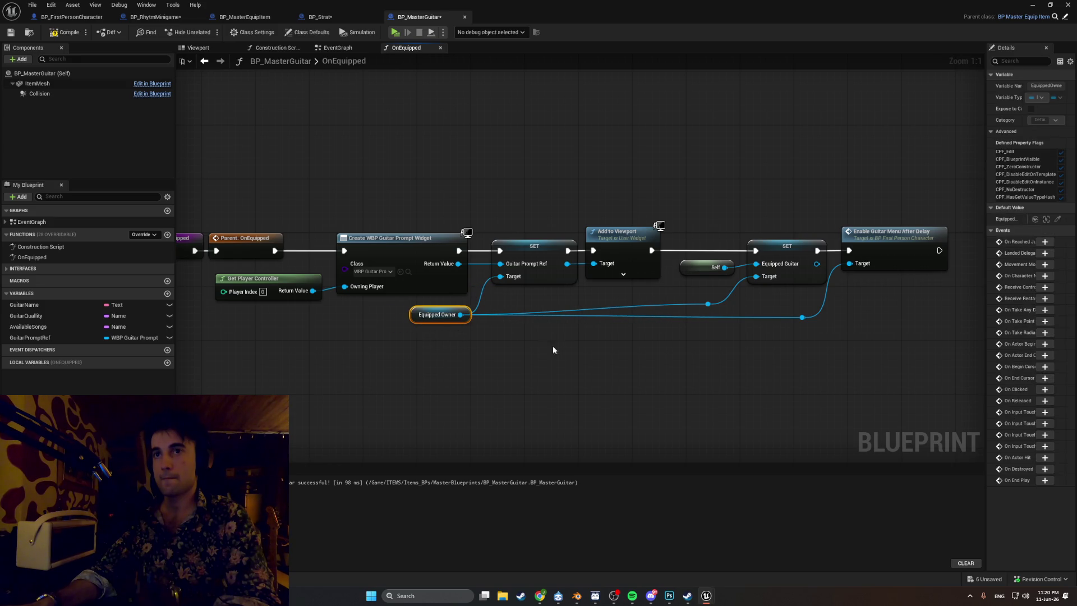
left_click(560, 345)
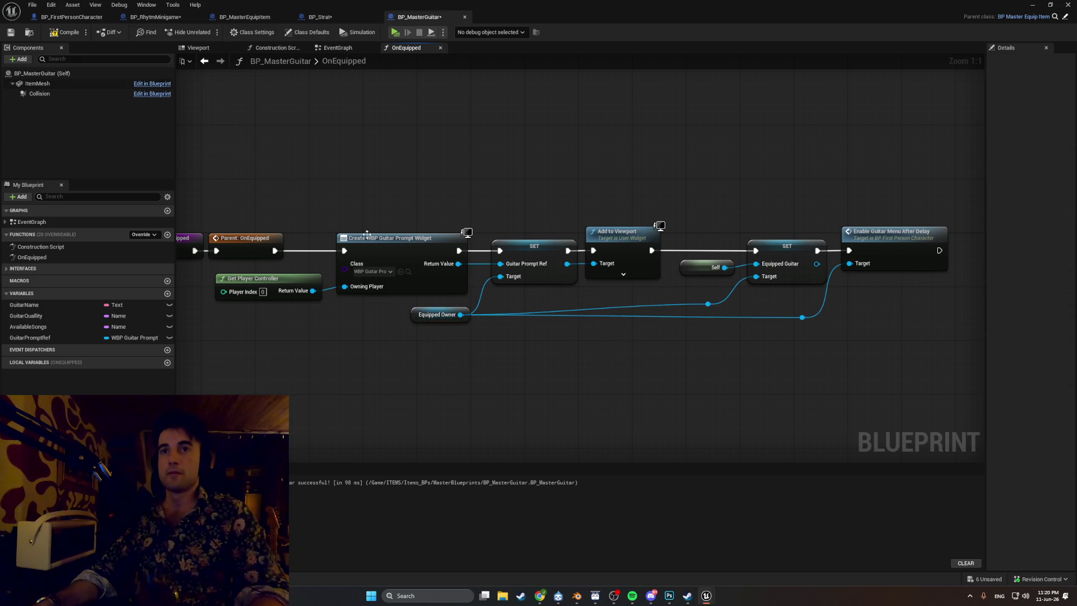
- Compile BP_MasterGuitar and play-test: F opens Choose Song, G closes it, Esc stops
left_click(64, 32)
left_click(1057, 7)
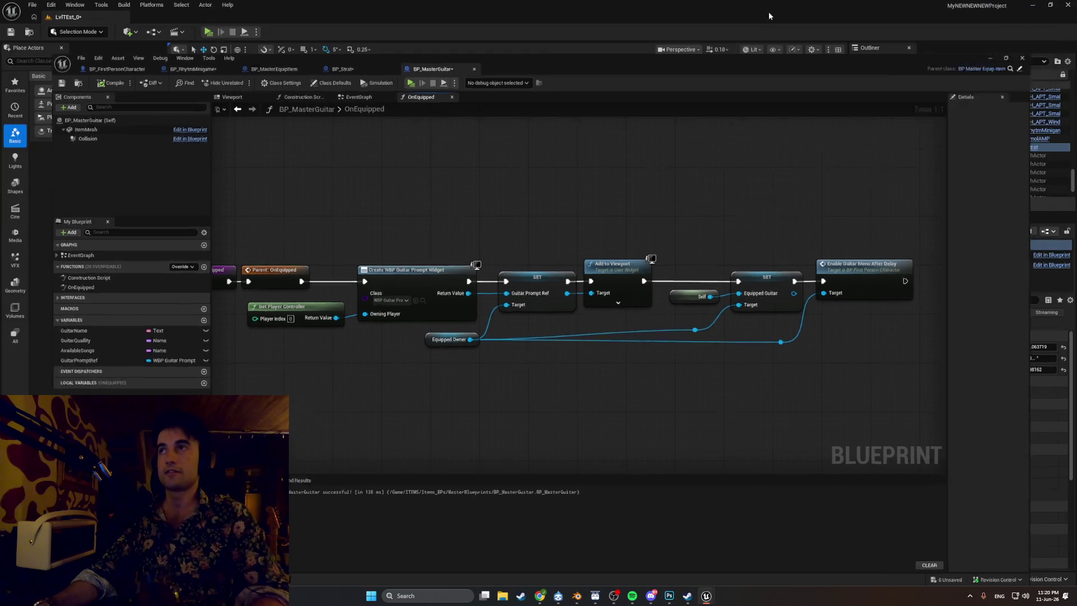
key("alt+p")
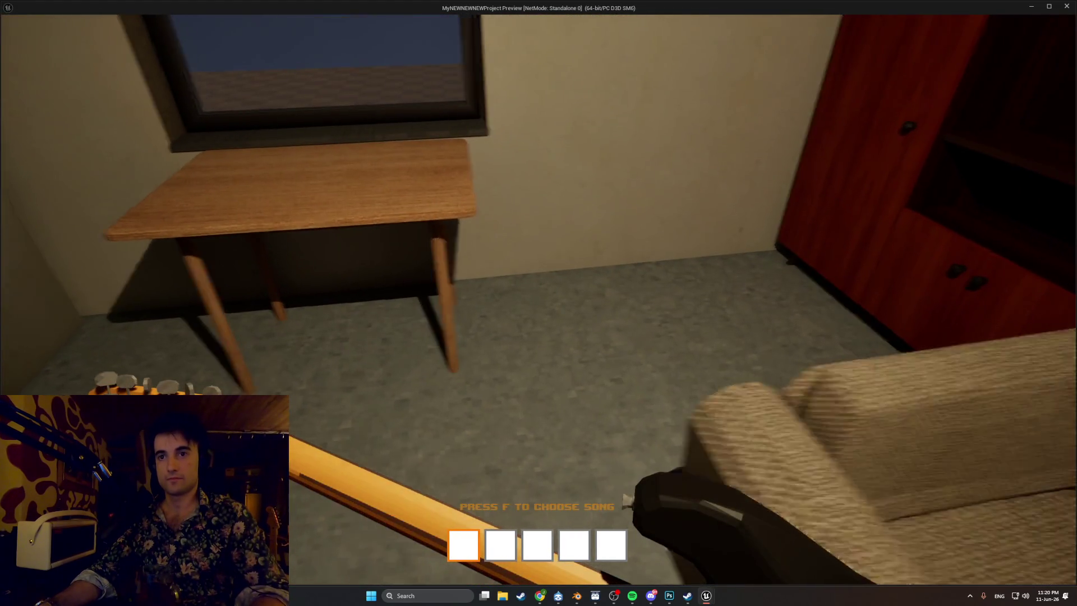
key("f")
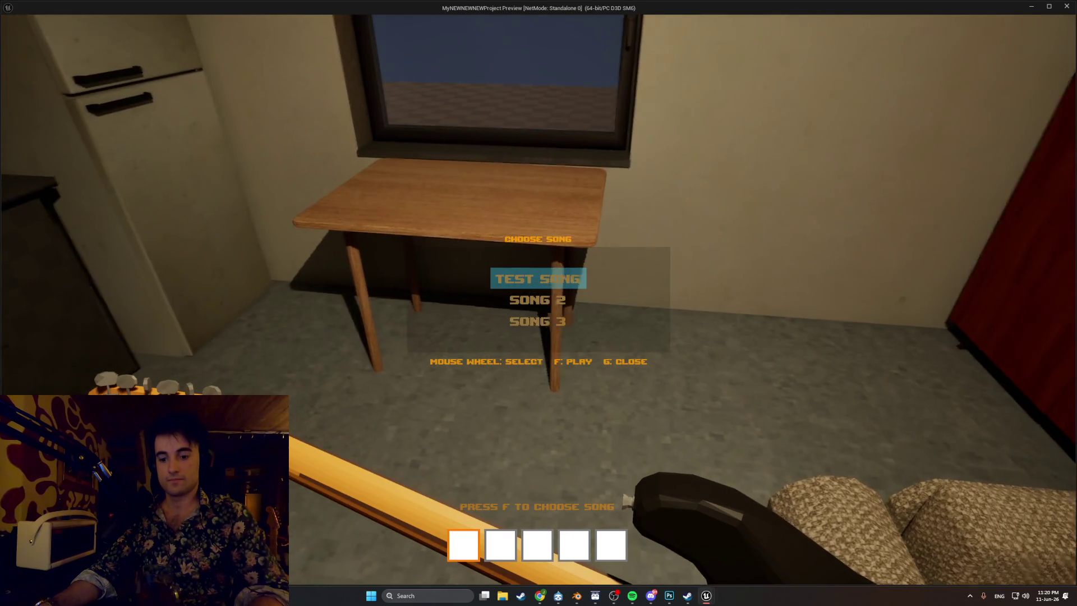
key("g")
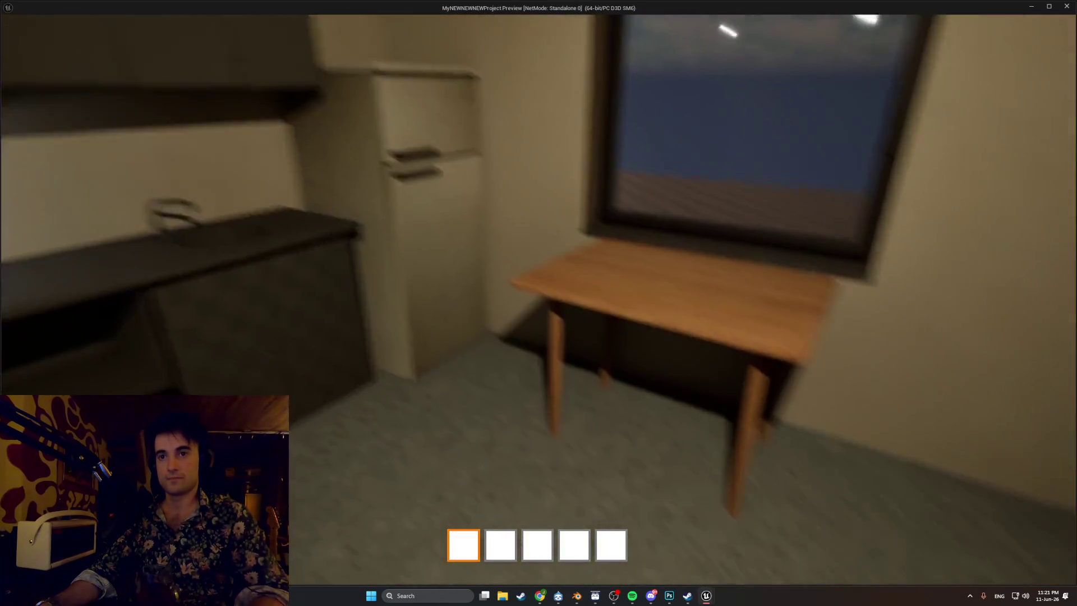
key("Escape")
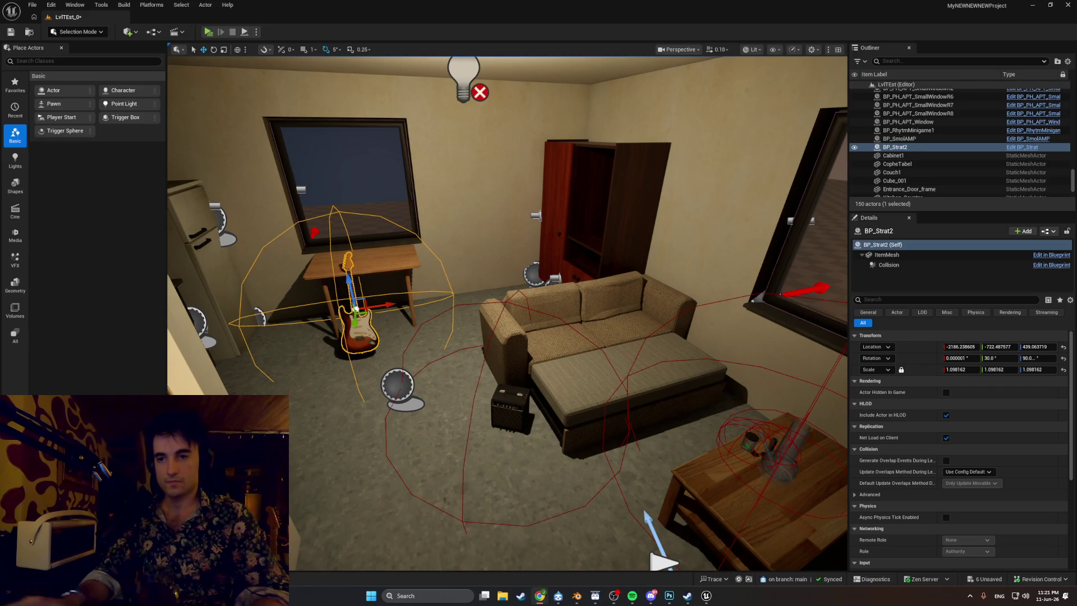
- Delete the GuitarPromptRef variable from BP_MasterGuitar and recompile
mouse_move(705, 595)
left_click(725, 560)
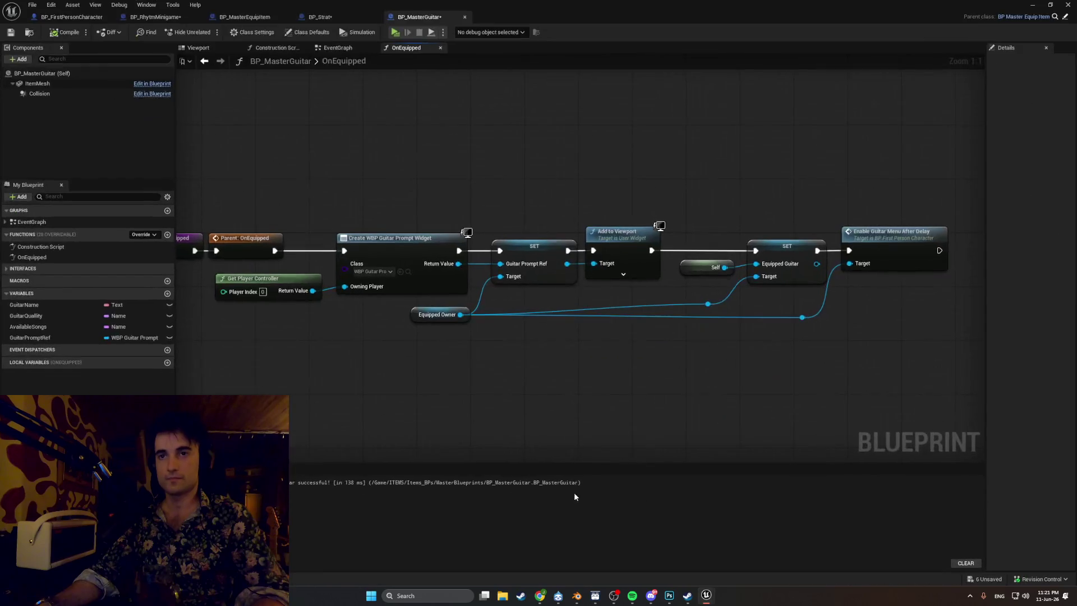
left_click(73, 337)
key("Delete")
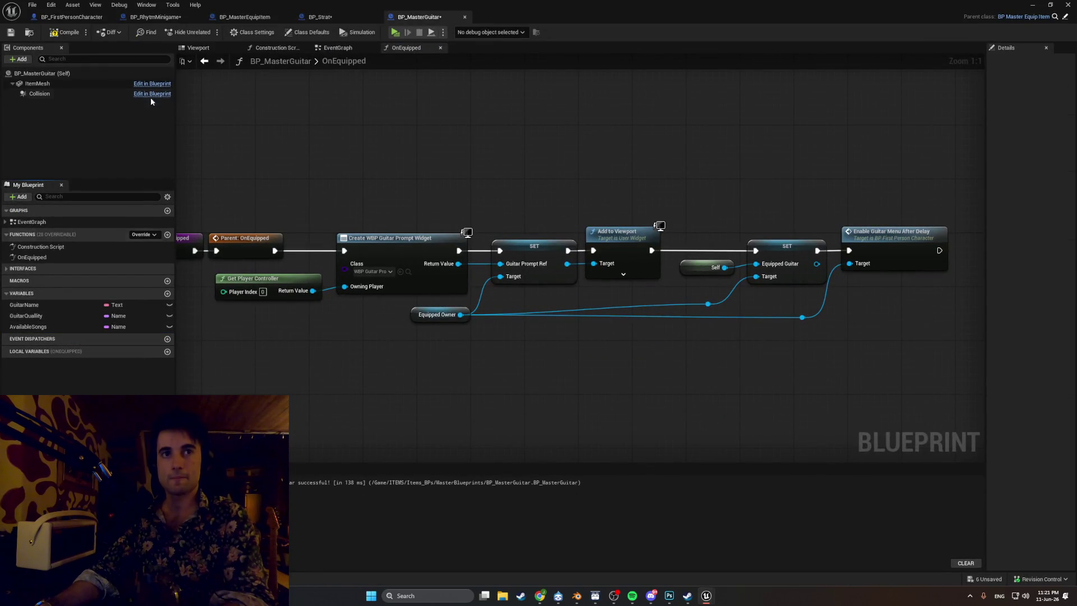
left_click(65, 32)
left_click_drag(643, 314, 666, 314)
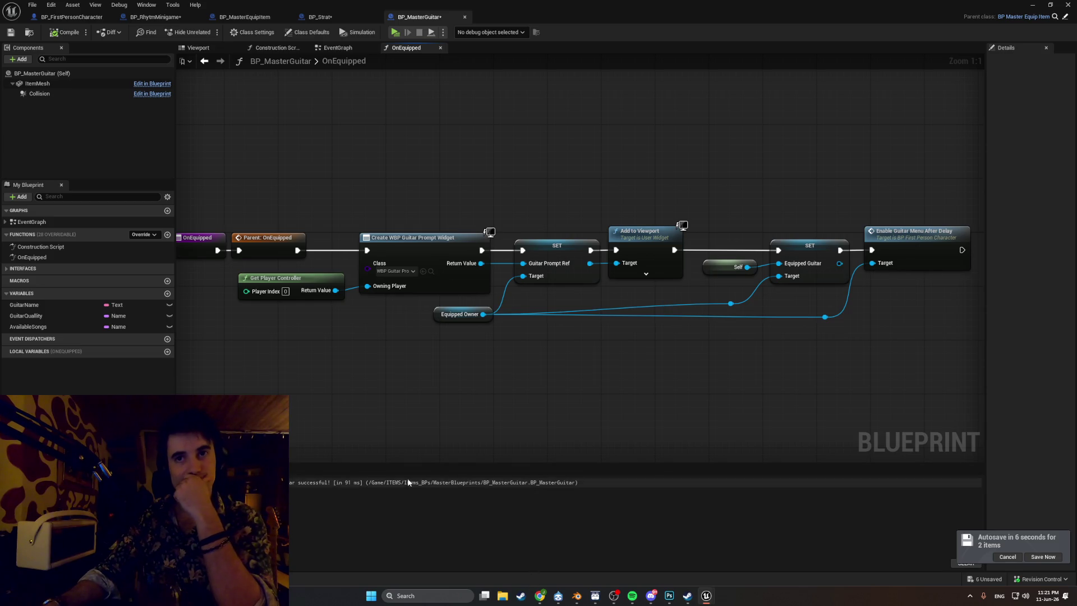
scroll(484, 373, "down", 4)
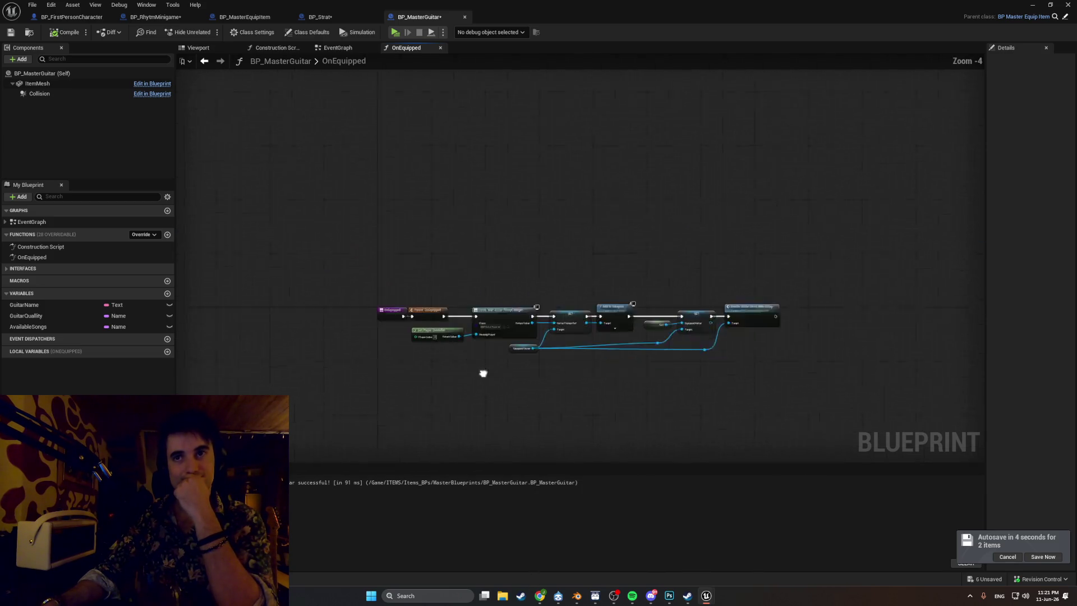
scroll(342, 302, "up", 2)
scroll(343, 304, "up", 2)
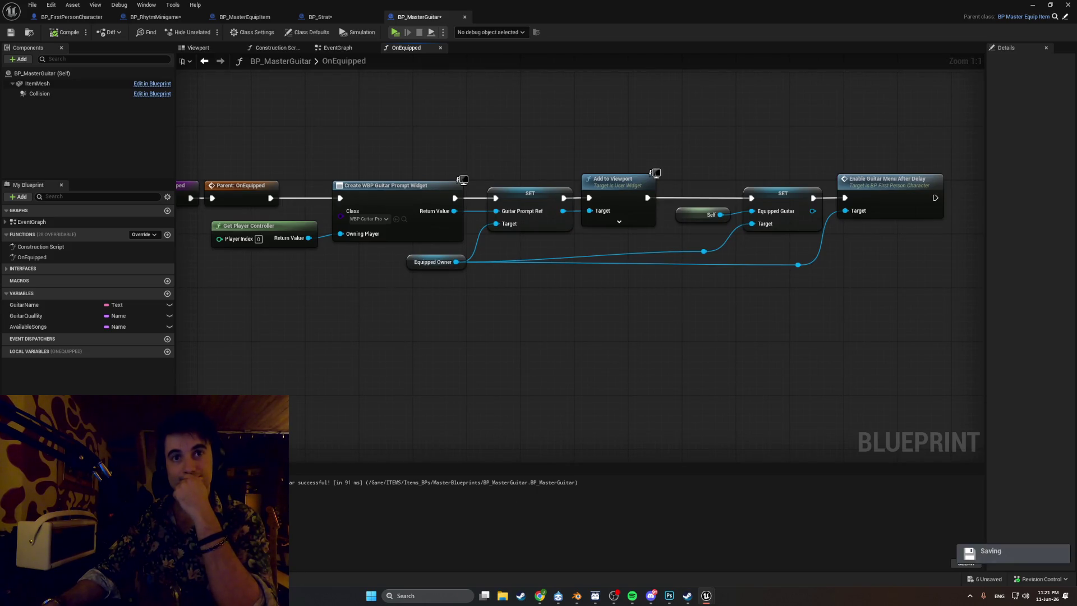
- Open the Content Drawer at the BandGAME folder and switch to the BP_RhytmMinigame tab
key("ctrl+space")
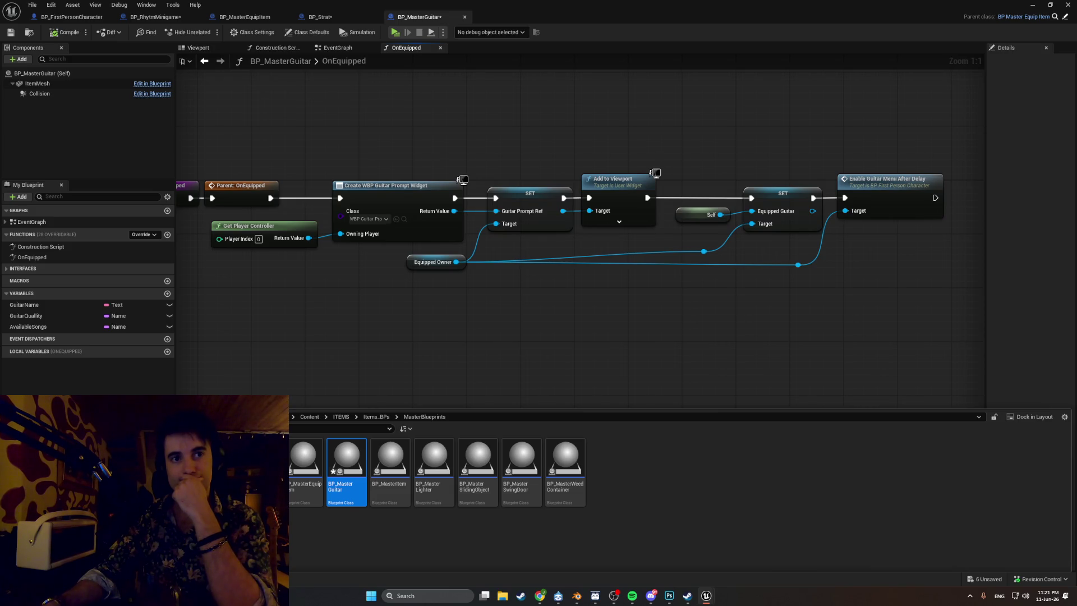
key("alt+Left")
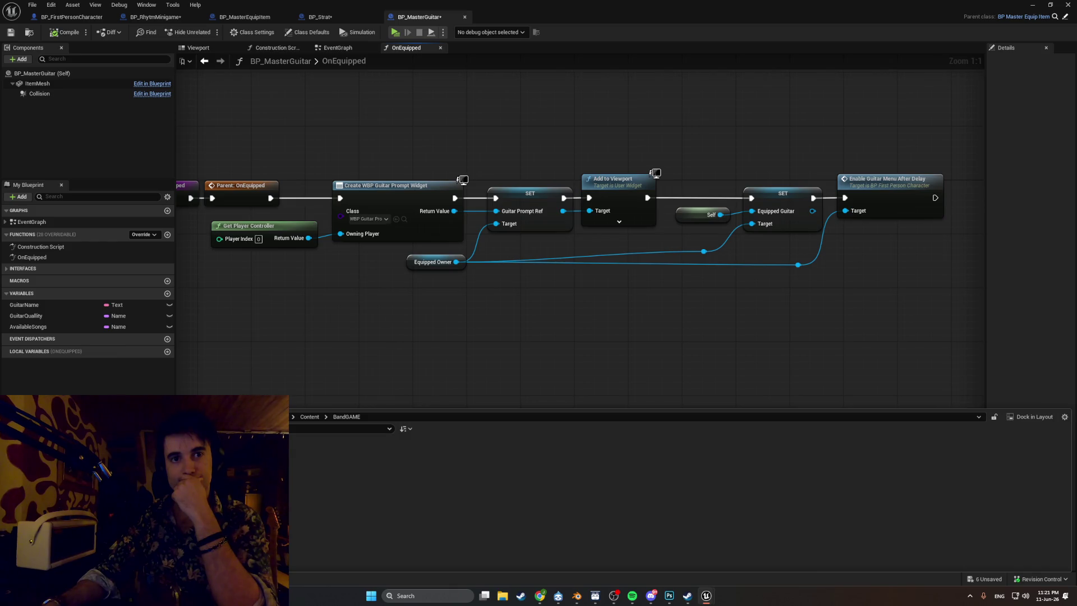
left_click(156, 17)
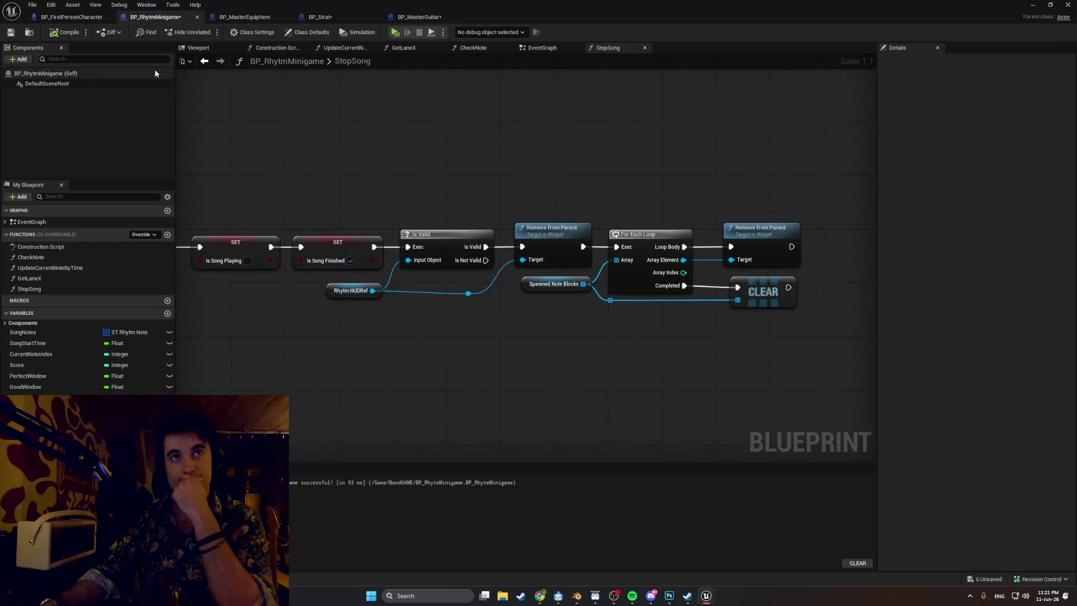
- Look over StopSong and the EventGraph's Event Tick, StartSong, GetLaneX and note-spawning nodes
mouse_move(271, 211)
left_mouse_down()
mouse_move(449, 225)
mouse_move(311, 225)
left_mouse_up()
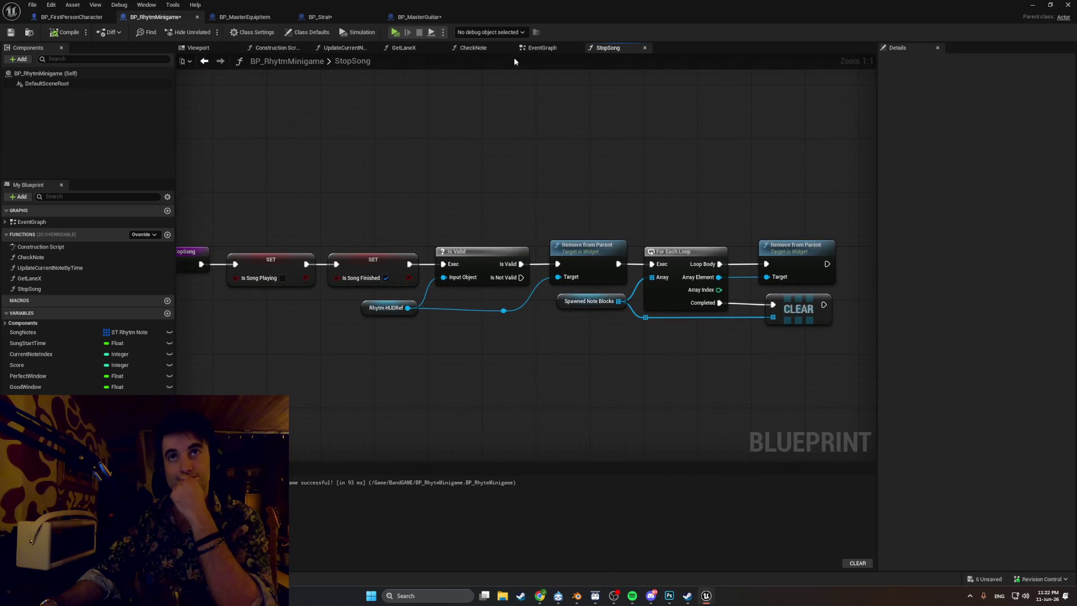
left_click(542, 48)
left_click_drag(378, 243, 735, 342)
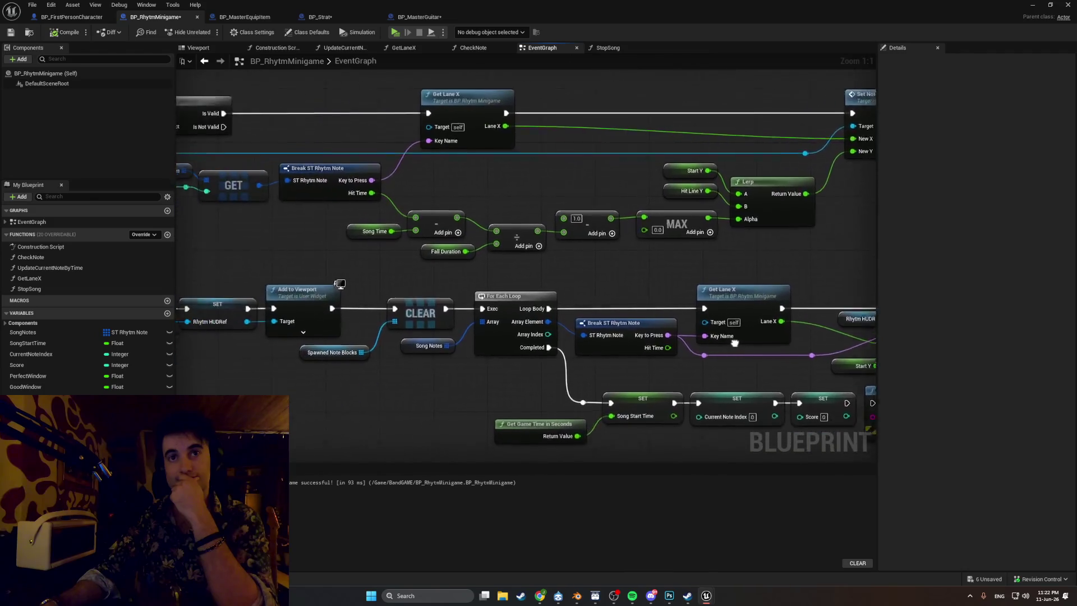
left_click_drag(401, 407, 457, 398)
left_click_drag(324, 395, 620, 399)
mouse_move(385, 373)
left_mouse_down()
mouse_move(582, 368)
mouse_move(349, 361)
left_mouse_up()
scroll(389, 247, "down", 2)
mouse_move(389, 247)
left_mouse_down()
mouse_move(298, 237)
mouse_move(210, 246)
left_mouse_up()
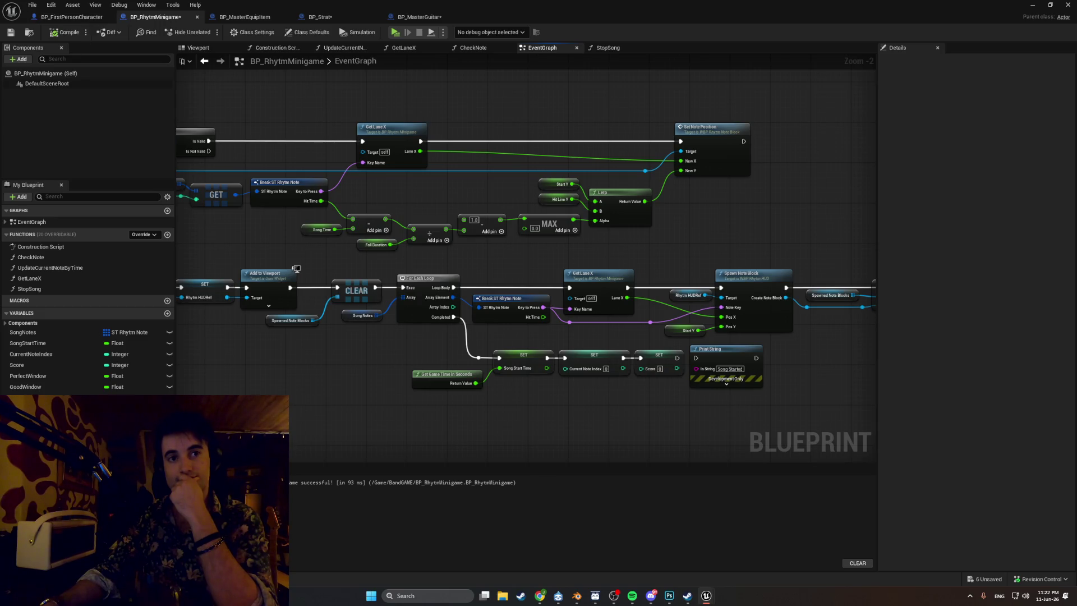
- Open the ST_RhythmNote struct from the Content Drawer, close it, and reopen the drawer
key("ctrl+space")
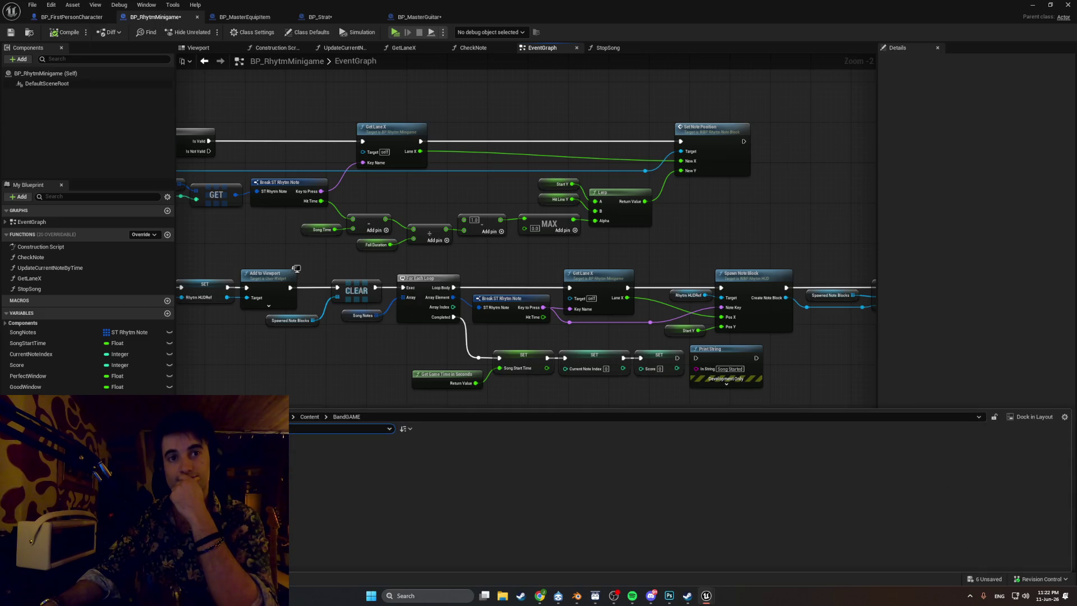
double_click(501, 298)
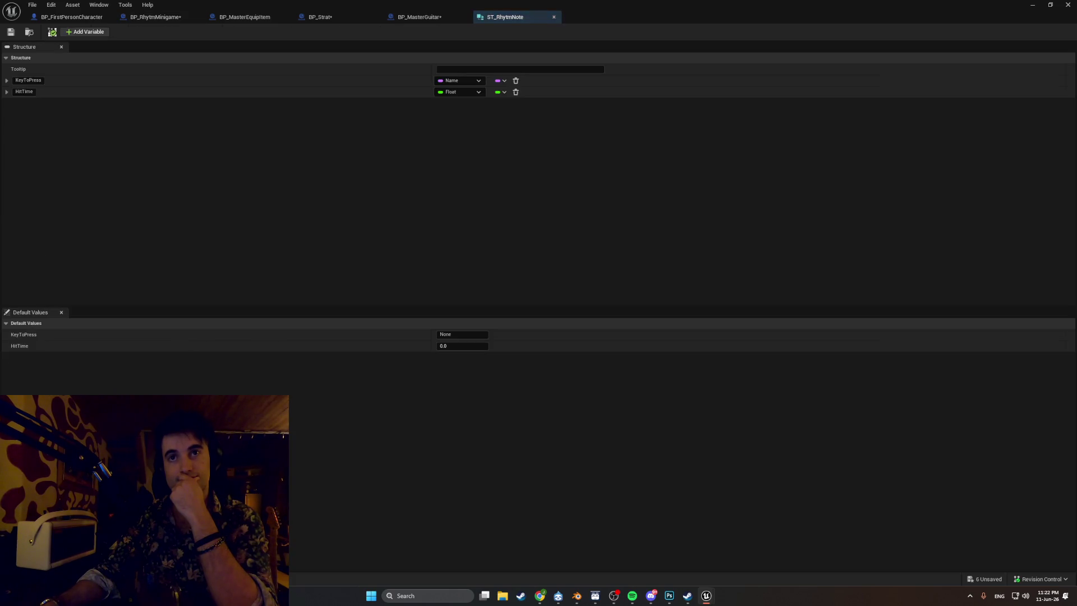
left_click(554, 17)
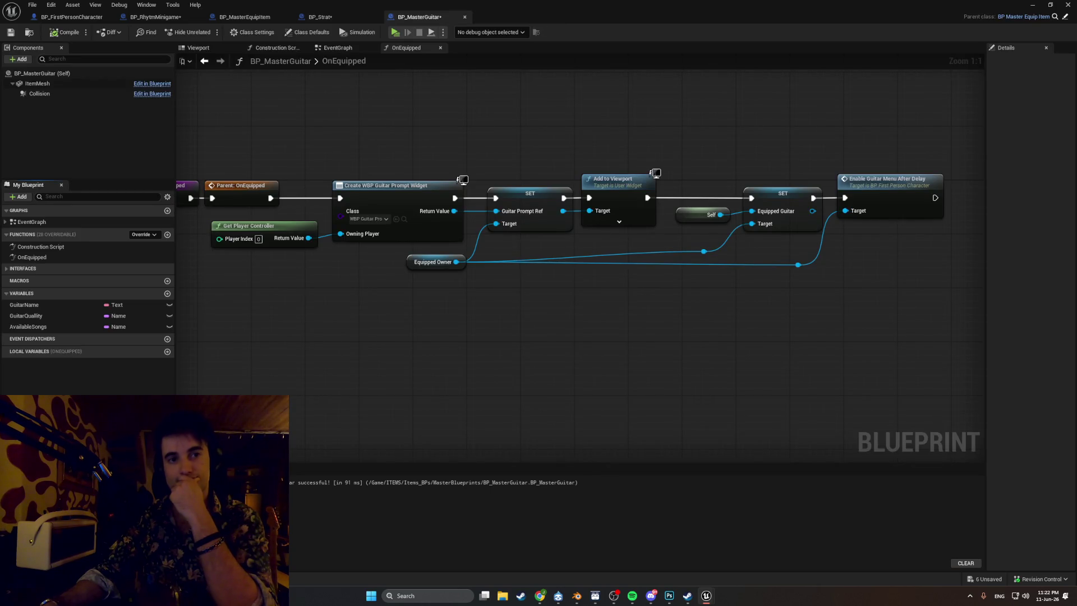
key("ctrl+space")
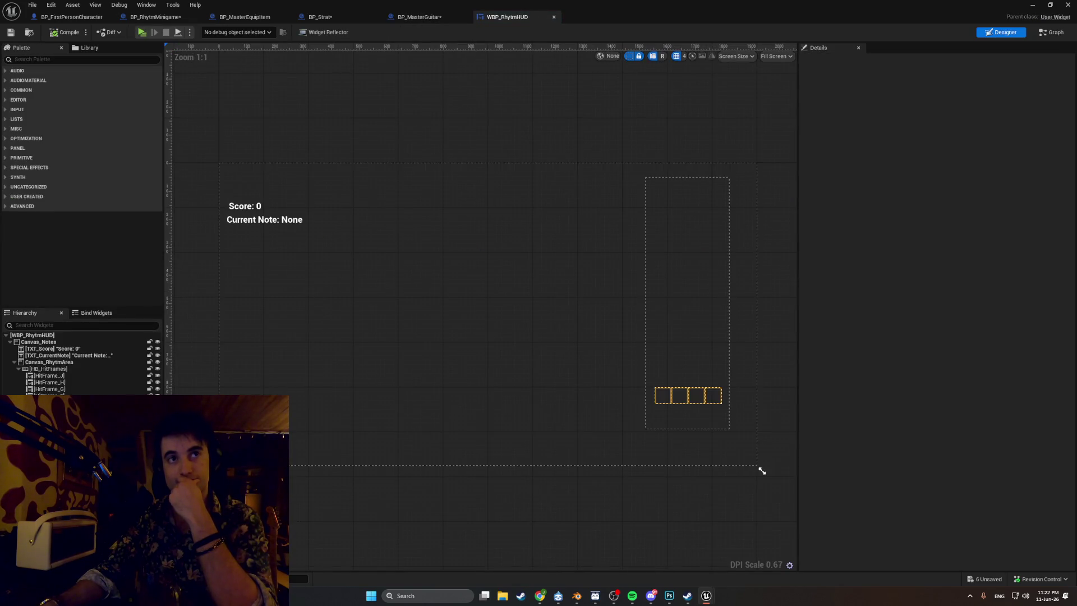
- Move HitFrame_J one slot earlier to lead the hit-frame row, compile, and open the Graph view
left_click(76, 376)
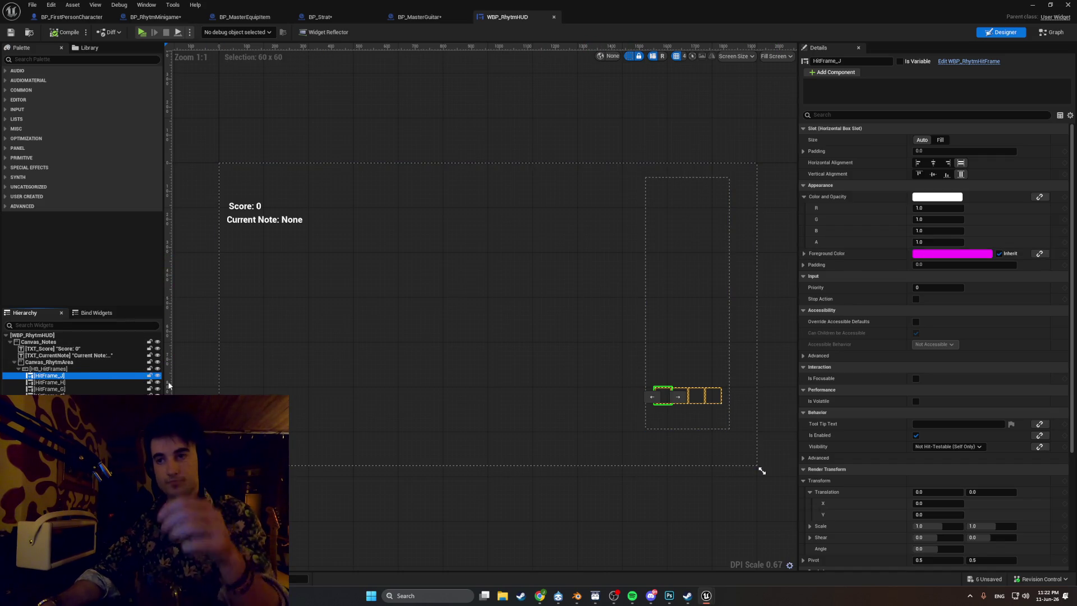
scroll(718, 404, "up", 3)
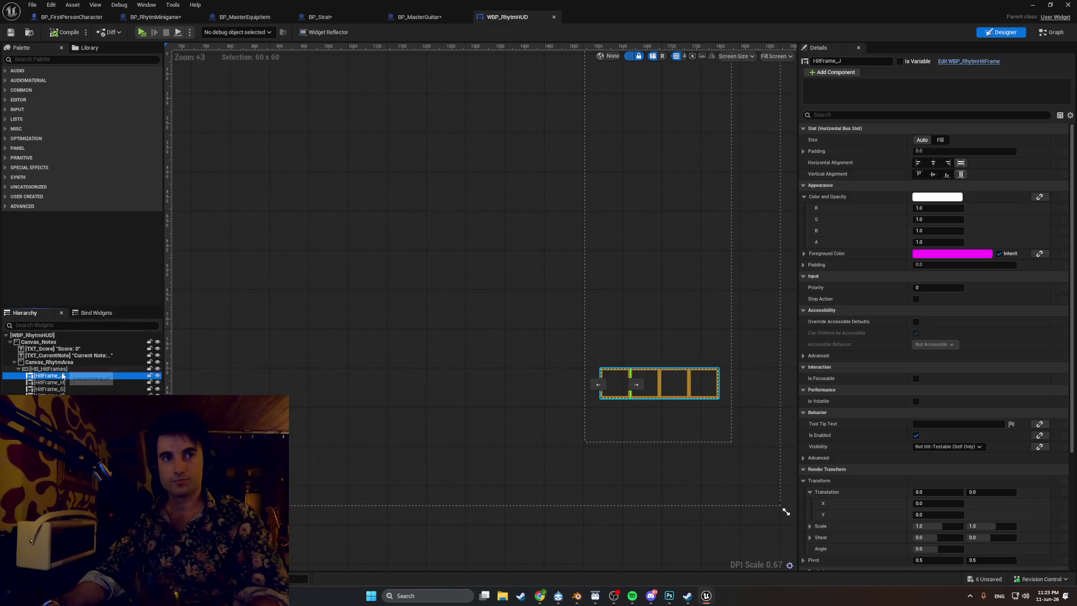
left_click(597, 385)
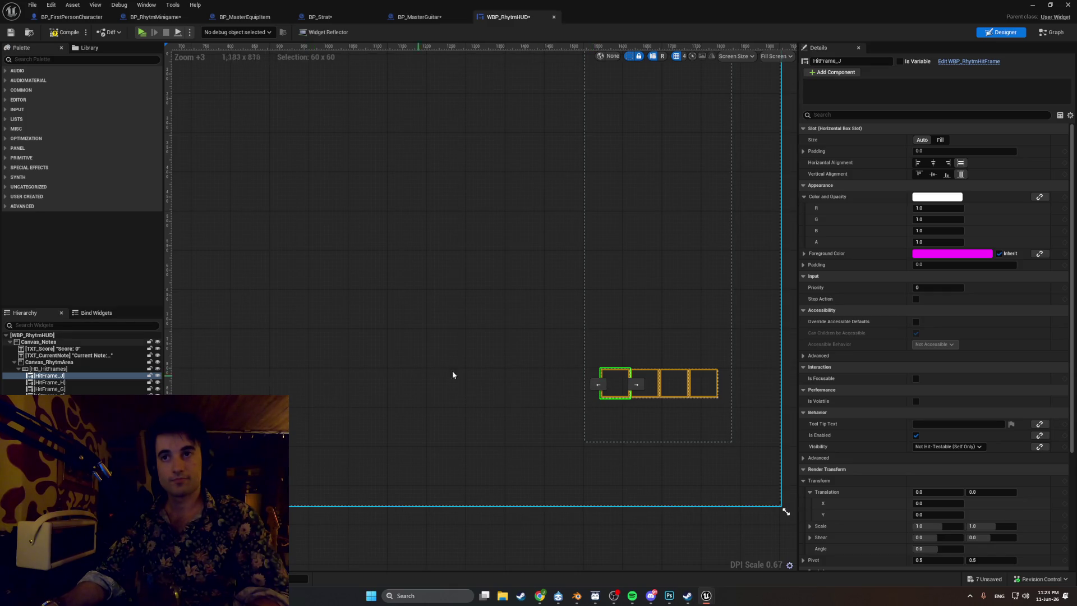
scroll(585, 303, "down", 4)
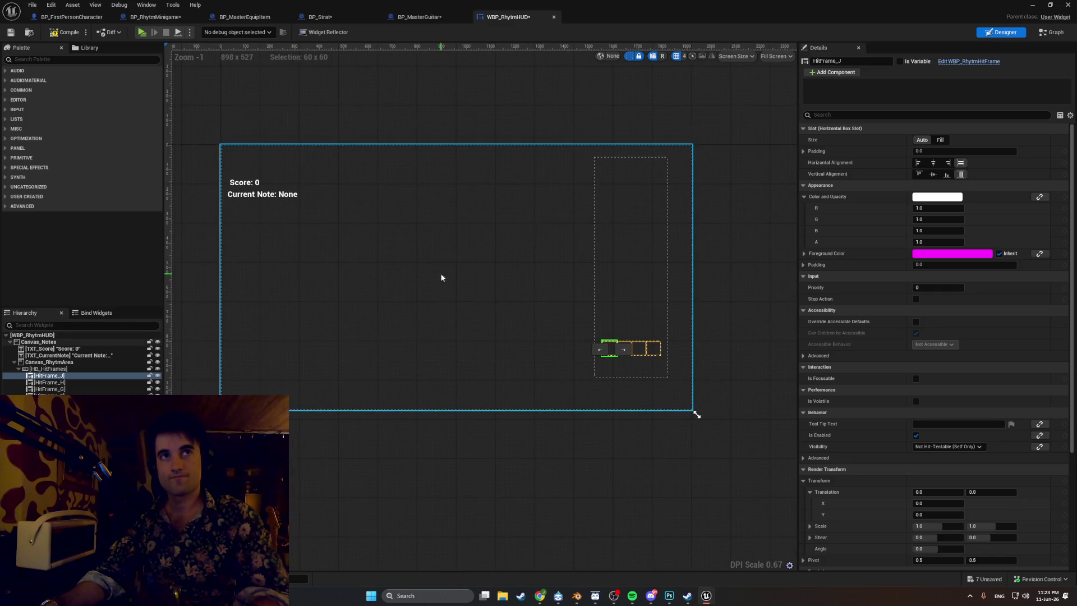
left_click(52, 33)
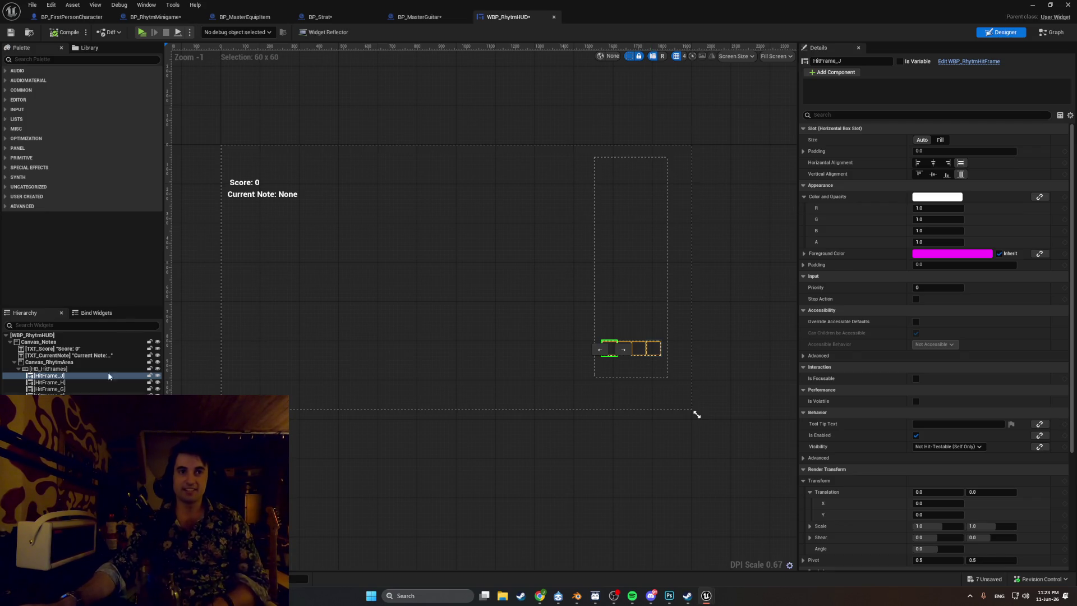
left_click(1039, 34)
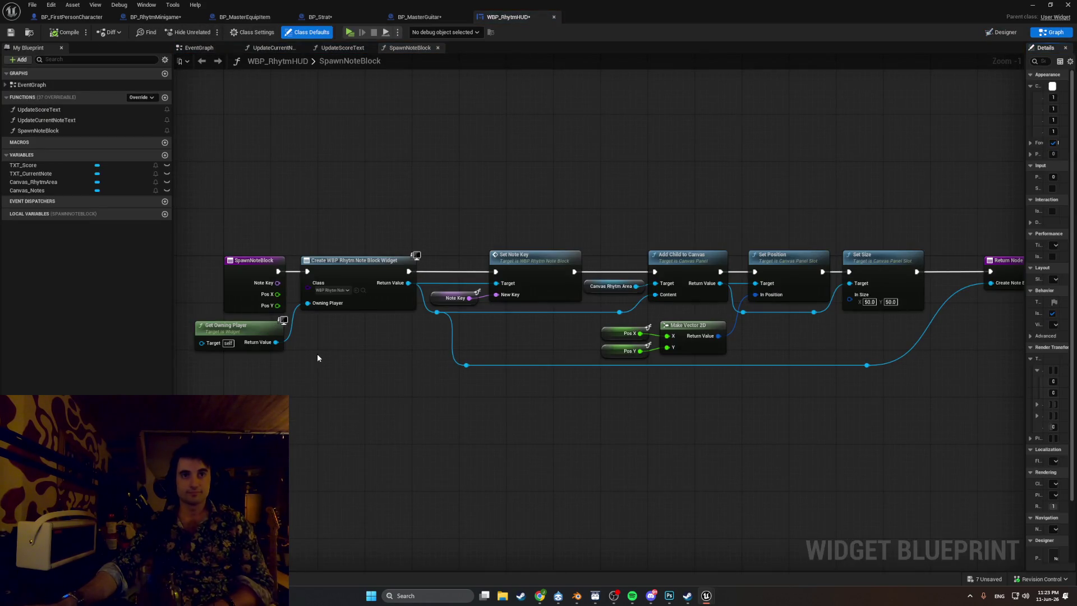
- Select the Note Key getter in SpawnNoteBlock and widen the Details panel to read its properties
scroll(302, 315, "up", 1)
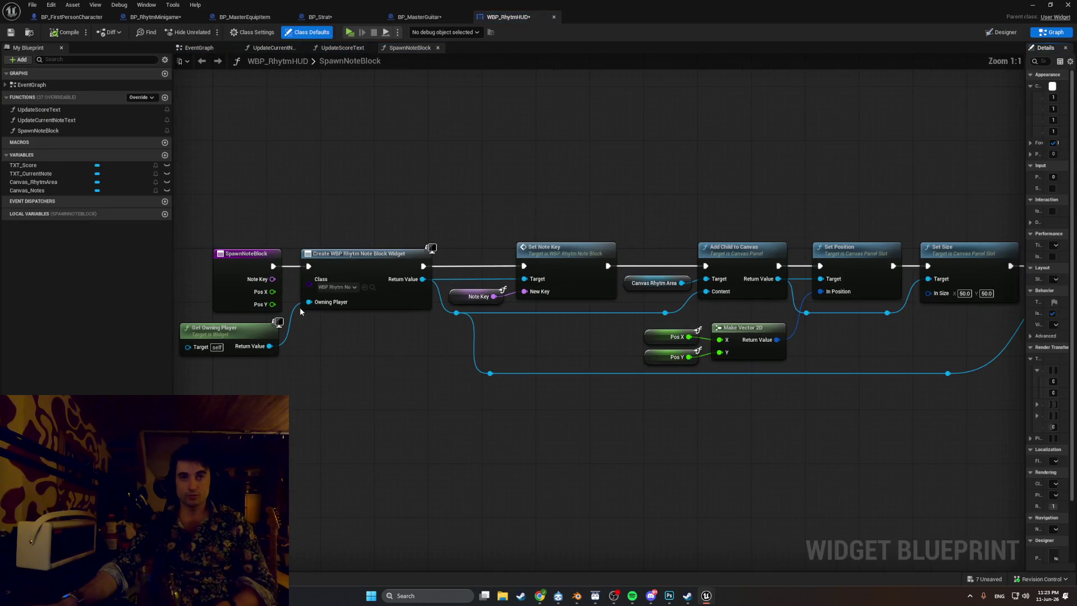
left_click(465, 296)
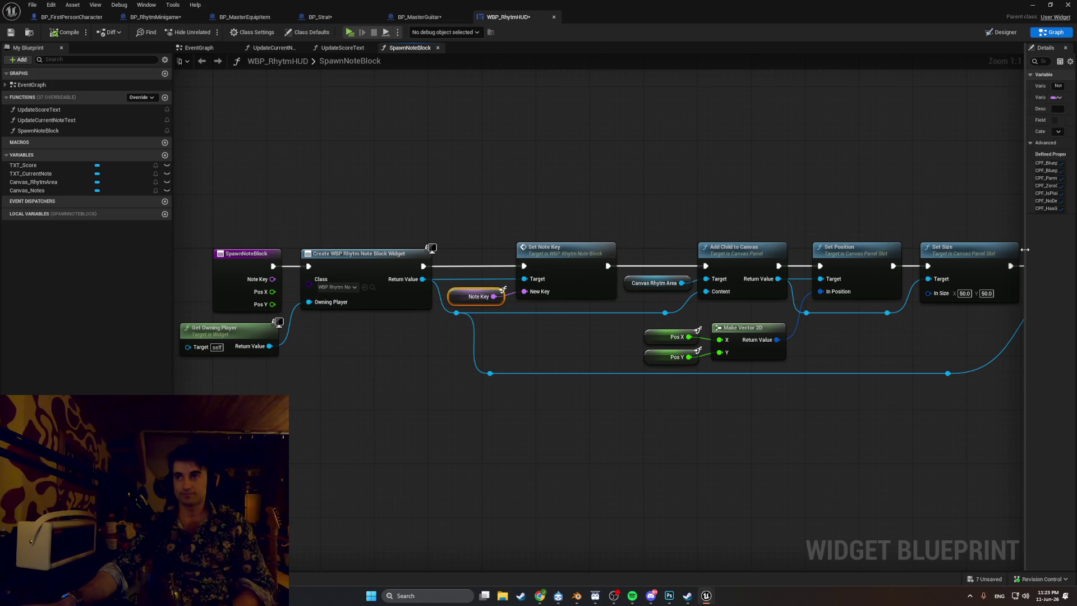
left_click_drag(1025, 249, 703, 258)
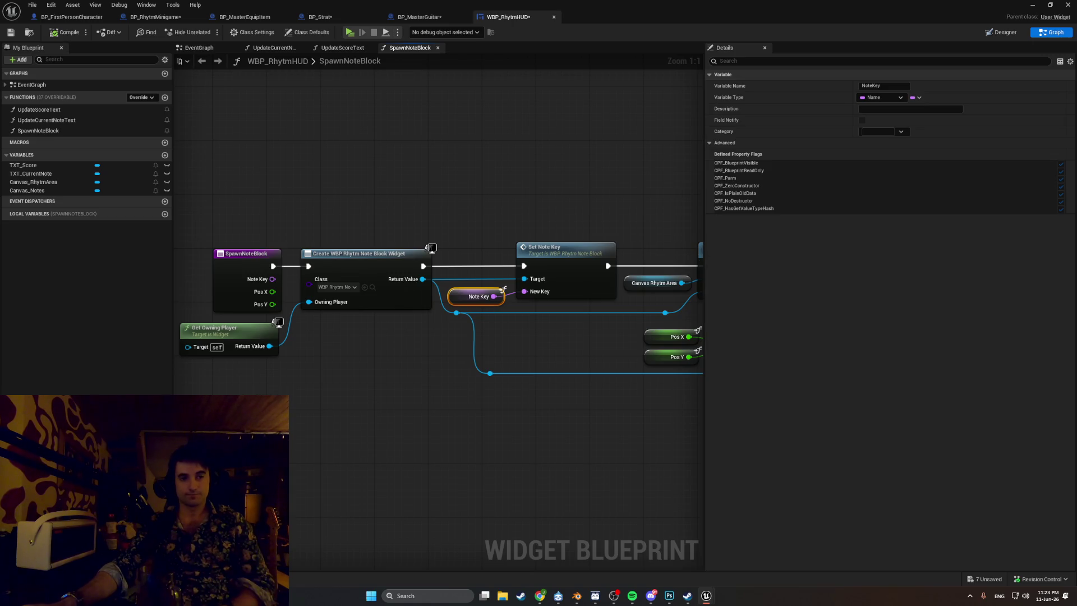
left_click_drag(335, 451, 250, 466)
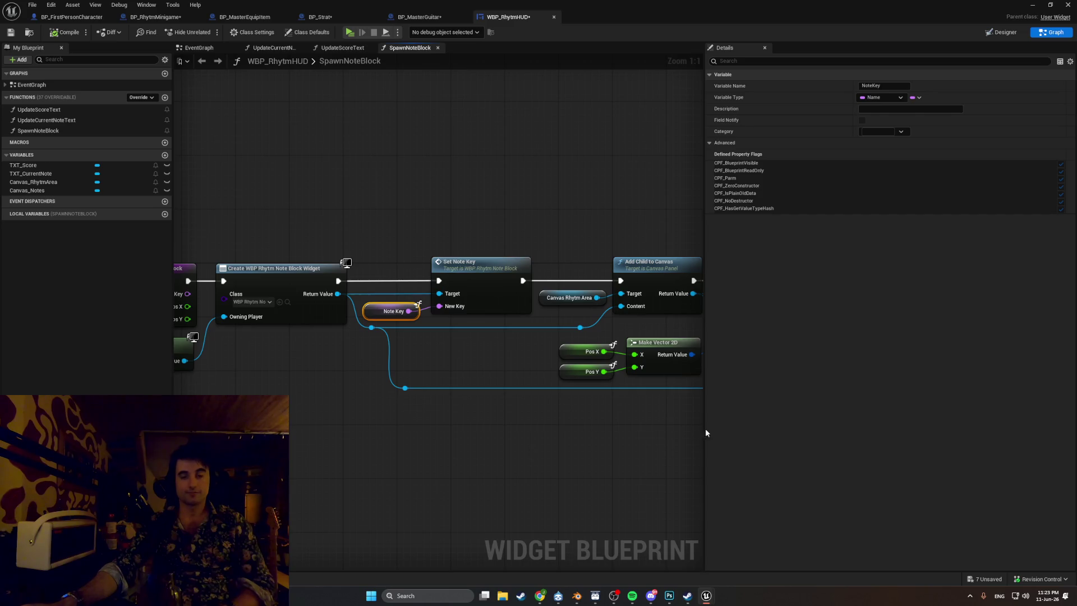
left_click_drag(705, 432, 723, 432)
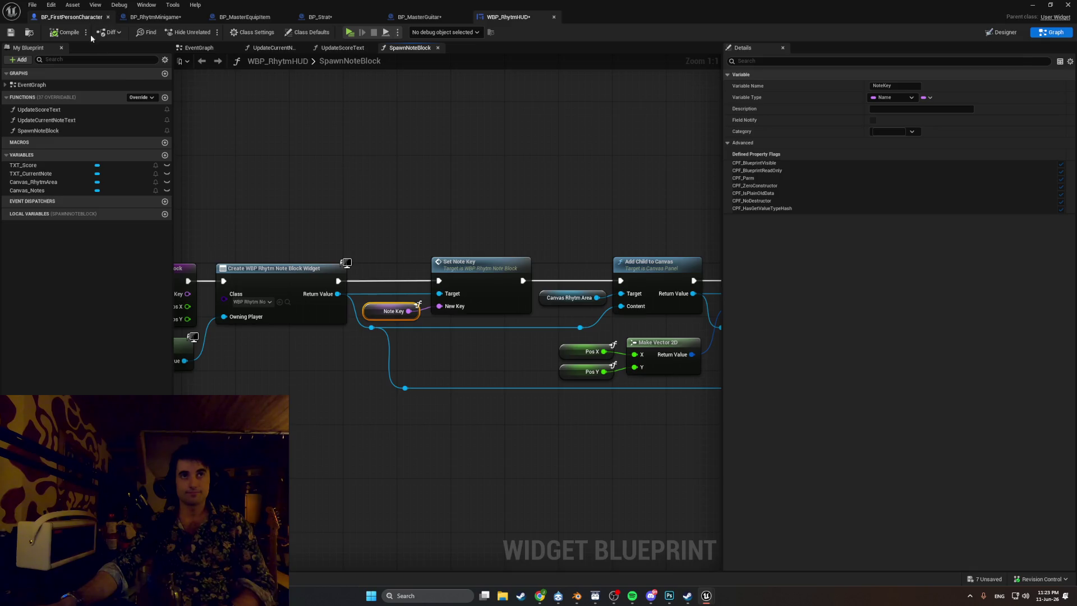
- Switch to BP_FirstPersonCharacter's EventGraph and bring the Rhythm Minigame Keys group into view
left_click(87, 17)
scroll(465, 348, "down", 5)
scroll(365, 180, "up", 4)
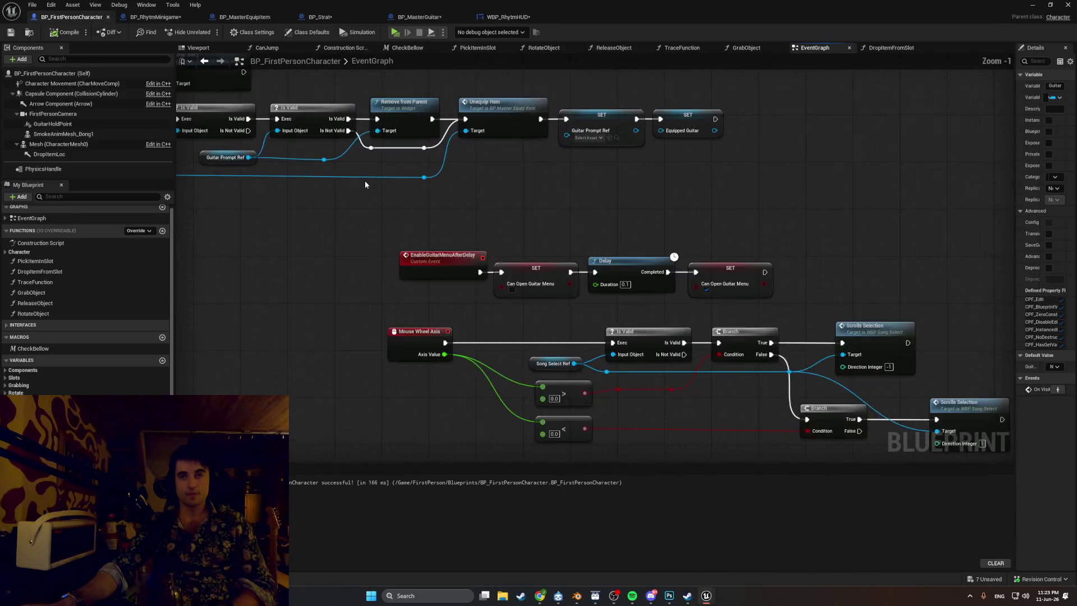
scroll(440, 355, "down", 6)
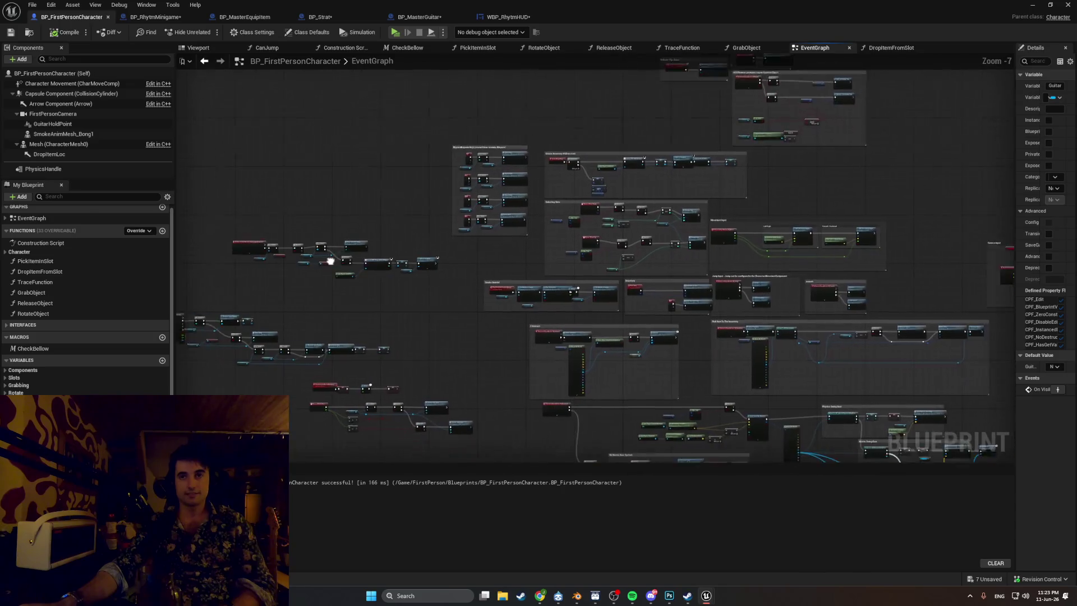
scroll(426, 187, "up", 8)
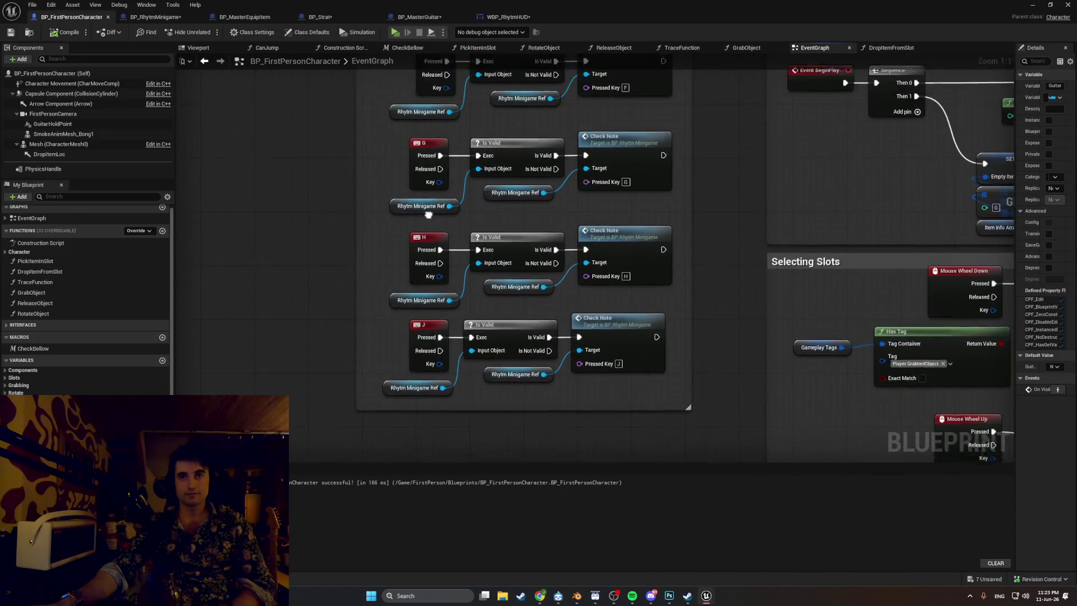
mouse_move(417, 335)
left_mouse_down()
mouse_move(405, 294)
mouse_move(447, 286)
mouse_move(435, 242)
mouse_move(410, 243)
left_mouse_up()
scroll(409, 244, "down", 2)
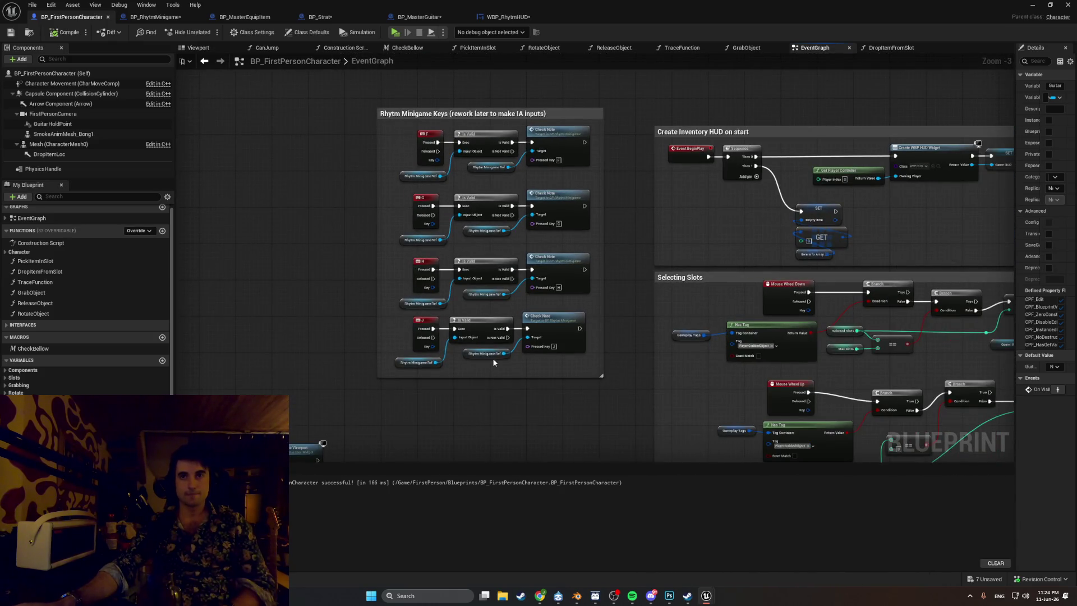
scroll(492, 358, "down", 1)
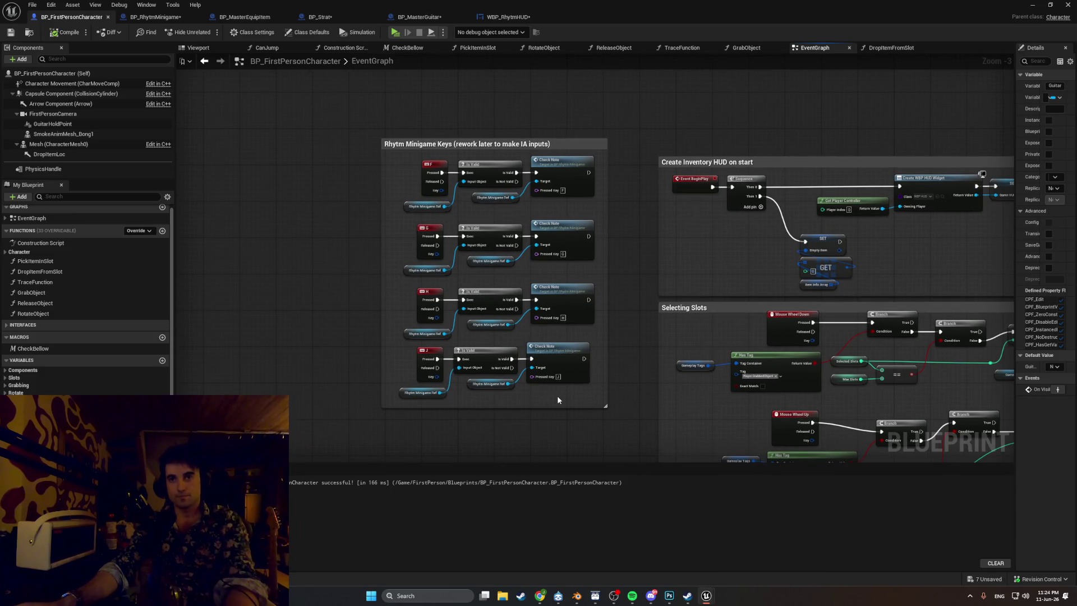
- Take a screenshot of the Rhythm Minigame Keys node group
key("super+shift+s")
key("Escape")
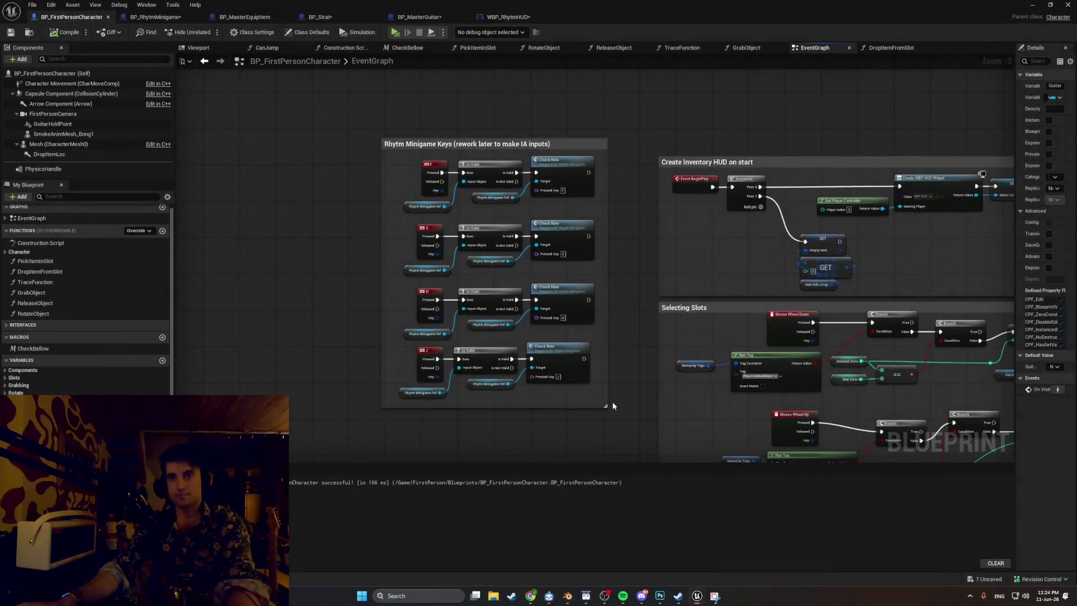
scroll(606, 415, "up", 2)
key("super+shift+s")
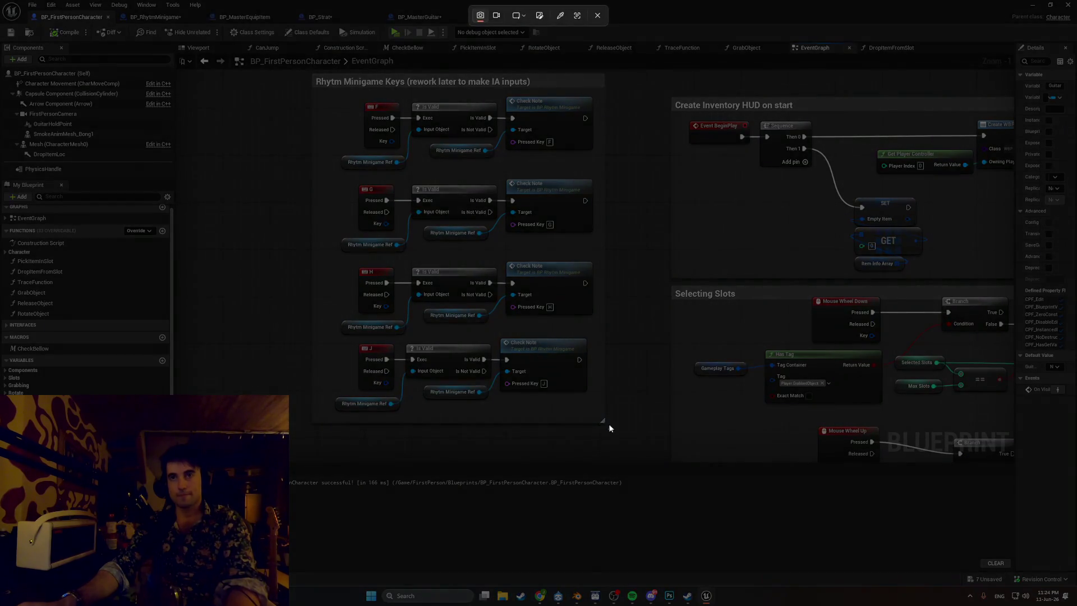
mouse_move(609, 424)
left_mouse_down()
mouse_move(288, 84)
mouse_move(303, 77)
left_mouse_up()
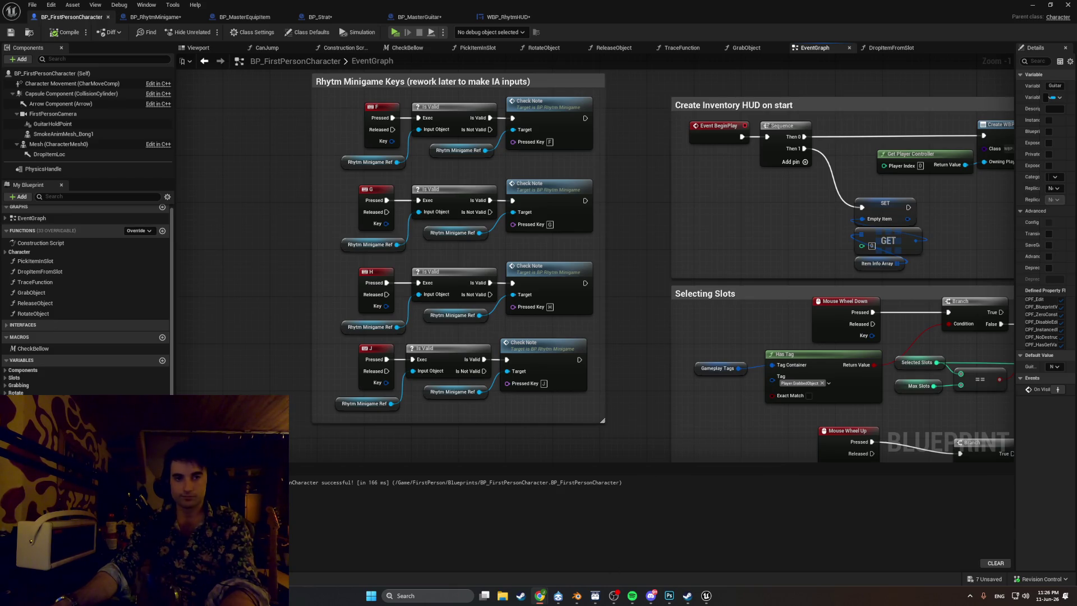
- Create a new folder named Rhytm_Buttons in Content/FirstPerson/Input/Actions
key("ctrl+space")
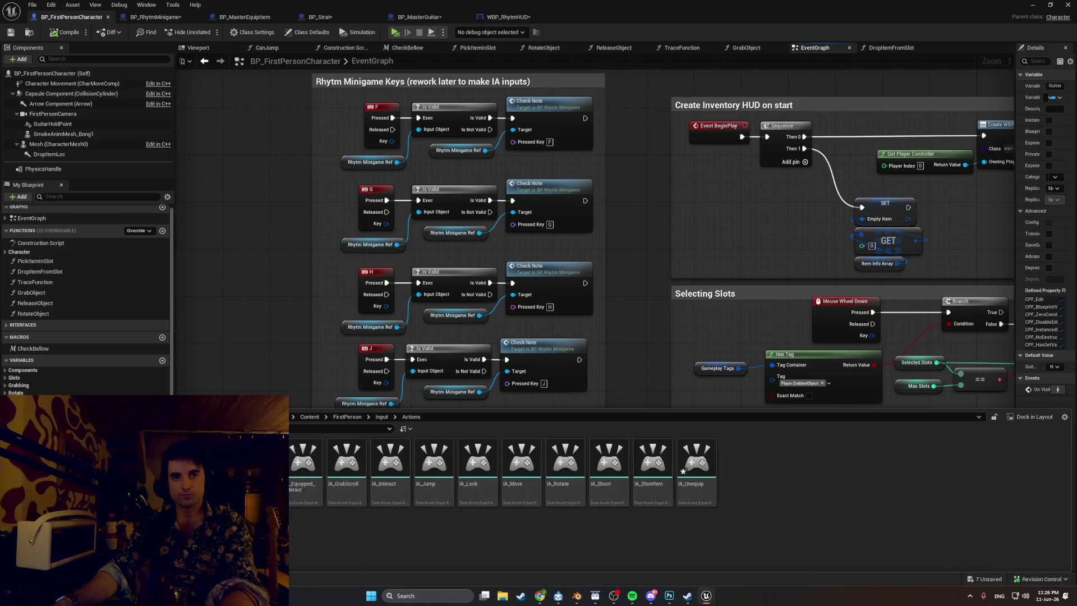
right_click(769, 475)
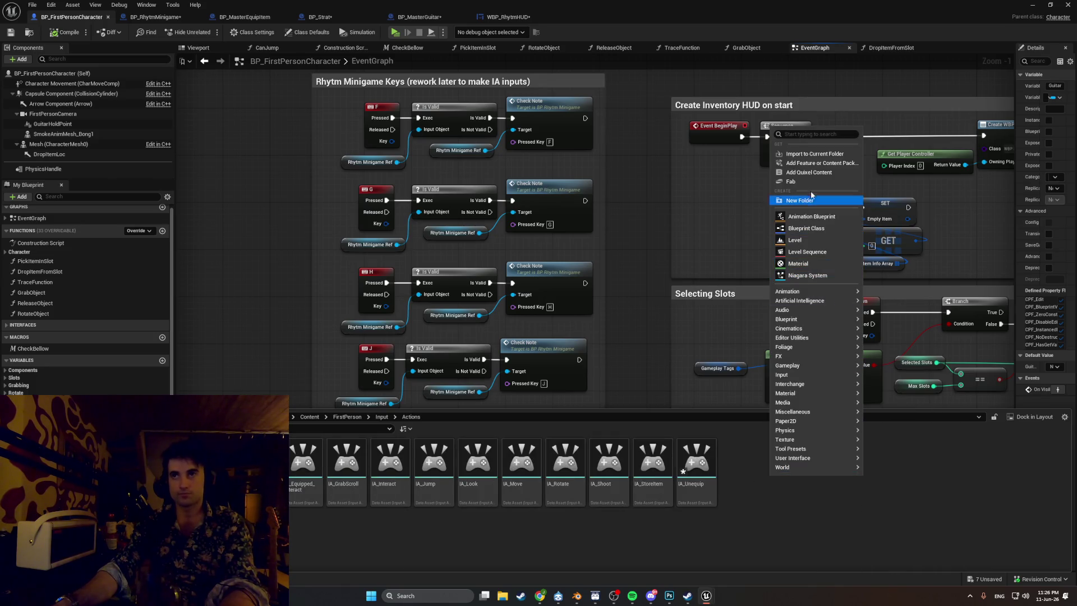
mouse_move(819, 290)
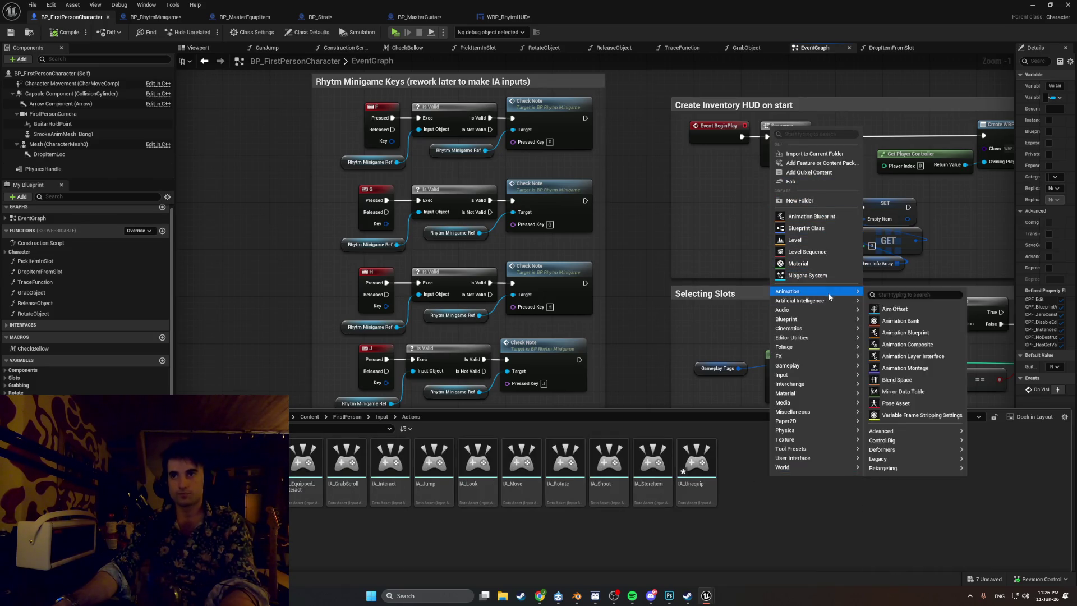
left_click(813, 200)
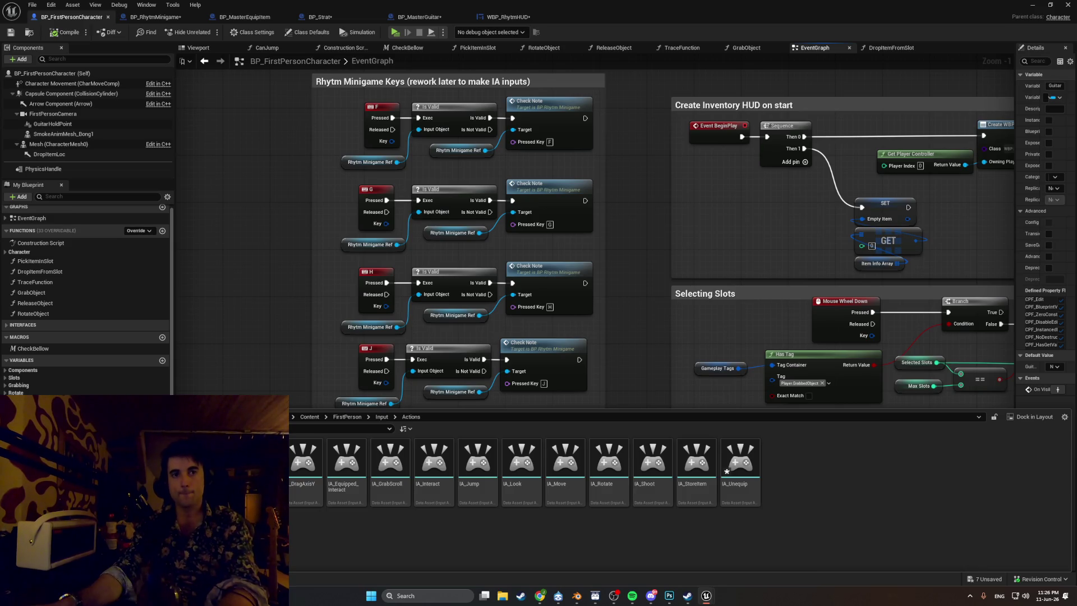
- Inside the Rhytm_Buttons folder, create a new Input Action asset
double_click(259, 460)
right_click(167, 449)
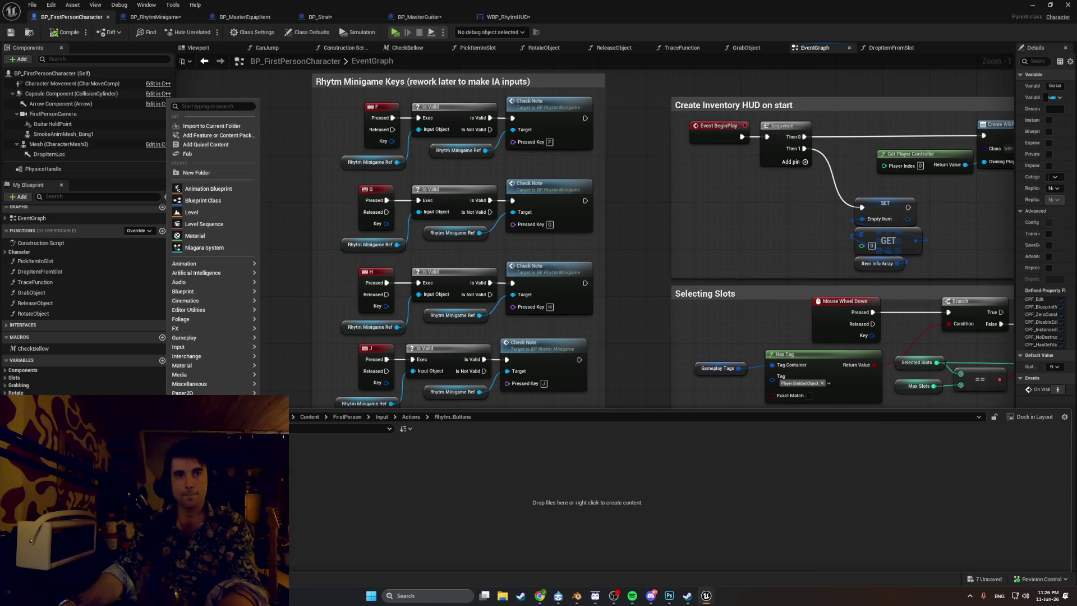
mouse_move(230, 371)
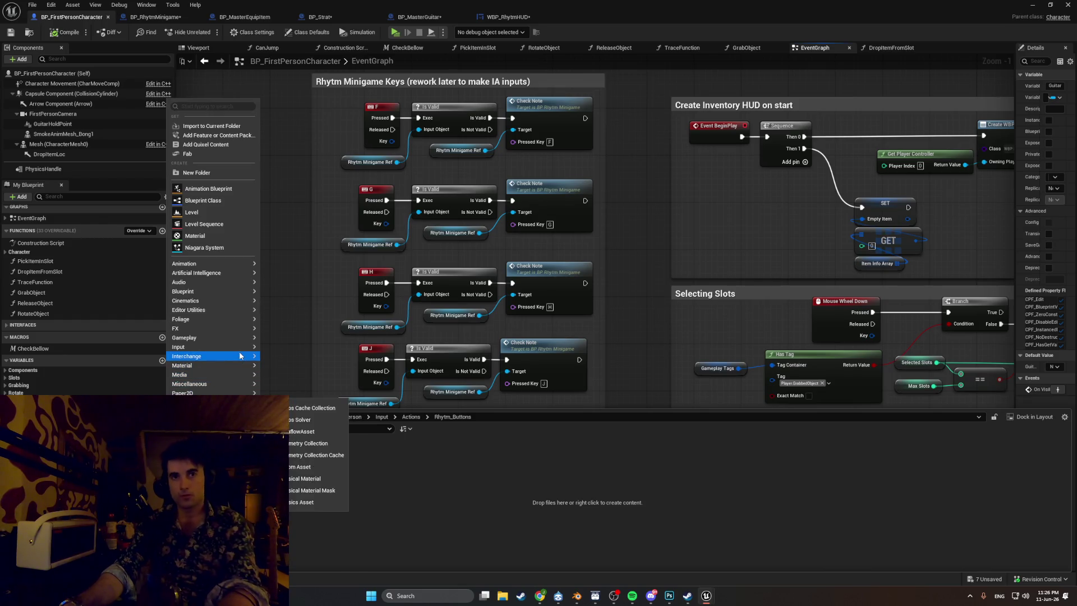
mouse_move(250, 346)
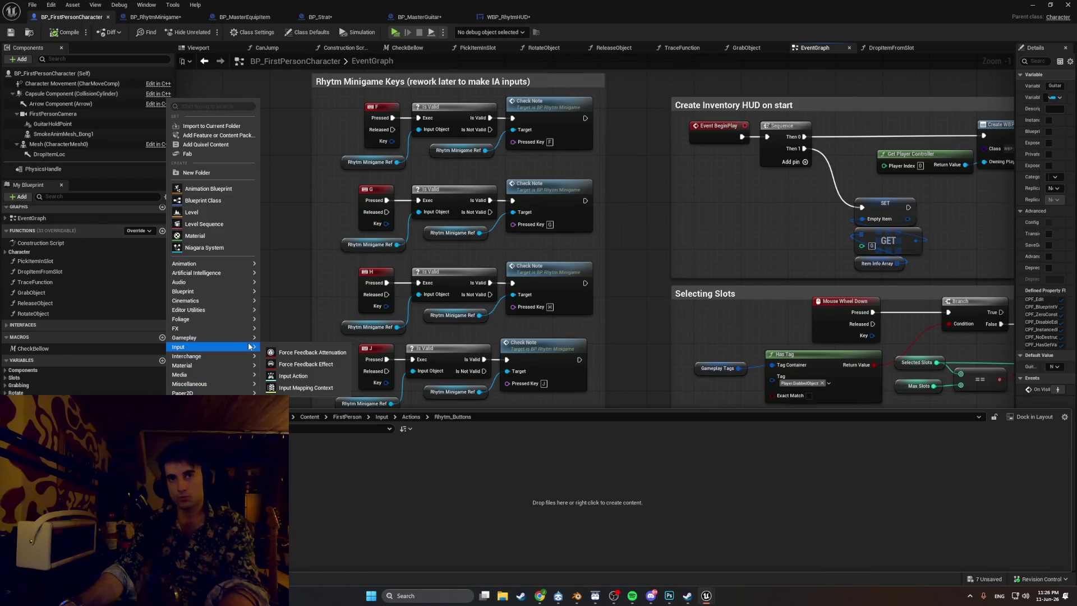
left_click(300, 376)
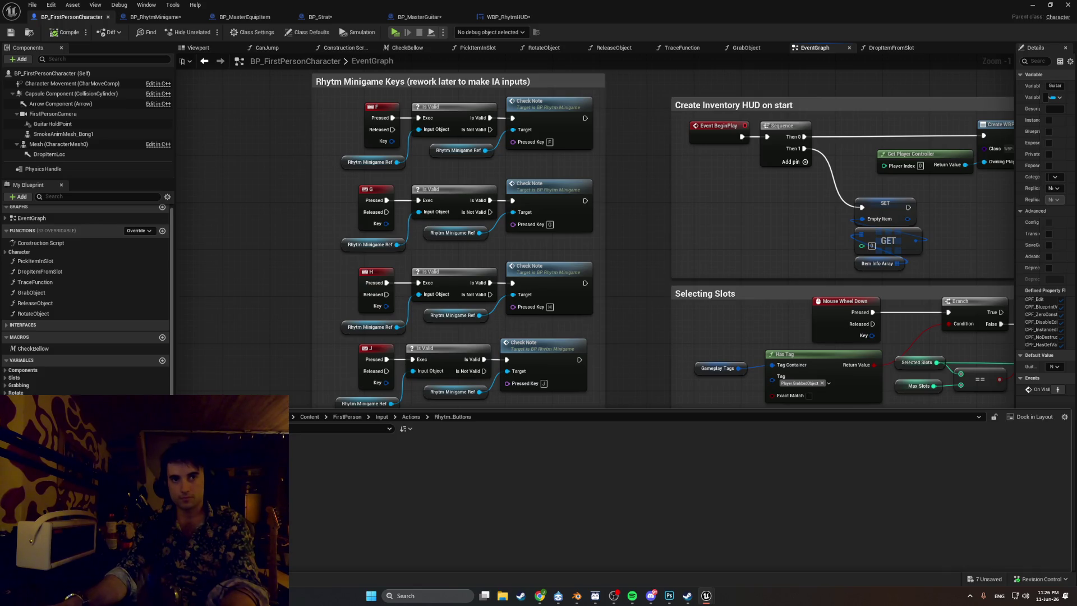
key("F7")
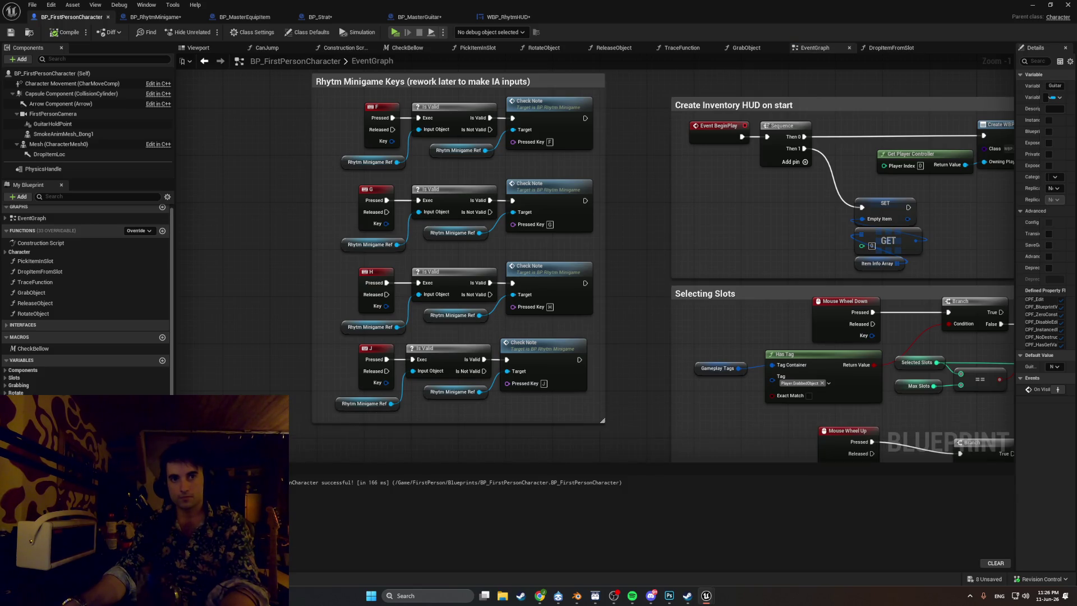
key("ctrl+space")
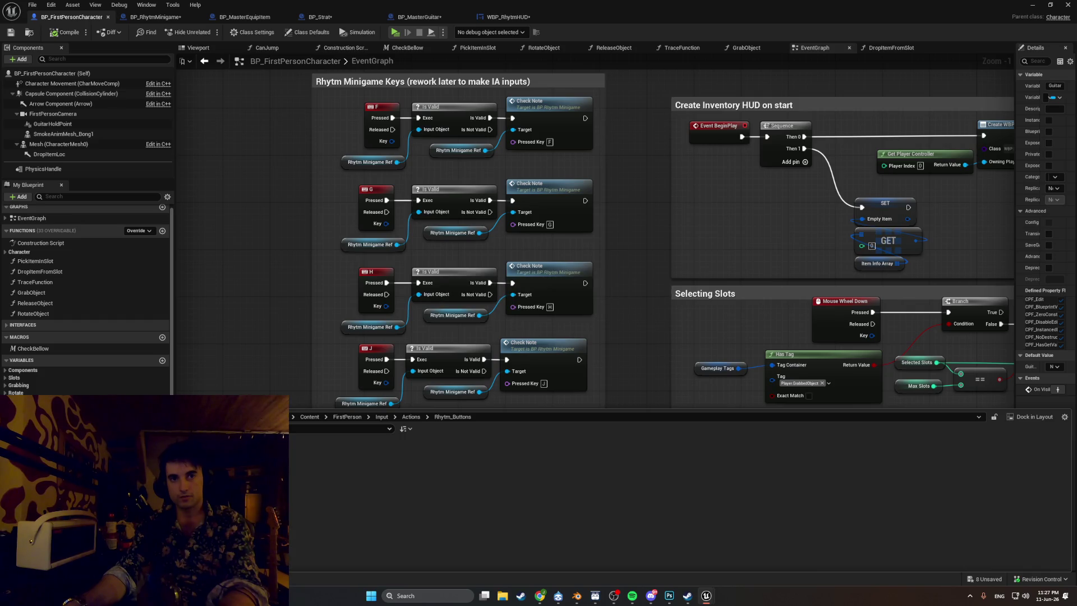
- Duplicate the rhythm input action to create IA_Rhytm_X4 and IA_Rhytm_X5
key("ctrl+d")
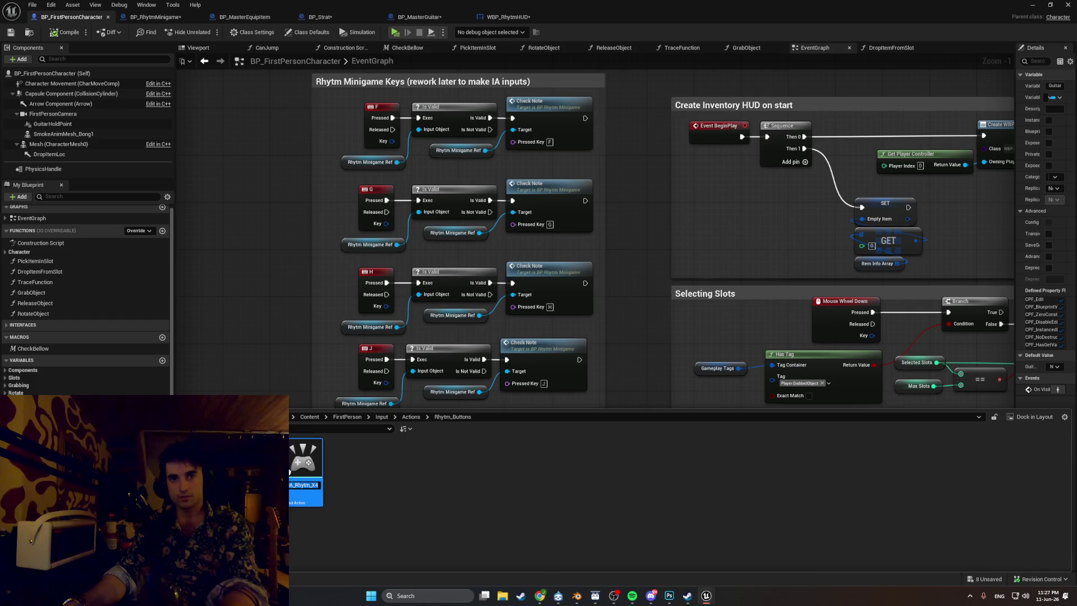
key("Return")
key("ctrl+d")
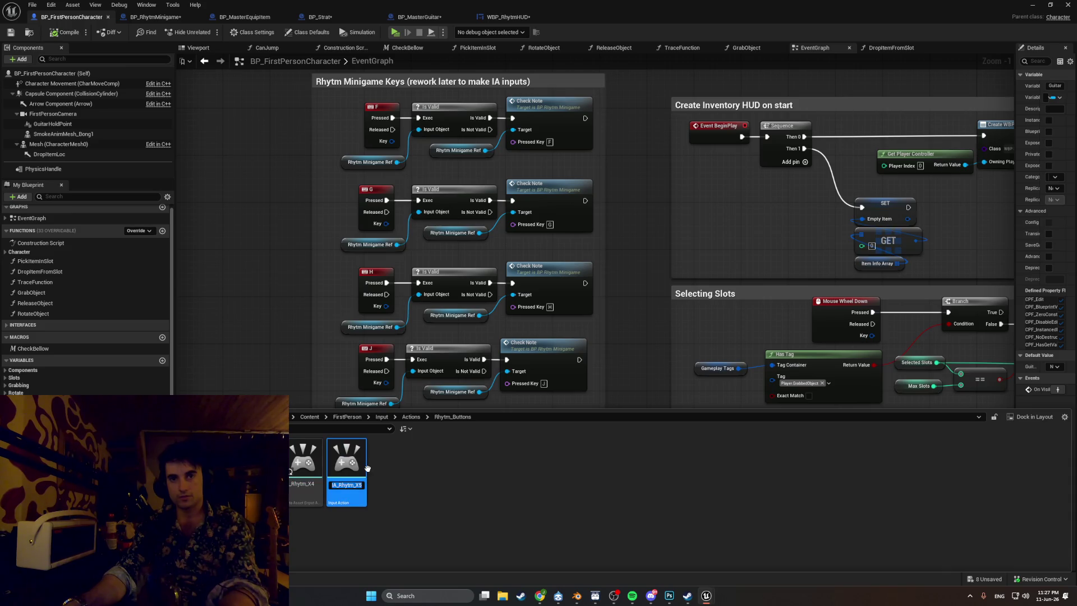
left_click(371, 466)
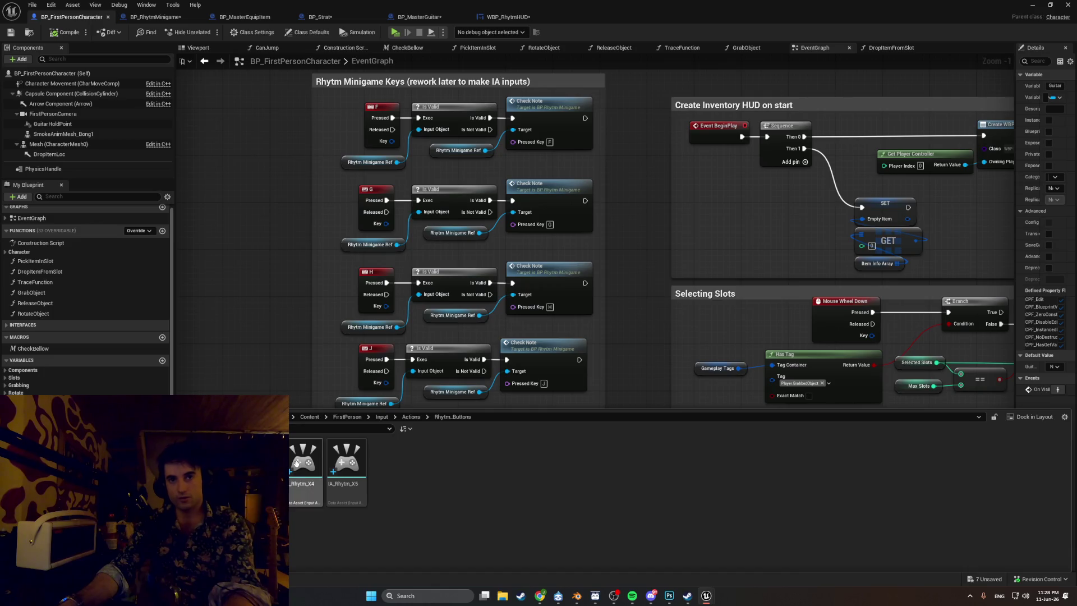
- Rename the two new input actions to IA_Rhytm_5 and IA_Rhytm_6
left_click(297, 462)
key("F2")
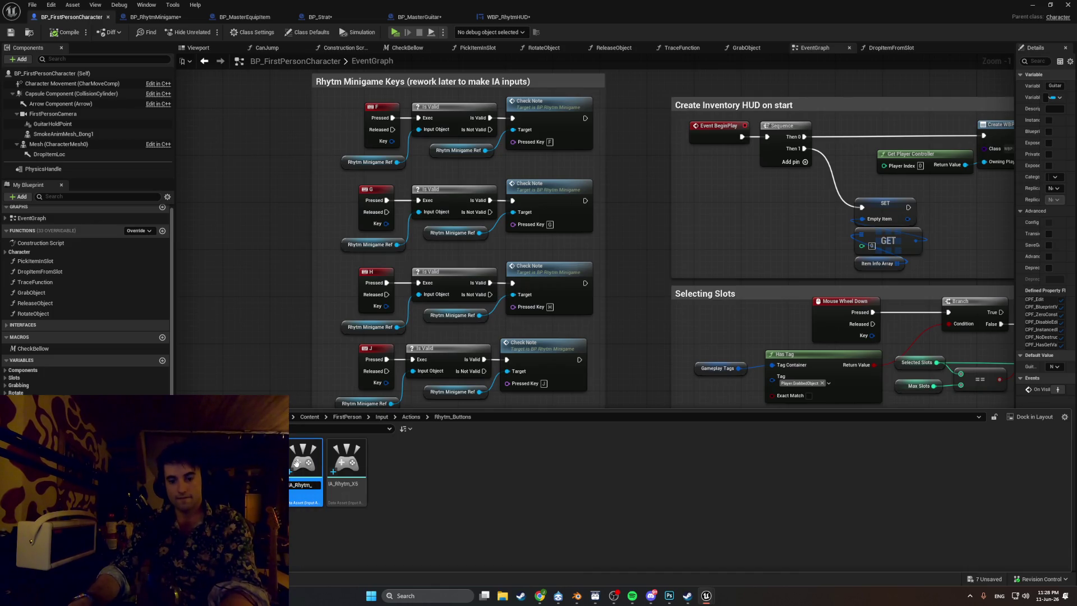
type("5")
key("Return")
left_click(341, 461)
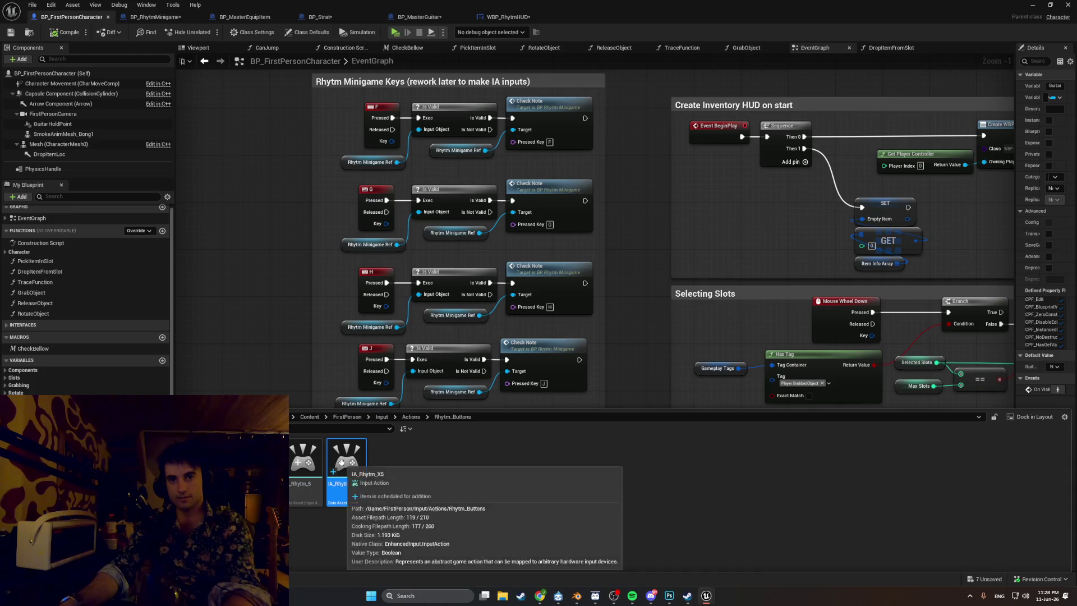
key("F2")
key("BackSpace")
key("BackSpace")
type("6")
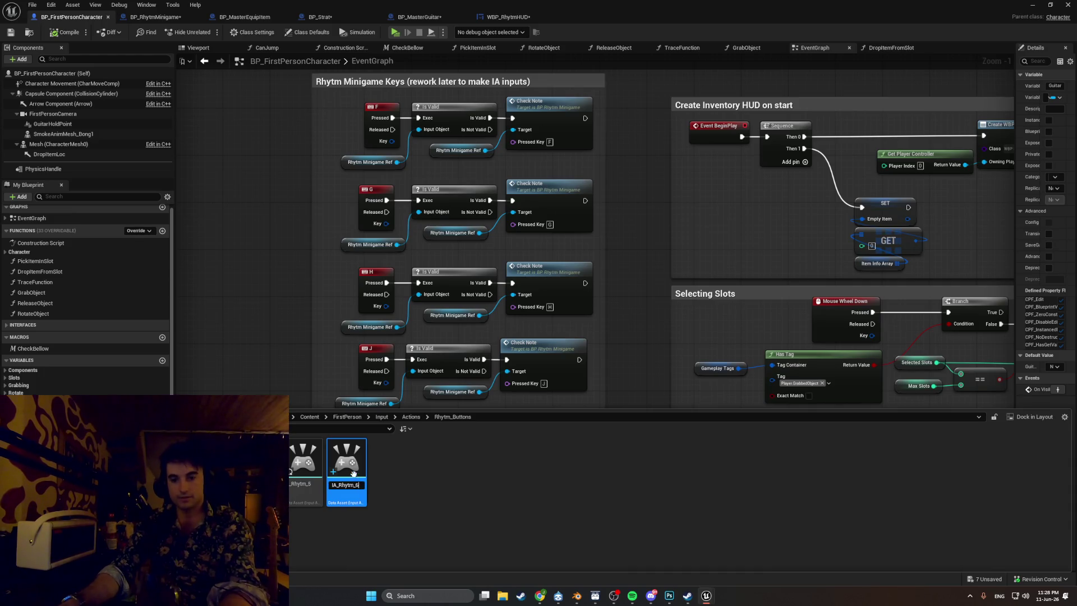
key("Return")
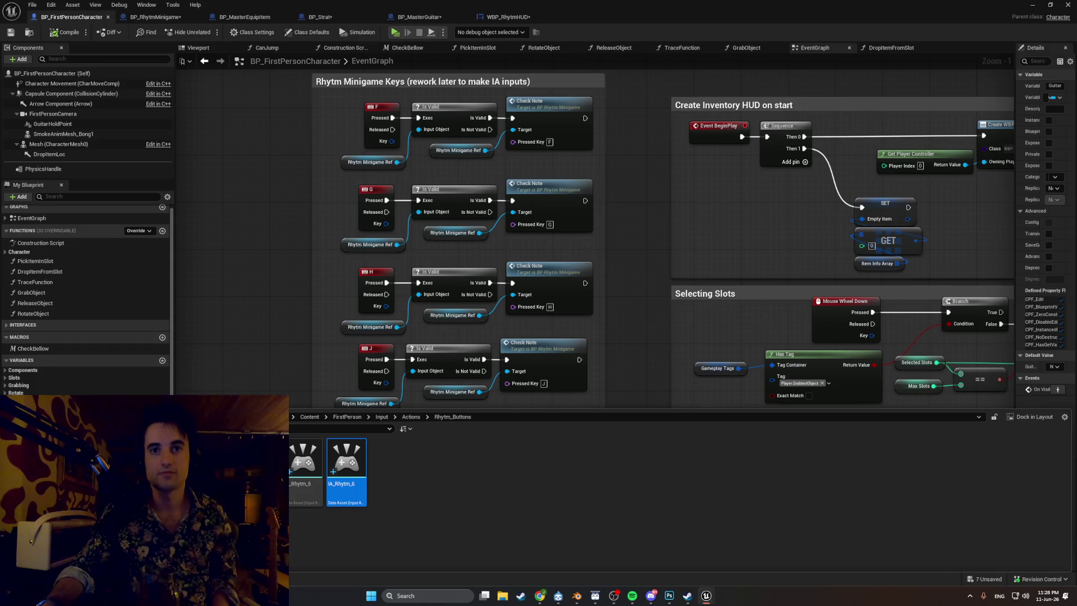
left_click(632, 596)
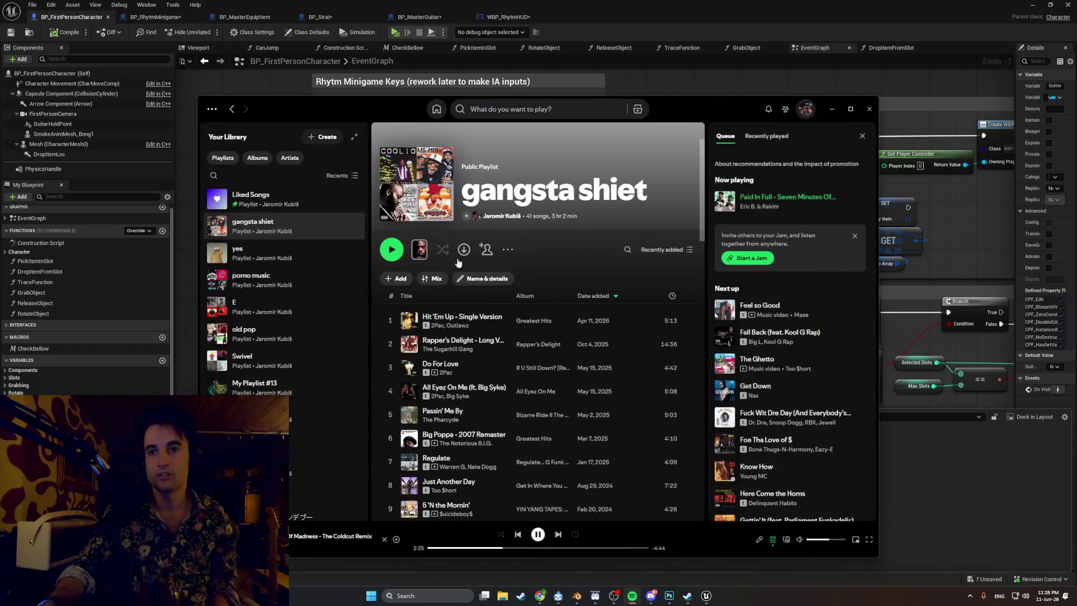
- Add the playing track to the 'gangsta shiet' playlist, minimize Spotify, and reopen Rhytm_Buttons
right_click(213, 535)
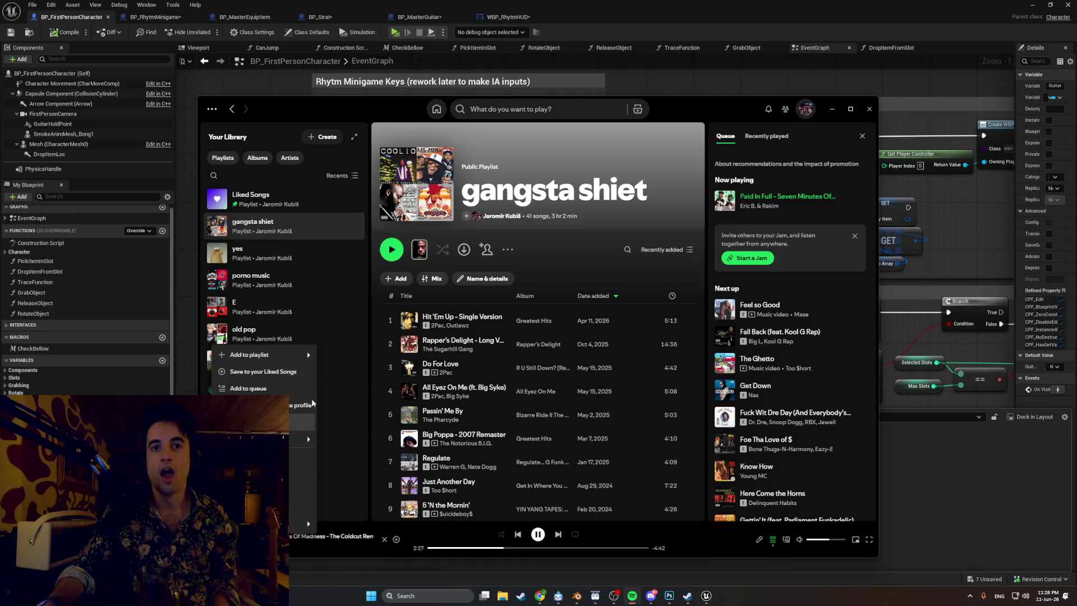
mouse_move(264, 355)
scroll(360, 287, "down", 3)
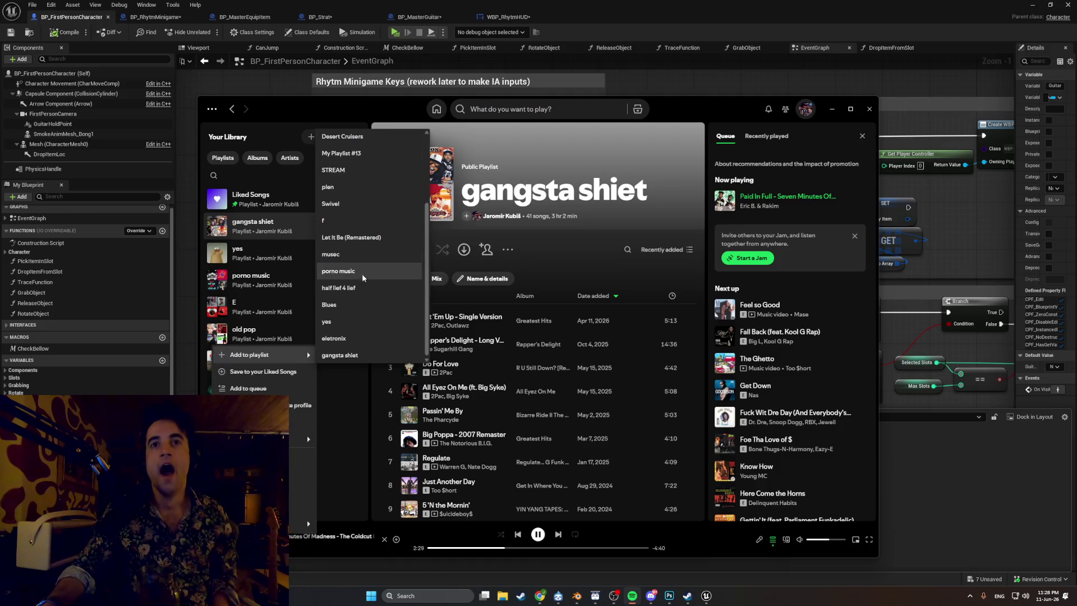
left_click(351, 355)
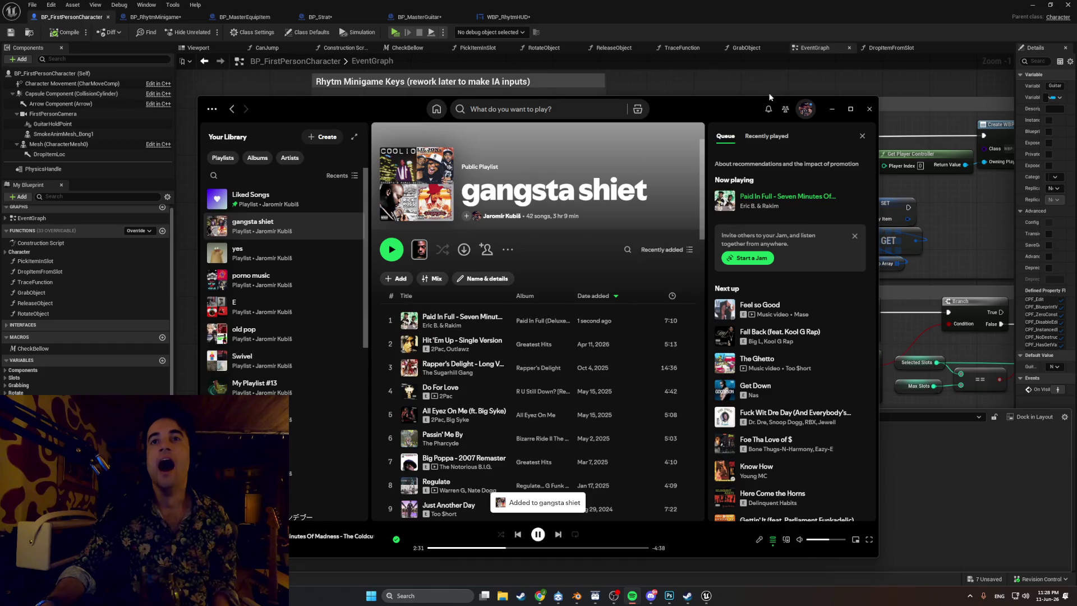
left_click(831, 110)
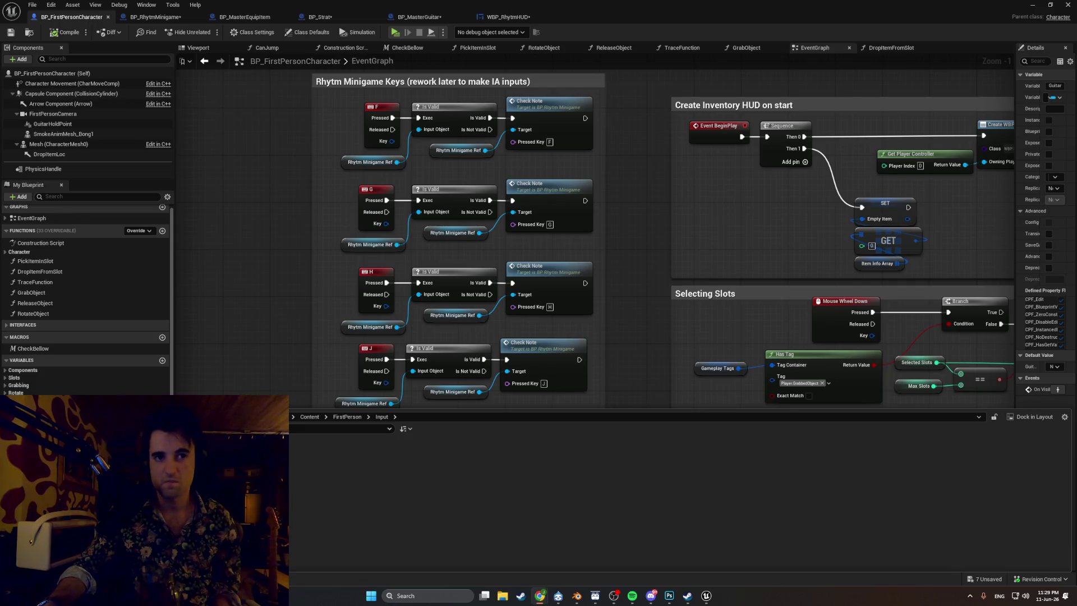
left_click(168, 476)
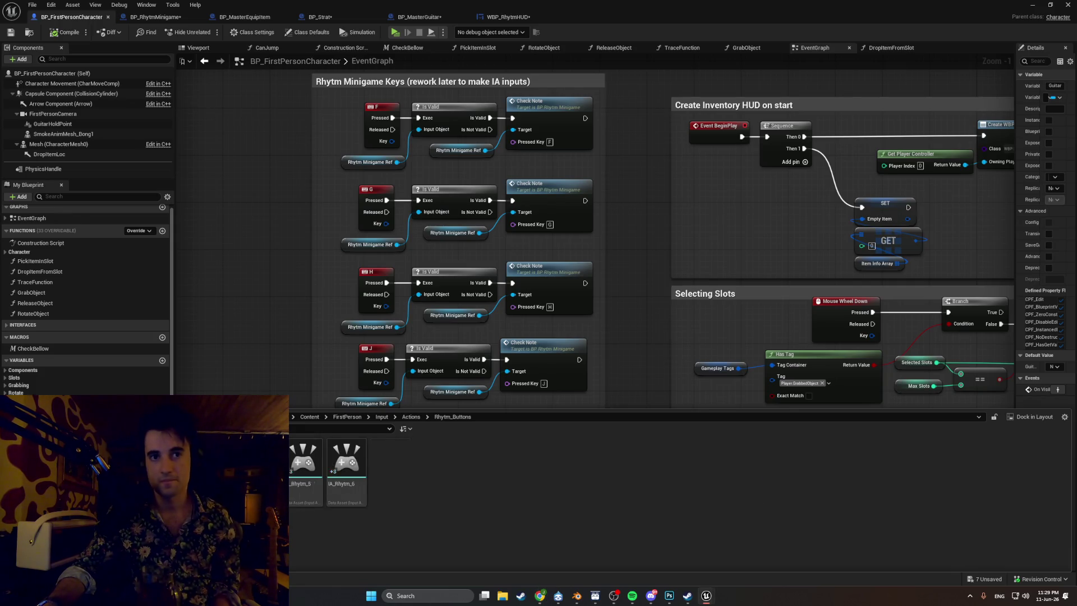
- Open IA_Rhytm_1 and keep its Value Type as Digital (bool)
double_click(130, 465)
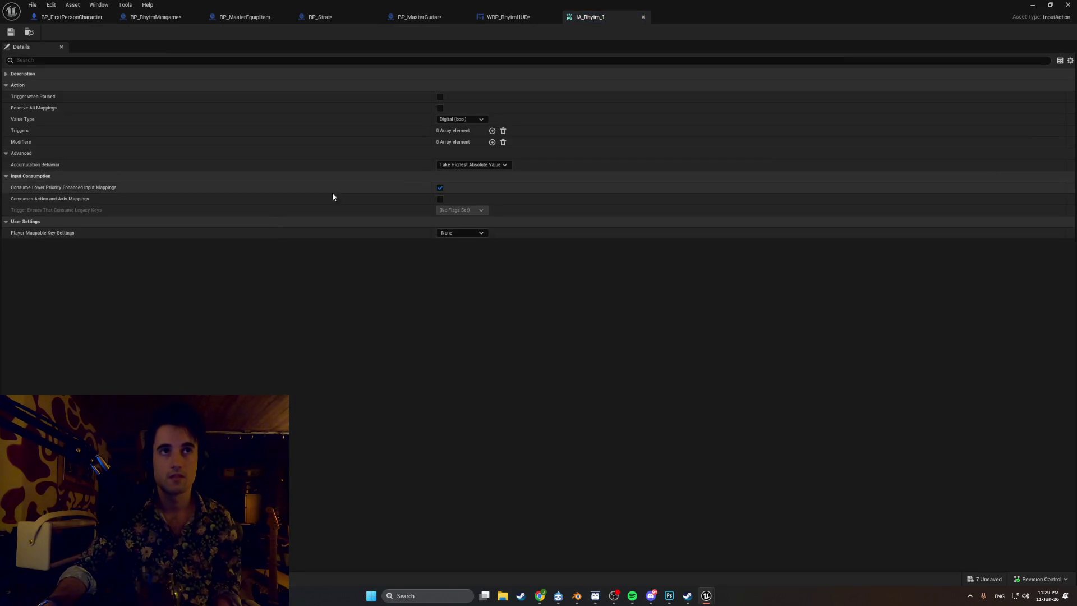
left_click(476, 120)
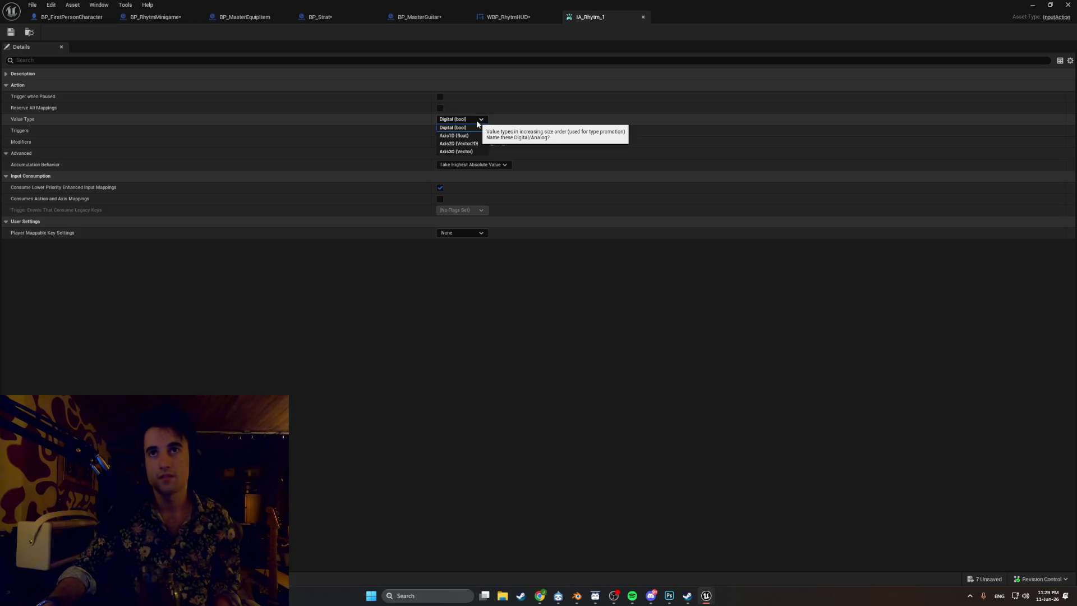
left_click(476, 120)
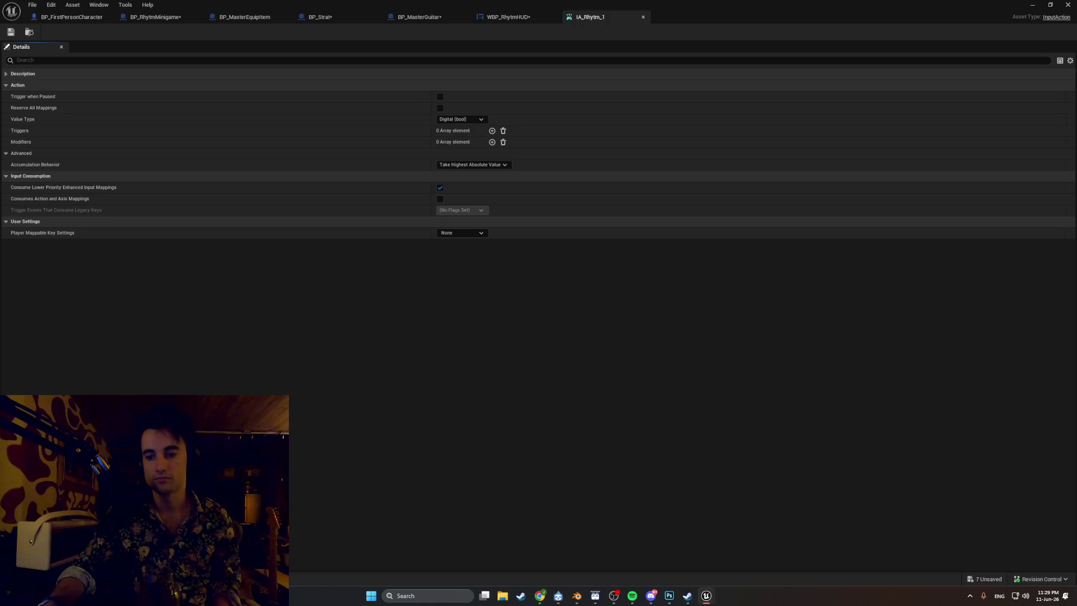
- Open the IMC_Default input mapping context from FirstPerson/Input
left_click(39, 579)
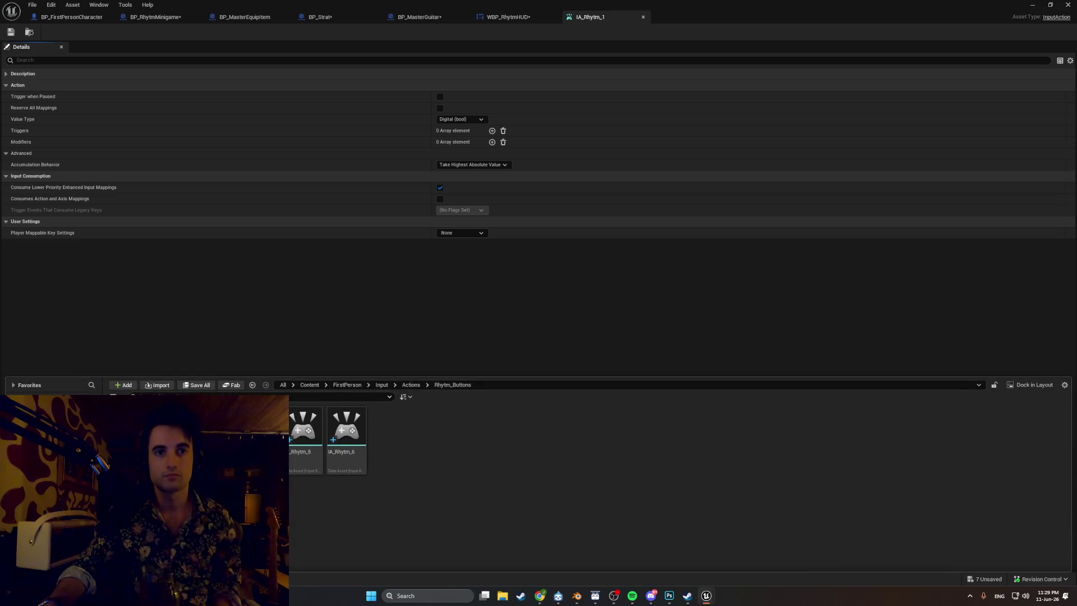
left_click(47, 443)
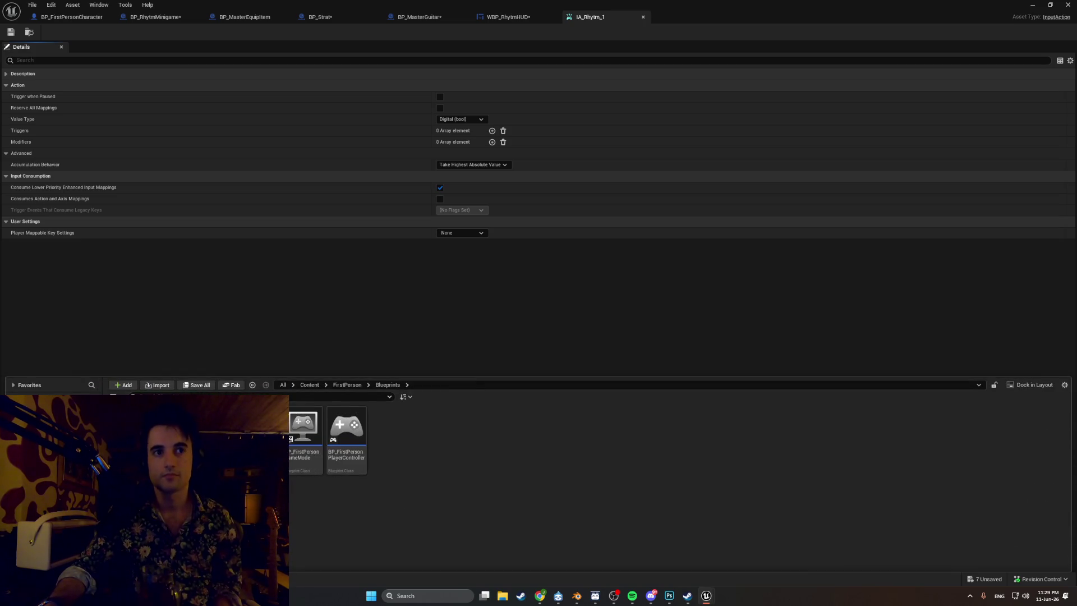
left_click(48, 455)
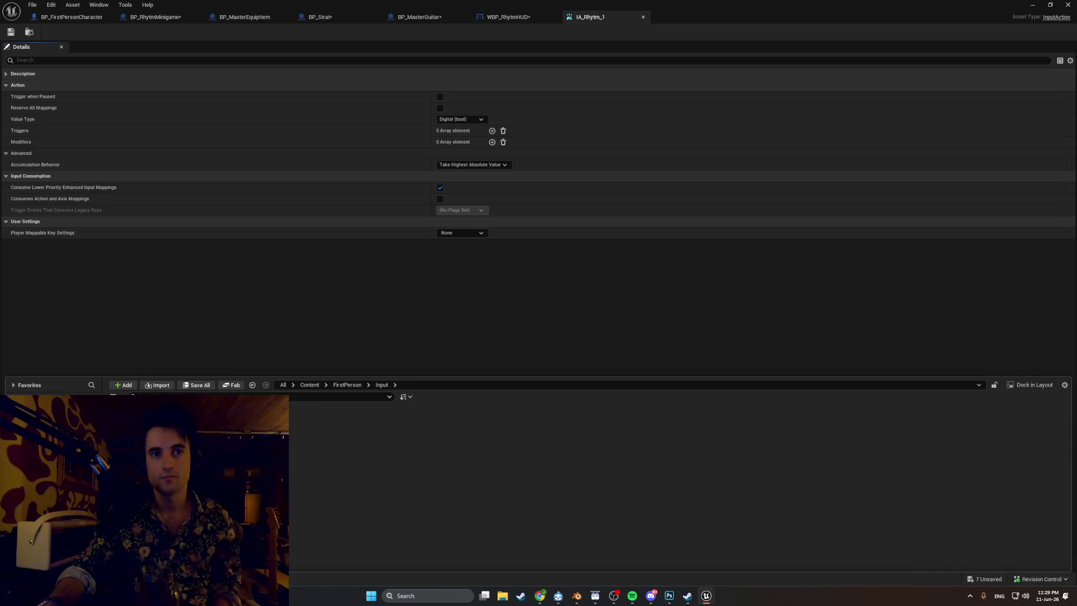
double_click(185, 432)
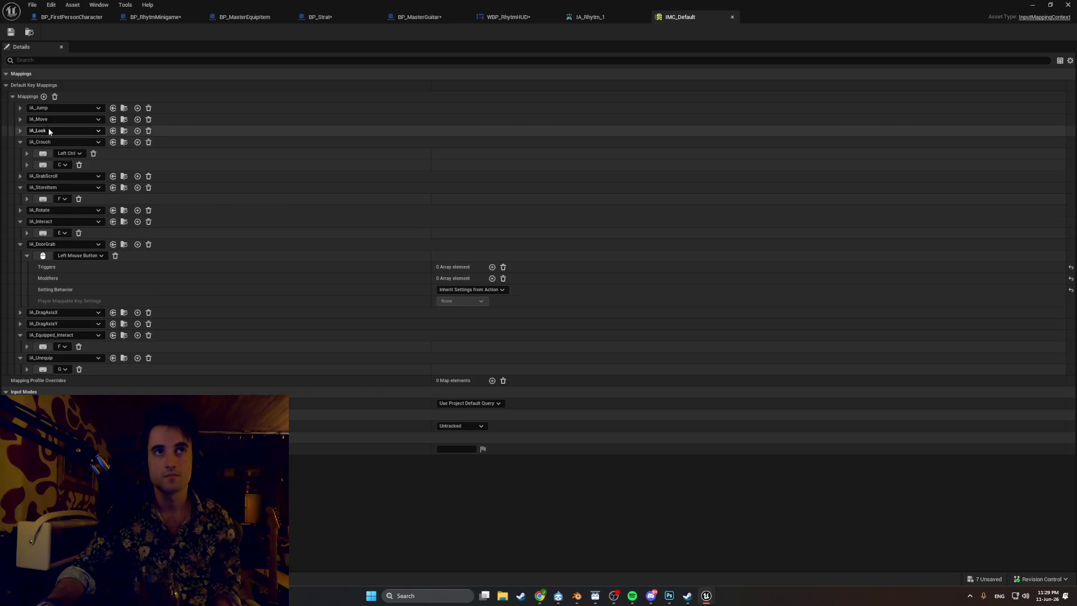
- Add two new IMC_Default mappings assigned to IA_Rhytm_1 and IA_Rhytm_2
left_click(43, 96)
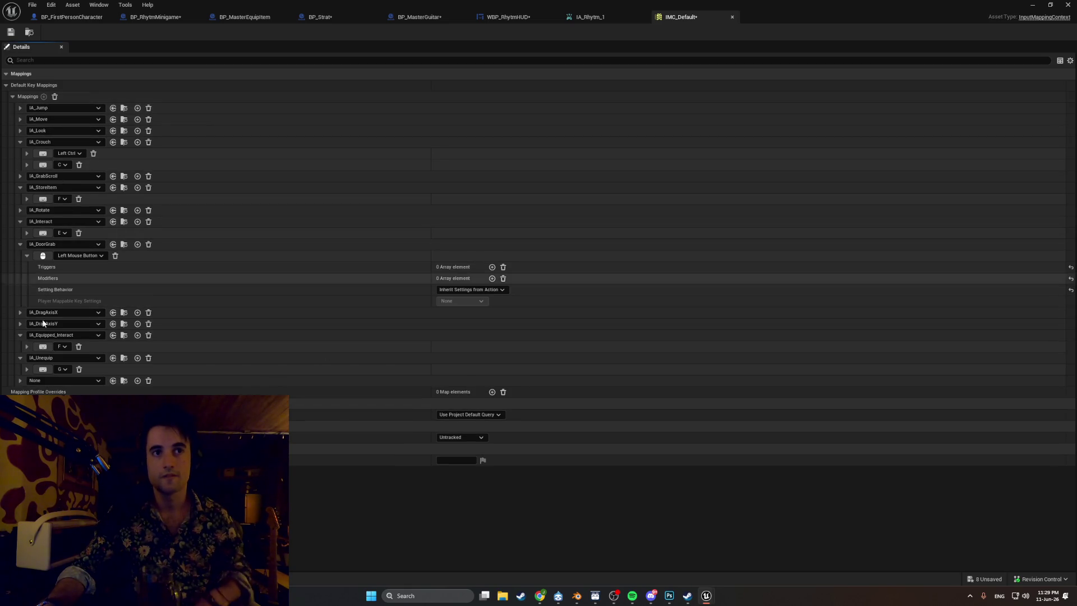
left_click(64, 379)
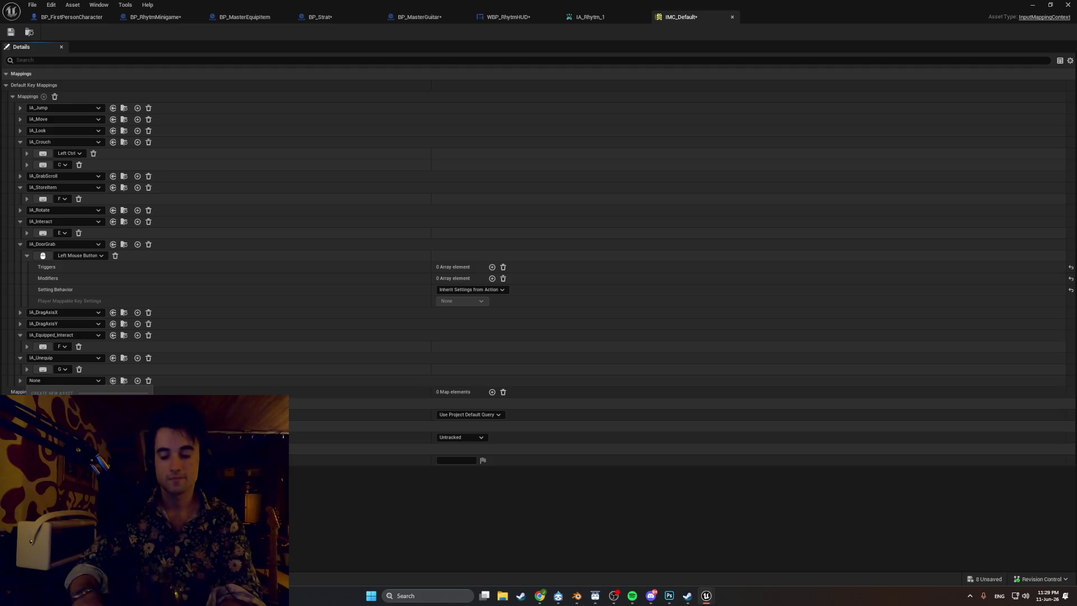
left_click(72, 426)
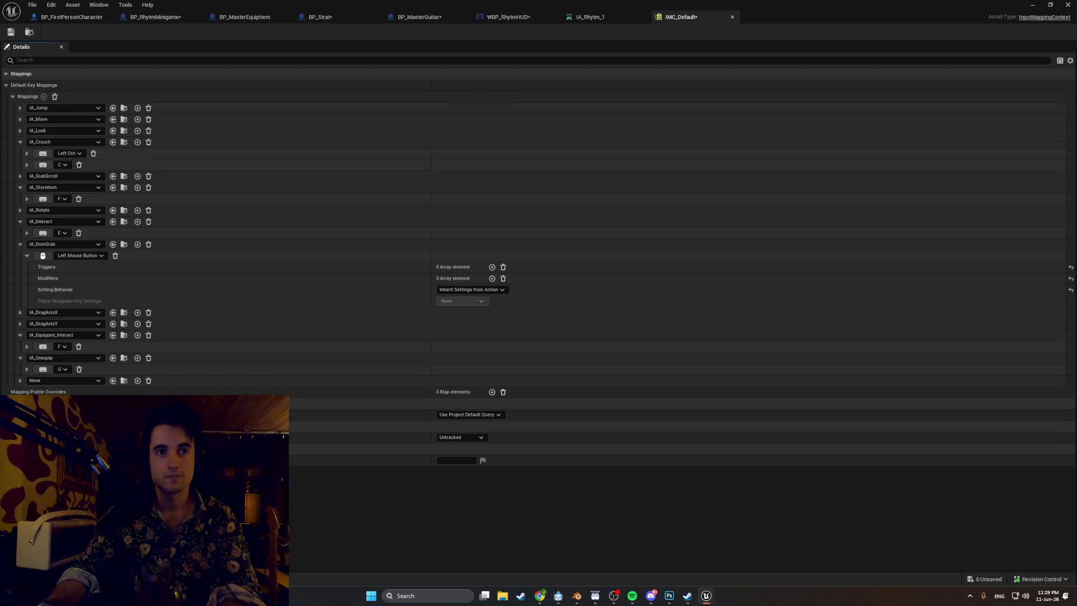
left_click(44, 97)
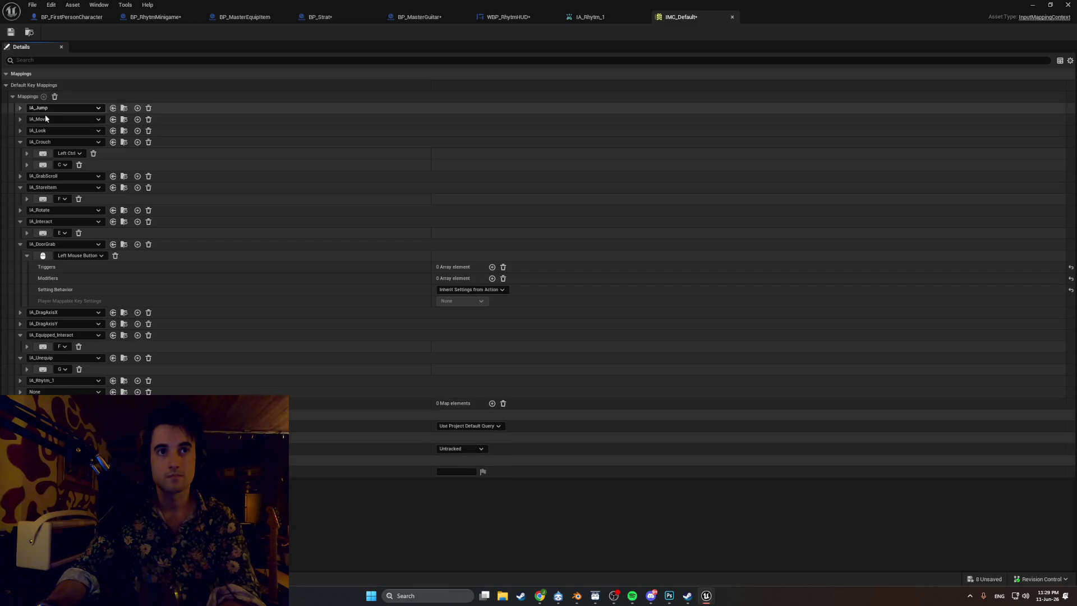
left_click(64, 391)
type("ry")
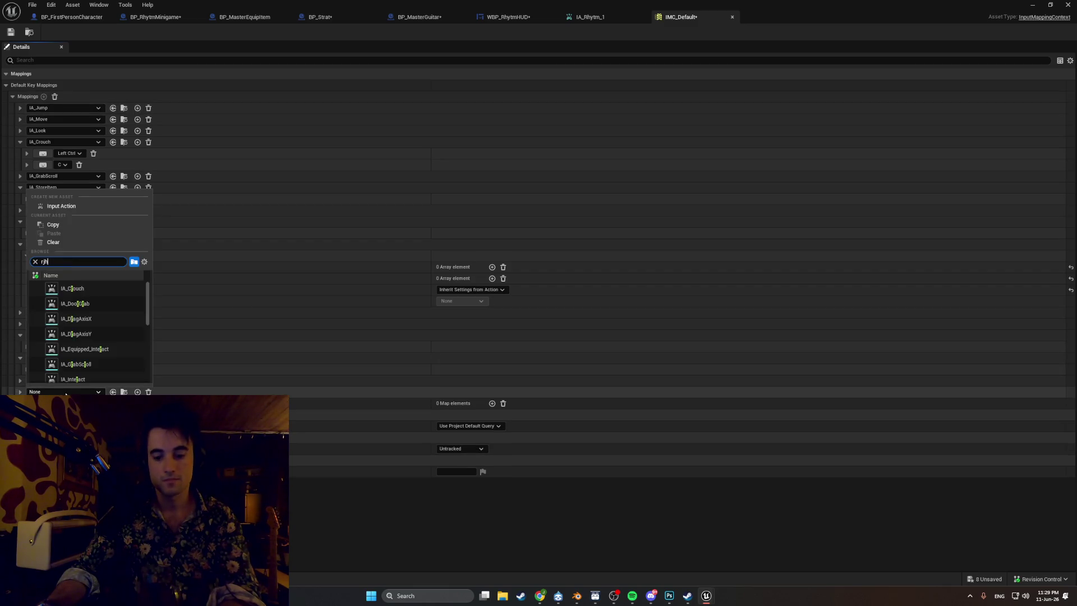
key("BackSpace")
key("BackSpace")
type("h")
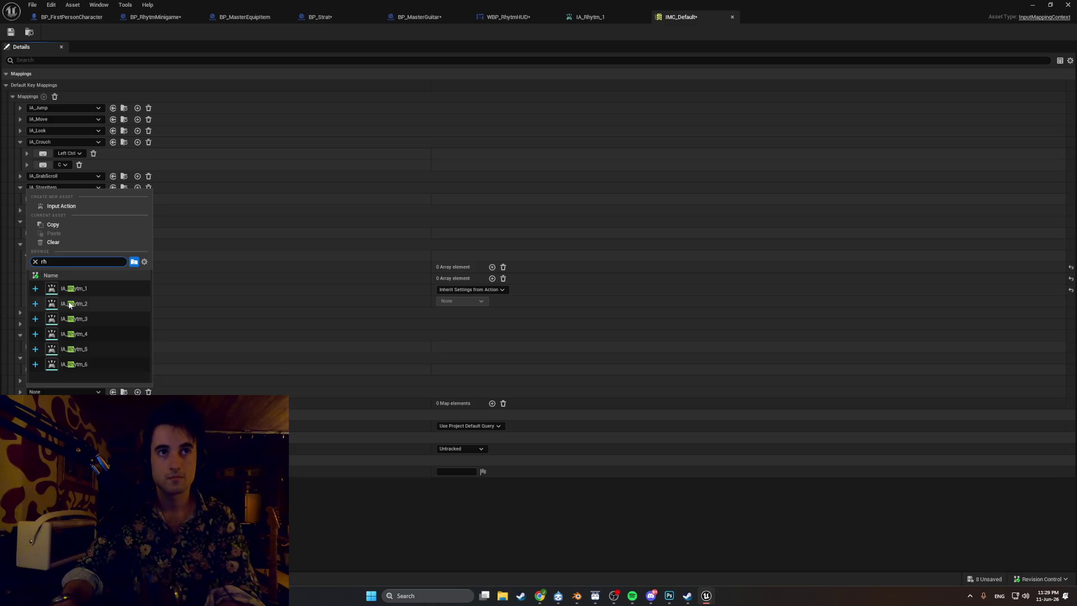
left_click(69, 304)
- Add two more mappings assigned to IA_Rhytm_3 and IA_Rhytm_4
left_click(43, 96)
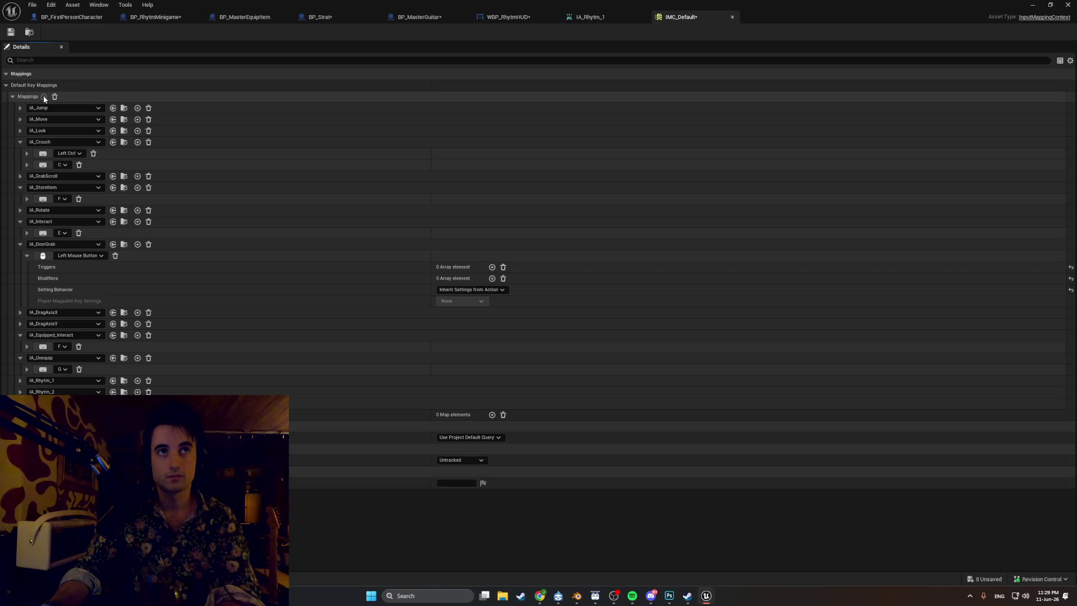
left_click(65, 403)
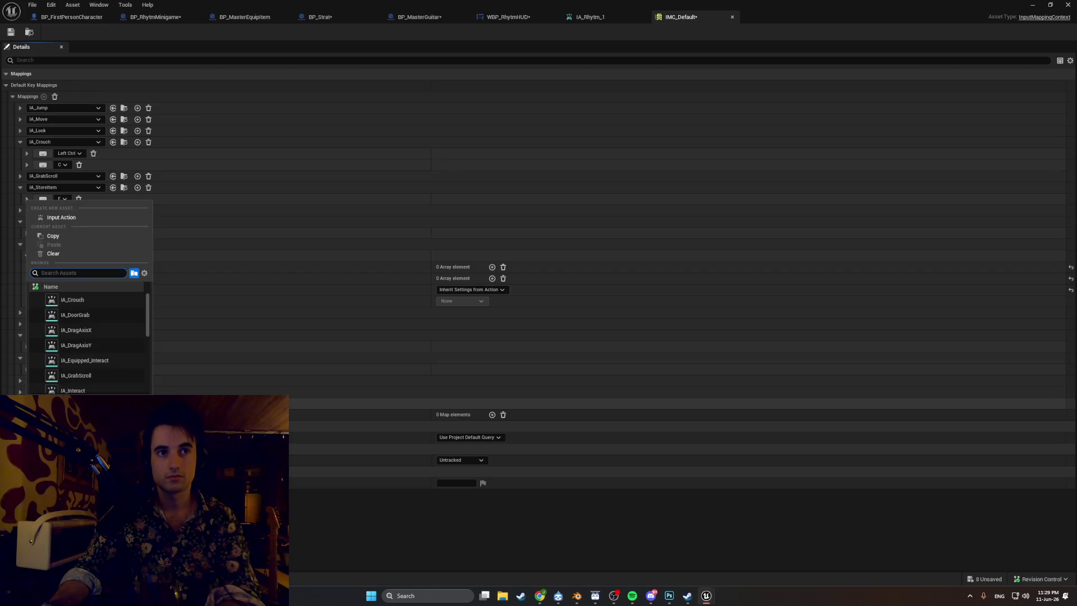
type("v")
key("BackSpace")
type("rhy")
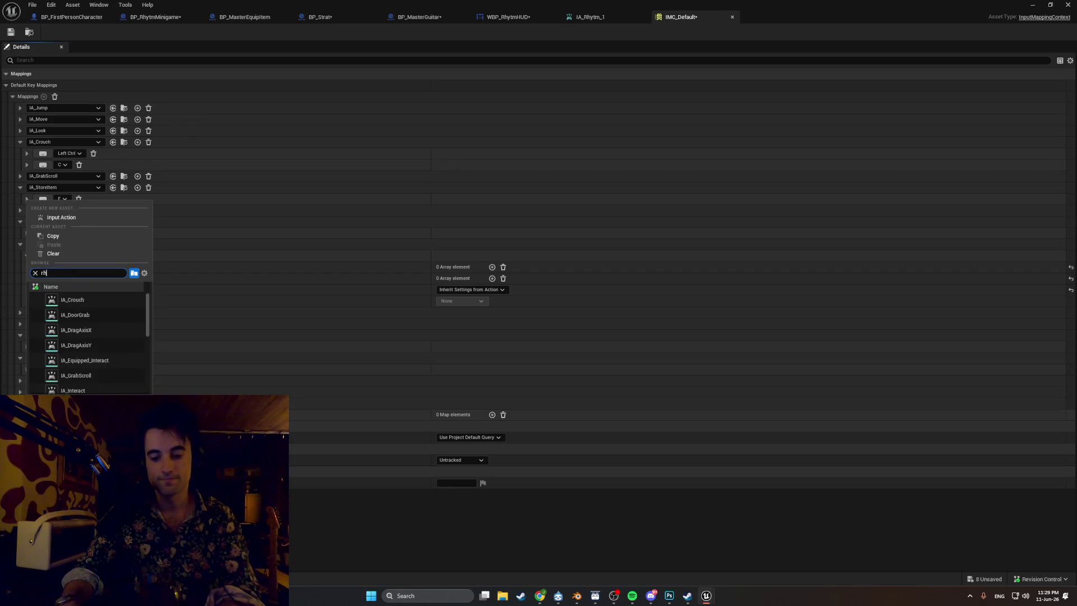
left_click(84, 330)
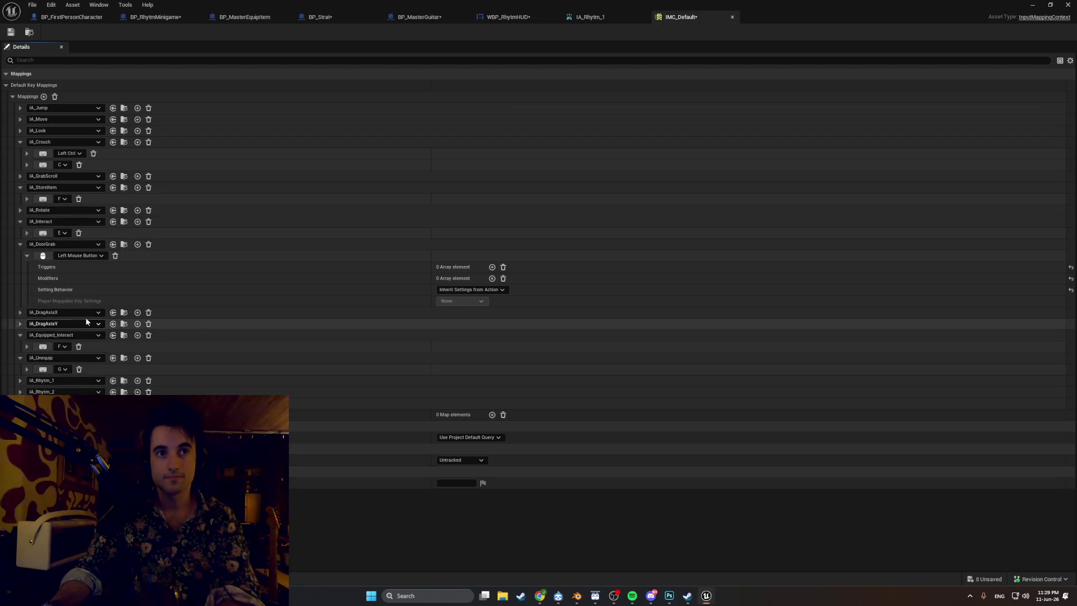
left_click(44, 97)
left_click(65, 403)
type("rhy")
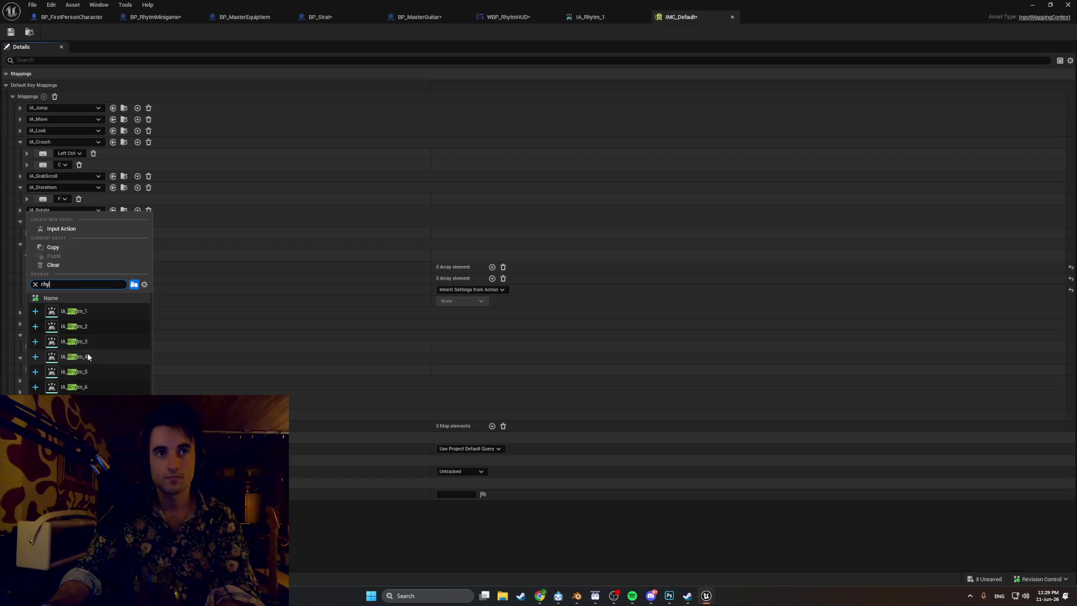
left_click(86, 352)
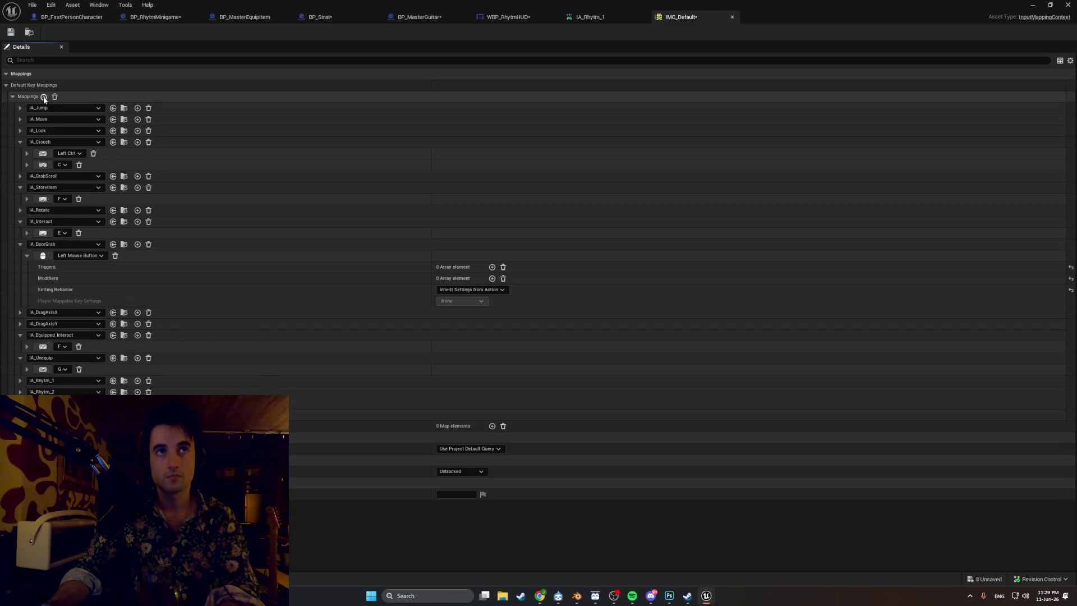
- Add the last two mappings for IA_Rhytm_5 and IA_Rhytm_6
left_click(44, 97)
left_click(64, 414)
type("rhy")
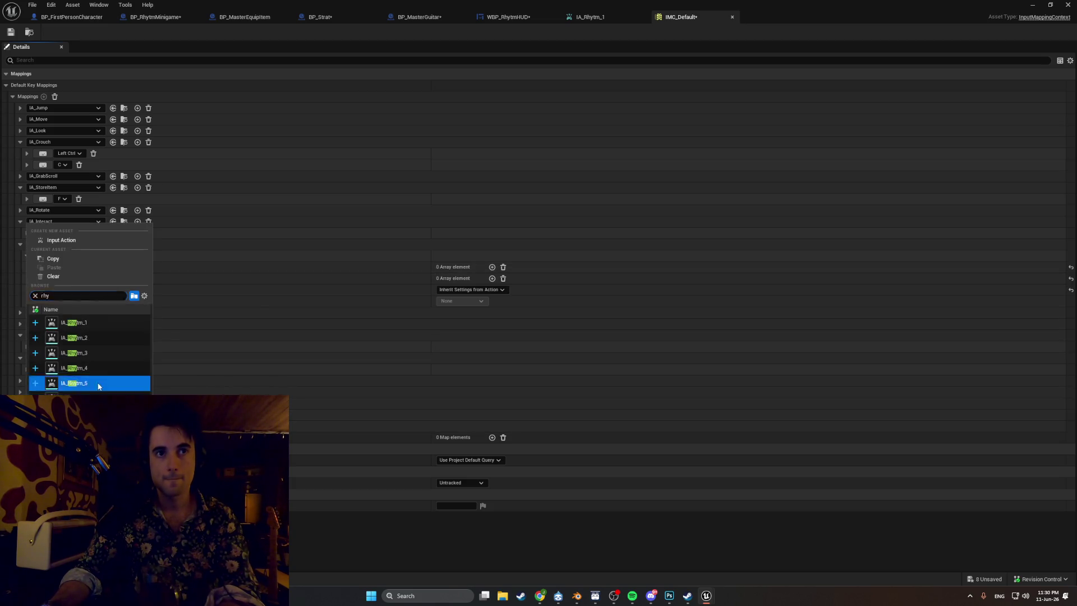
left_click(95, 381)
left_click(44, 96)
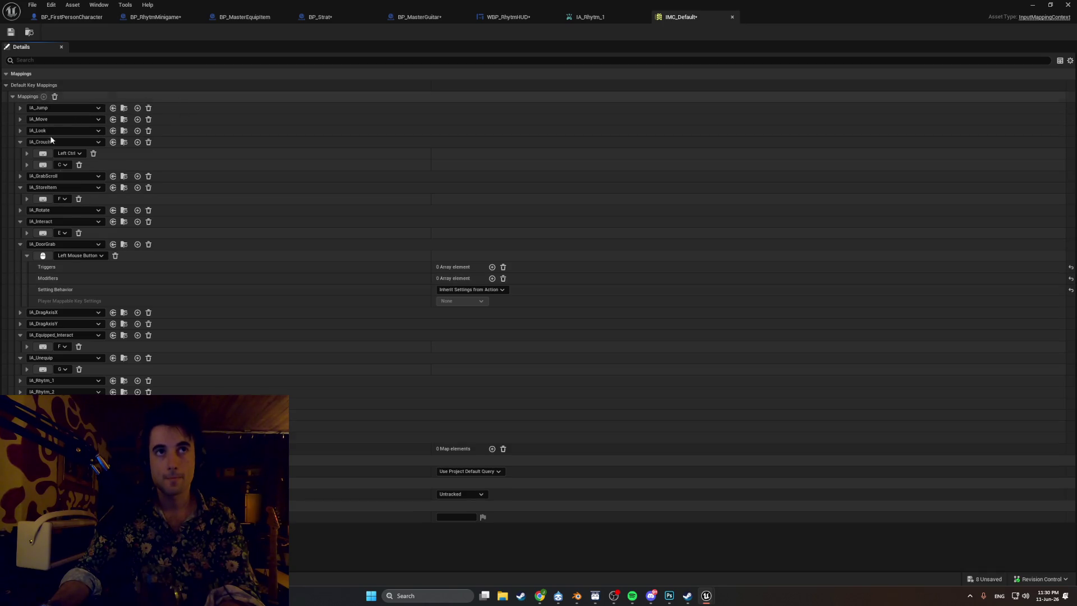
left_click(64, 425)
type("rhy")
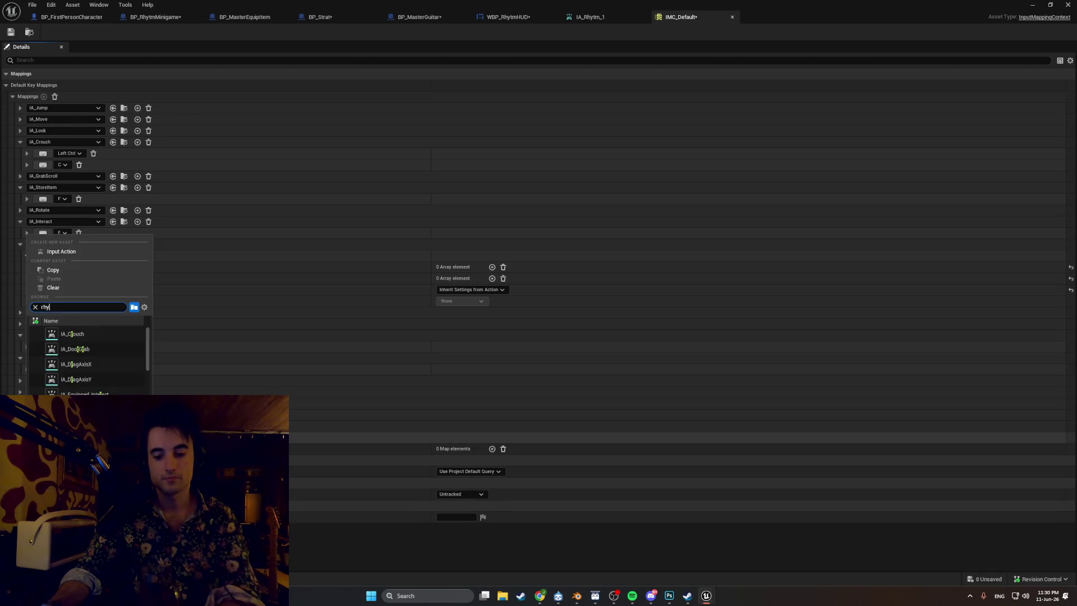
key("Return")
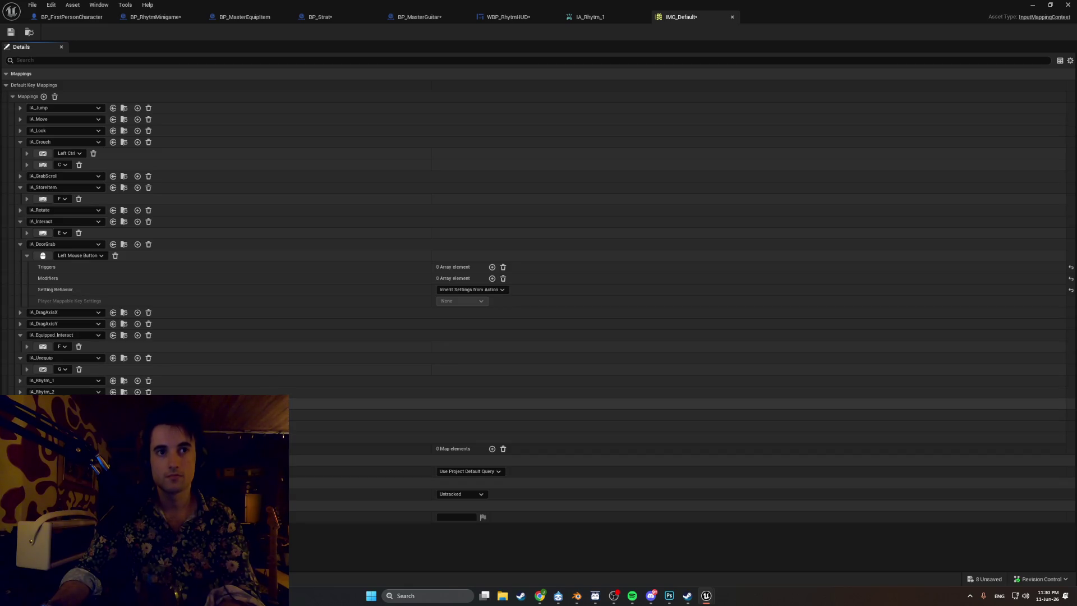
- Bind the IA_Rhytm_1 mapping to the X key and the next mapping to C
left_click(22, 379)
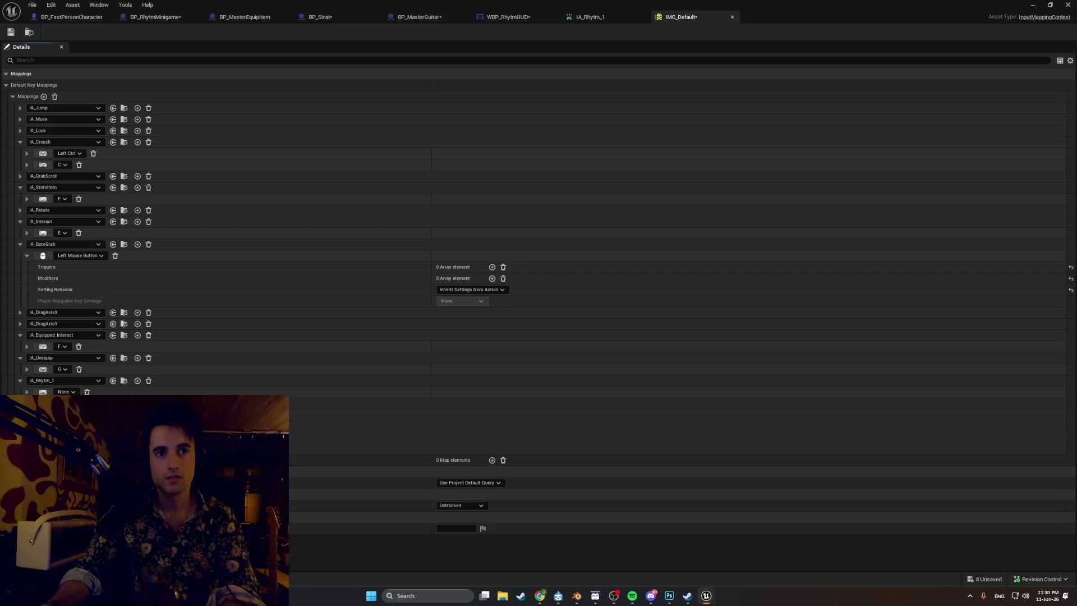
left_click(66, 391)
type("x")
key("Return")
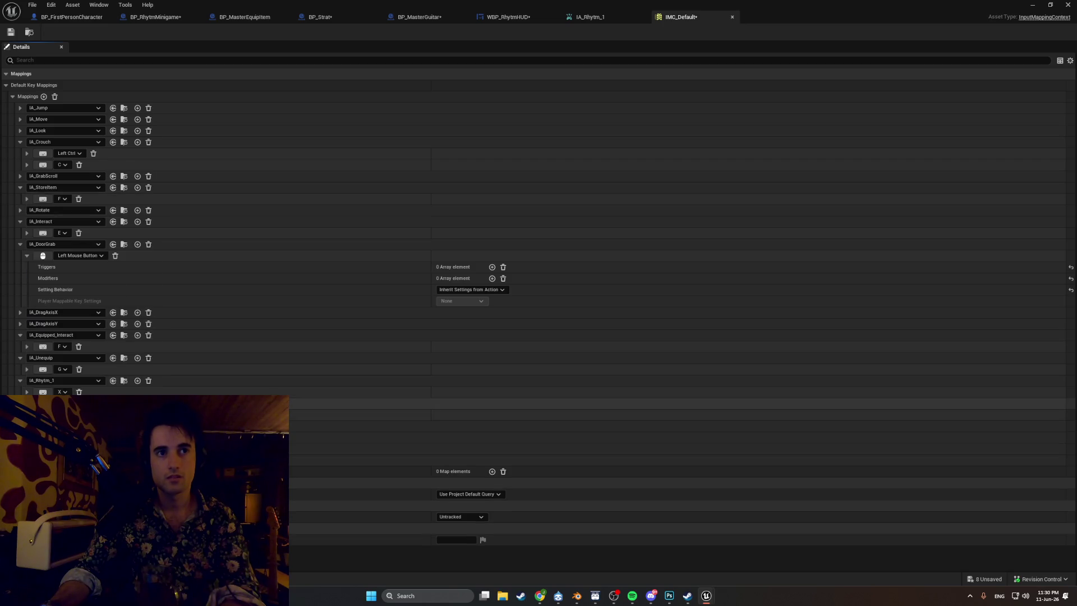
left_click(62, 233)
type("c")
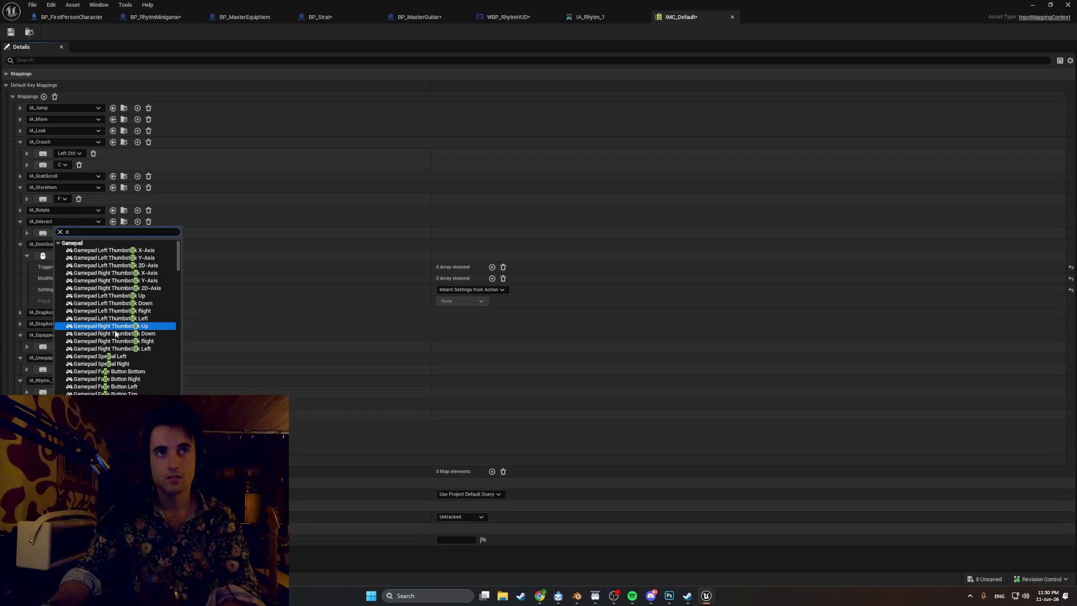
scroll(116, 334, "down", 5)
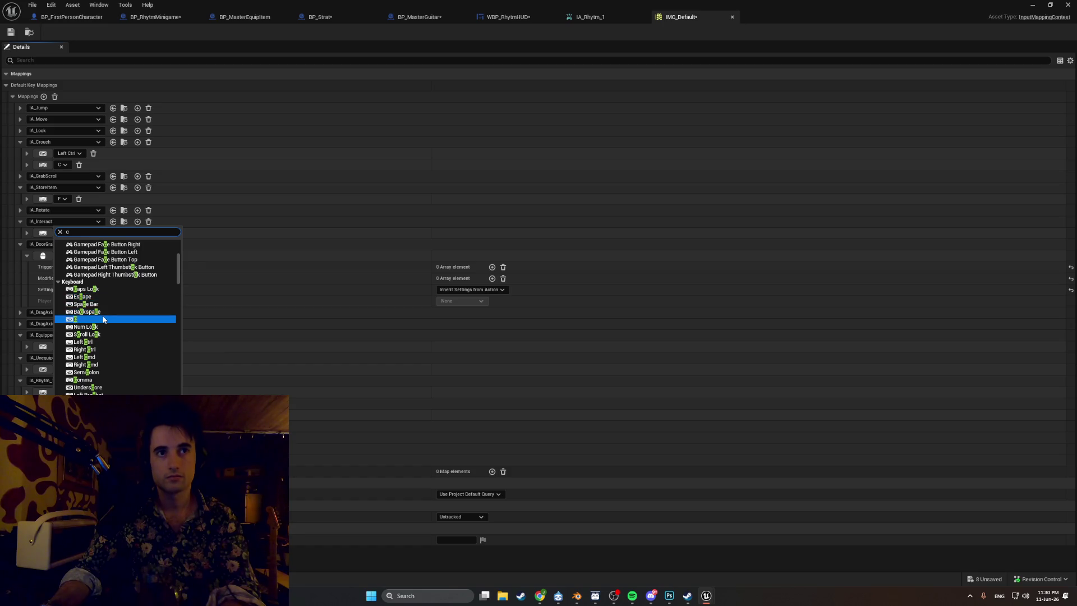
left_click(76, 319)
left_click(65, 222)
key("Escape")
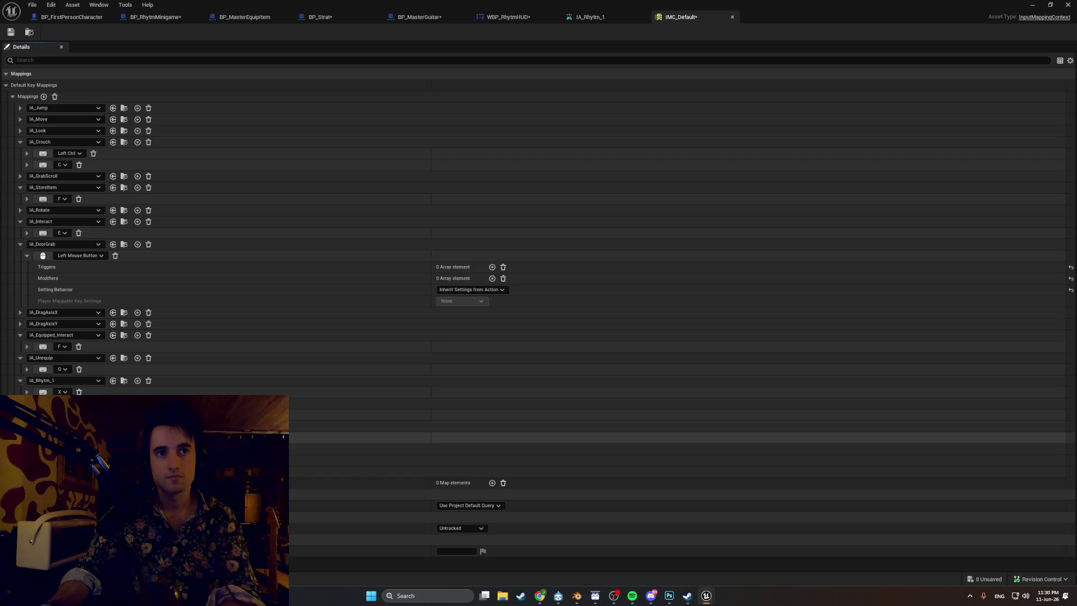
- Bind the next two rhythm mappings to the V and B keys
left_click(78, 255)
type("v")
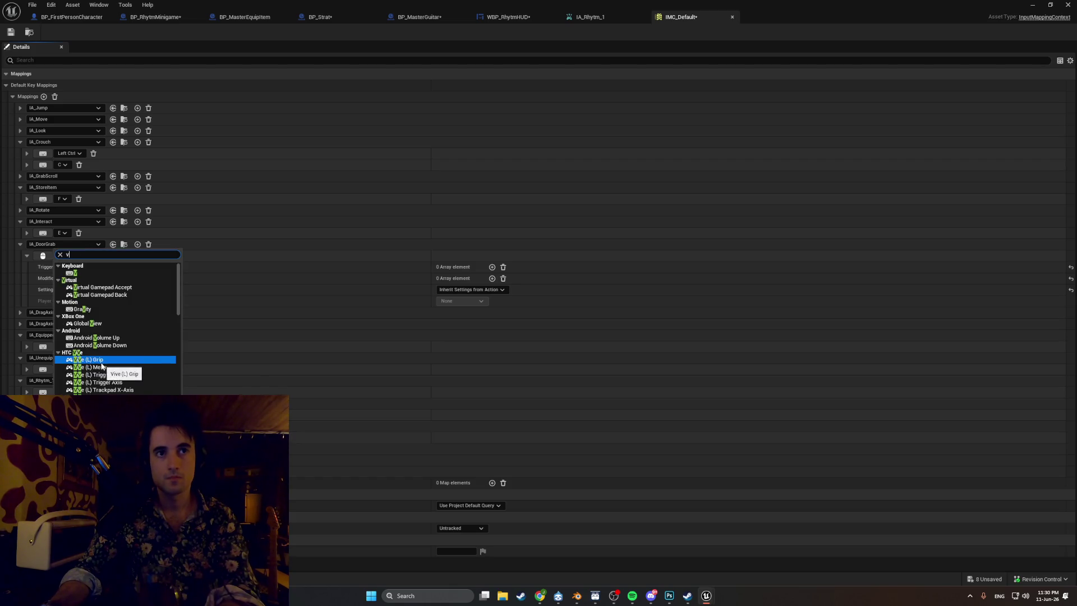
scroll(102, 364, "down", 3)
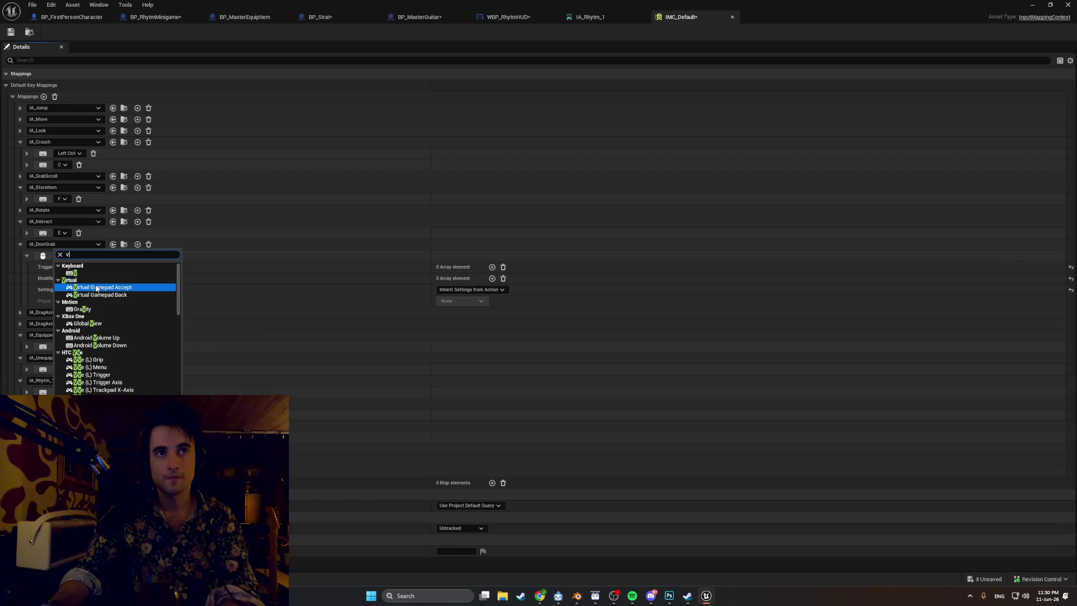
key("Escape")
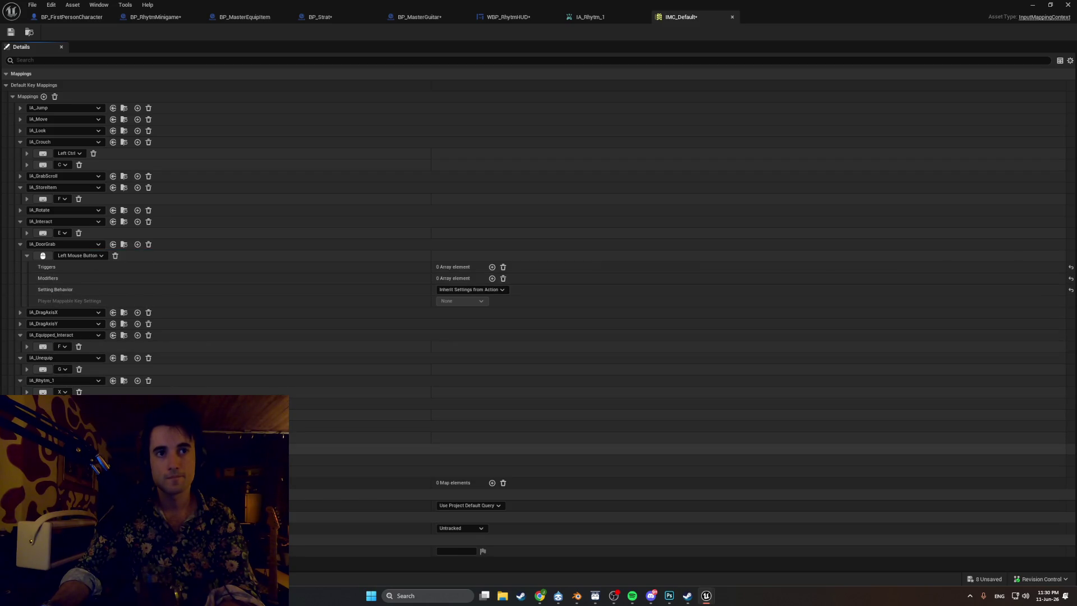
left_click(79, 255)
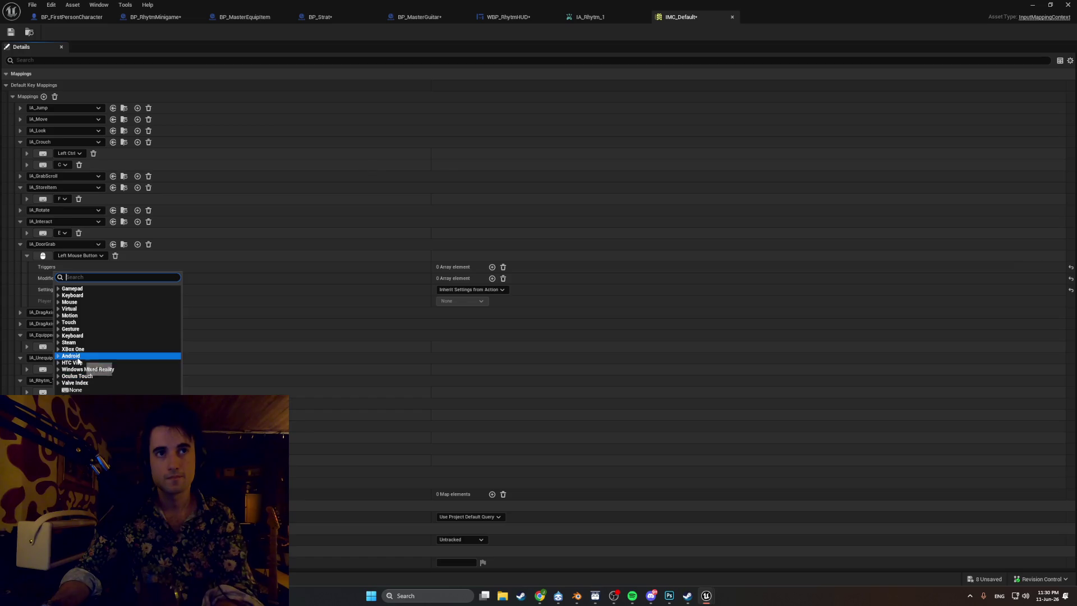
type("b")
scroll(78, 360, "down", 1)
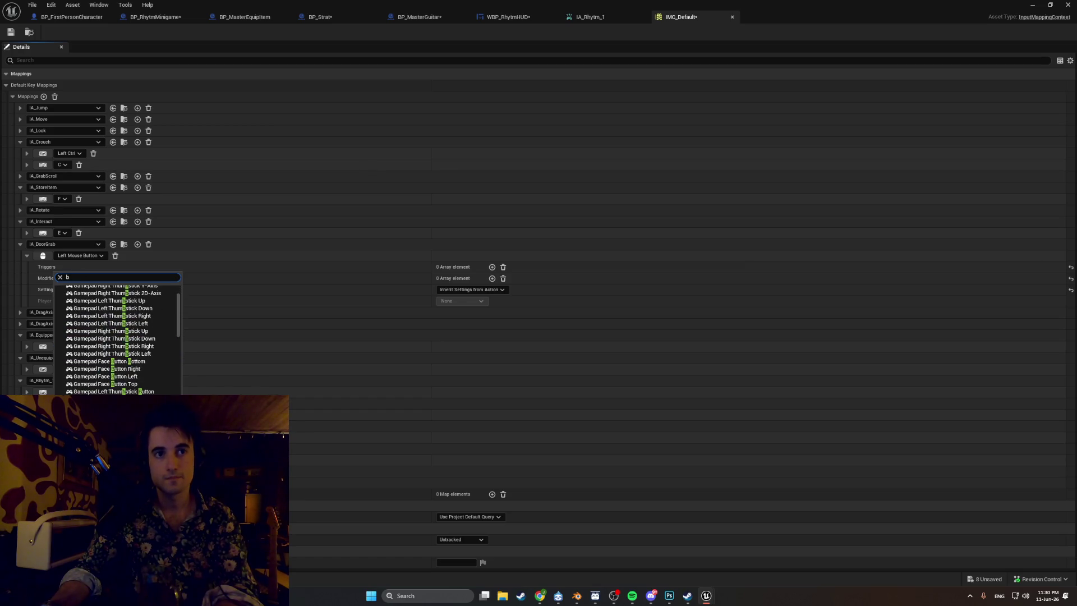
key("Escape")
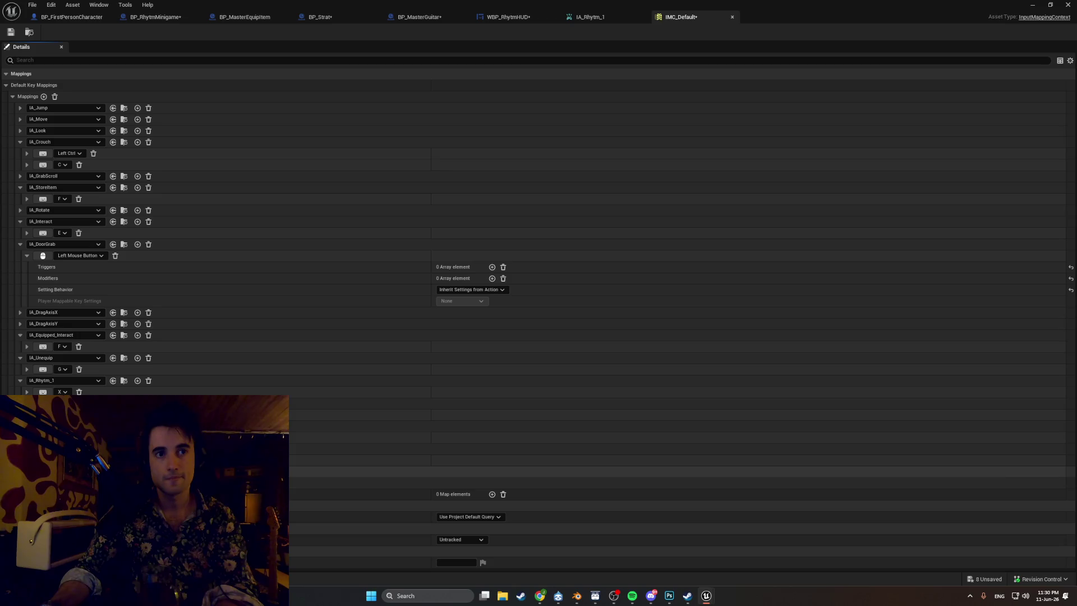
- Bind the remaining rhythm mappings to the N and M keys
left_click(79, 255)
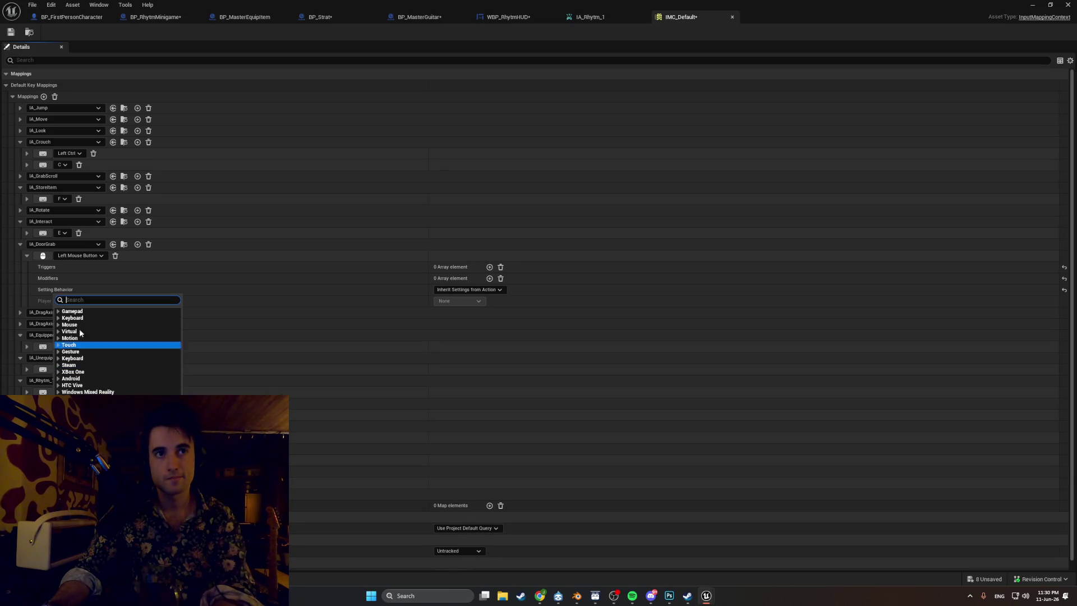
type("n")
key("Escape")
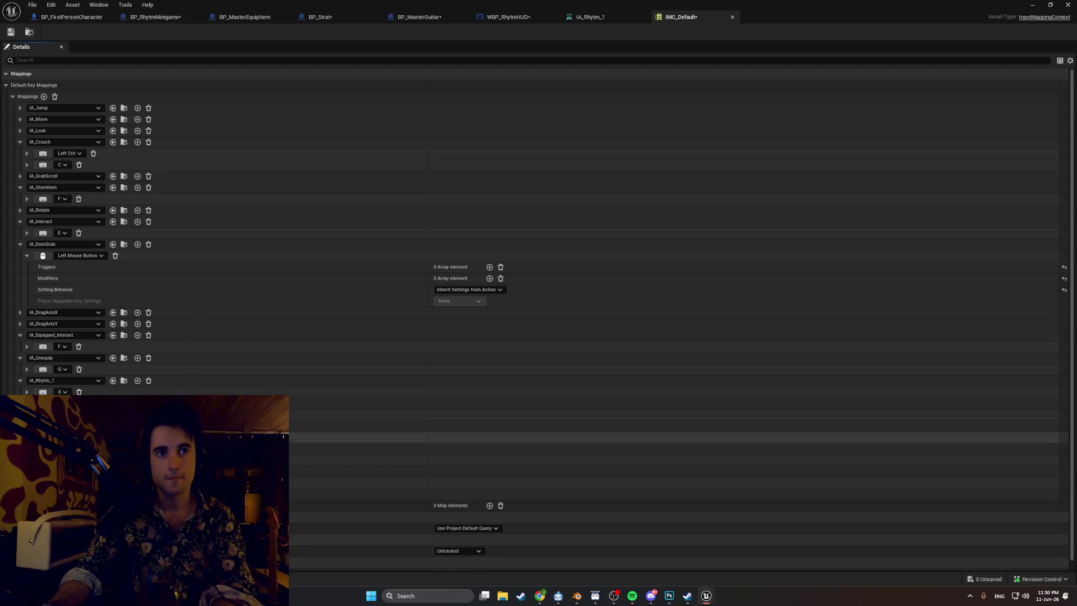
left_click(61, 346)
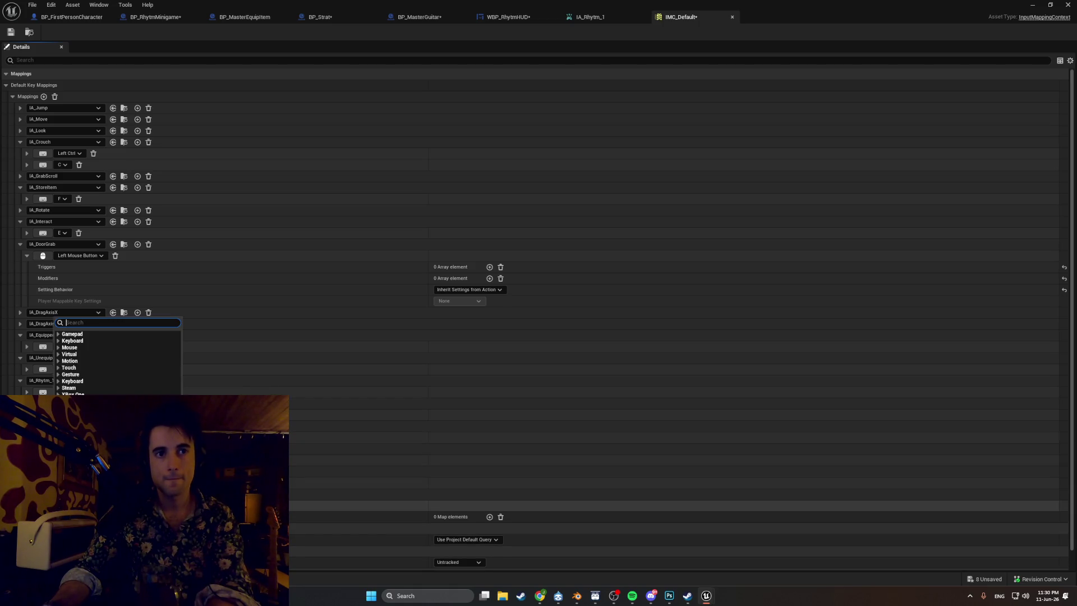
type("m")
scroll(96, 353, "down", 10)
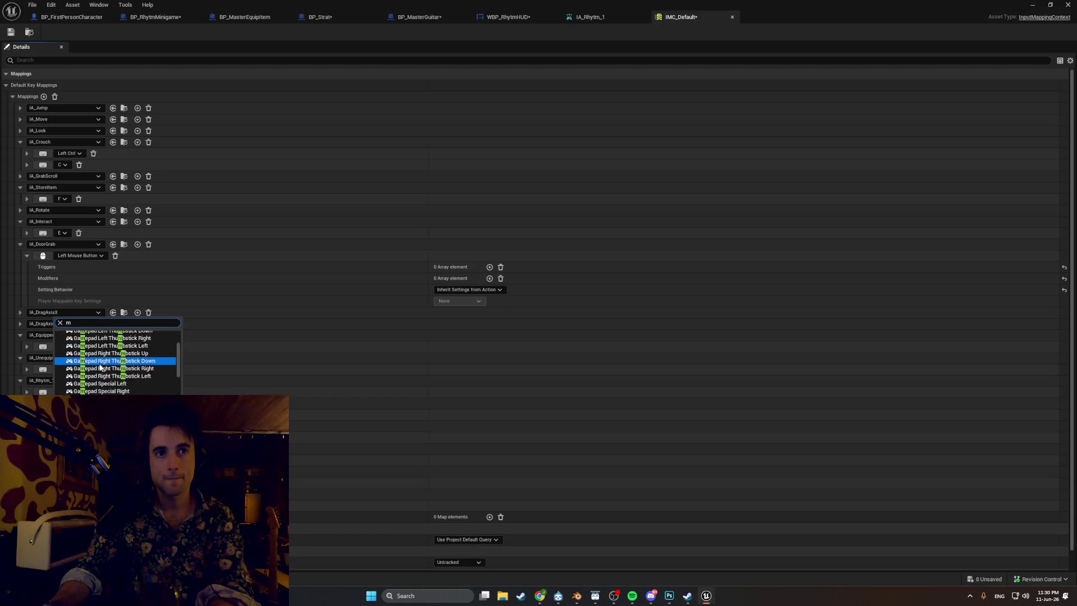
left_click(97, 358)
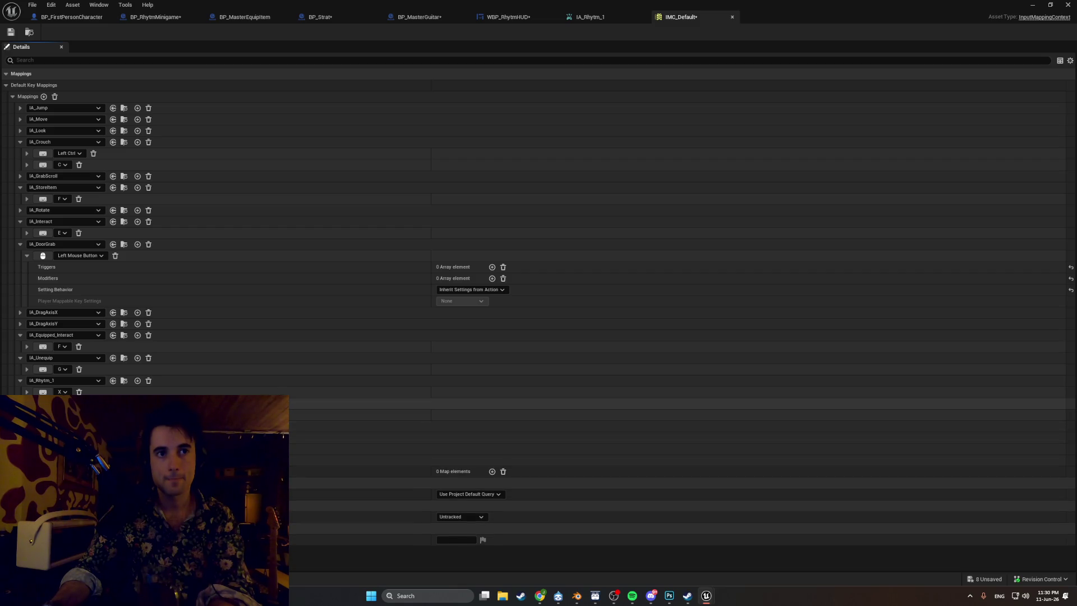
- Collapse the expanded mapping rows in IMC_Default
left_click(20, 380)
left_click(20, 358)
left_click(20, 335)
left_click(20, 244)
left_click(20, 221)
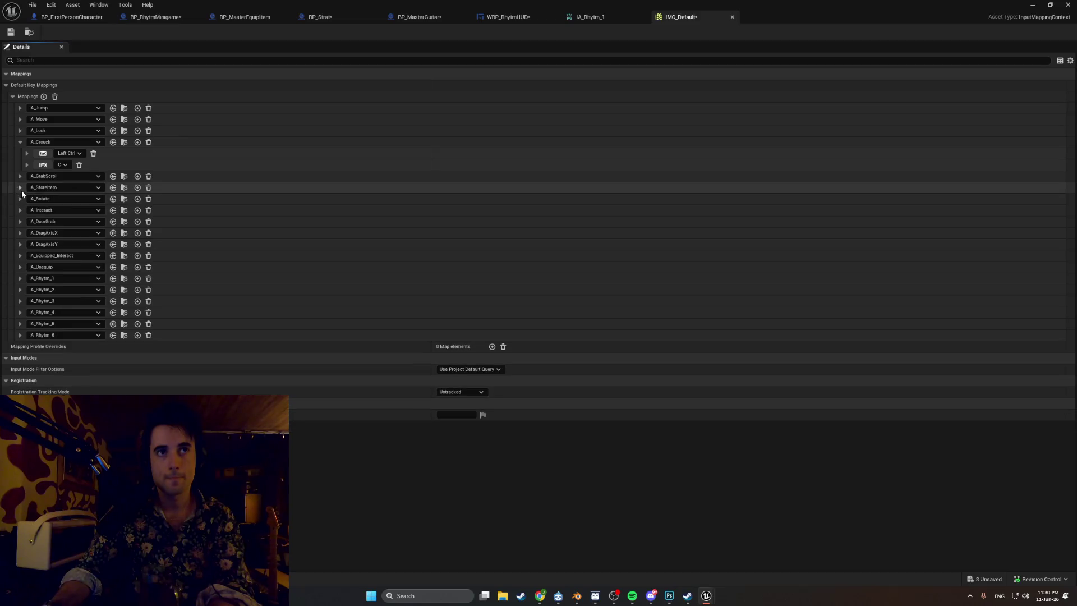
- Collapse the remaining mapping rows, including IA_Crouch, and return to BP_FirstPersonCharacter's graph
left_click(19, 187)
left_click(20, 143)
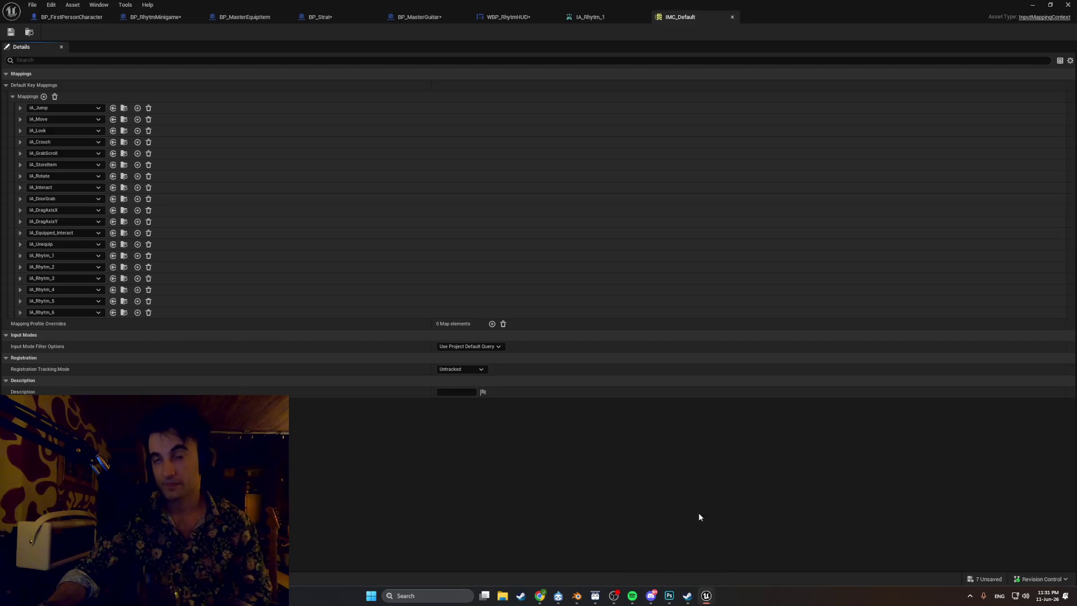
left_click(58, 18)
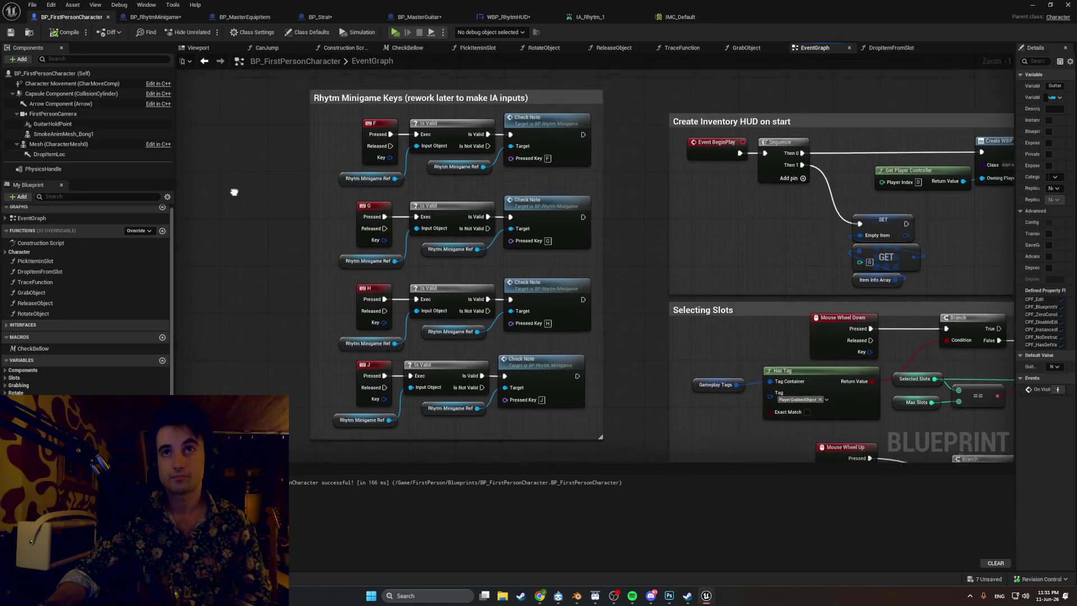
- Delete the F, G, H and J key event nodes from the Rhytm Minigame Keys group
left_click(362, 154)
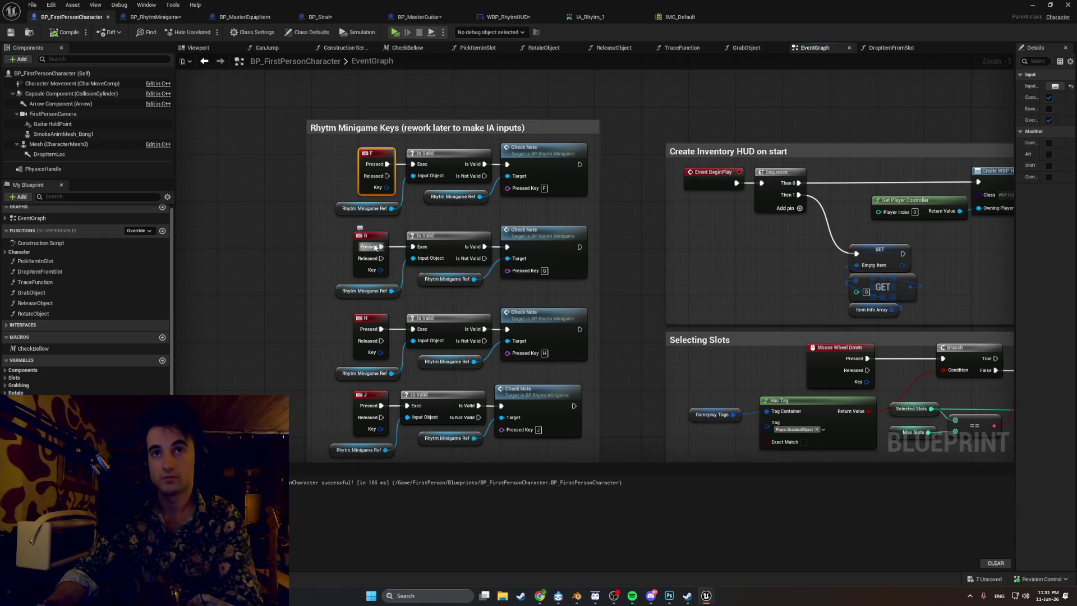
key("Delete")
left_click(373, 237)
key("Delete")
left_click(363, 318)
key("Delete")
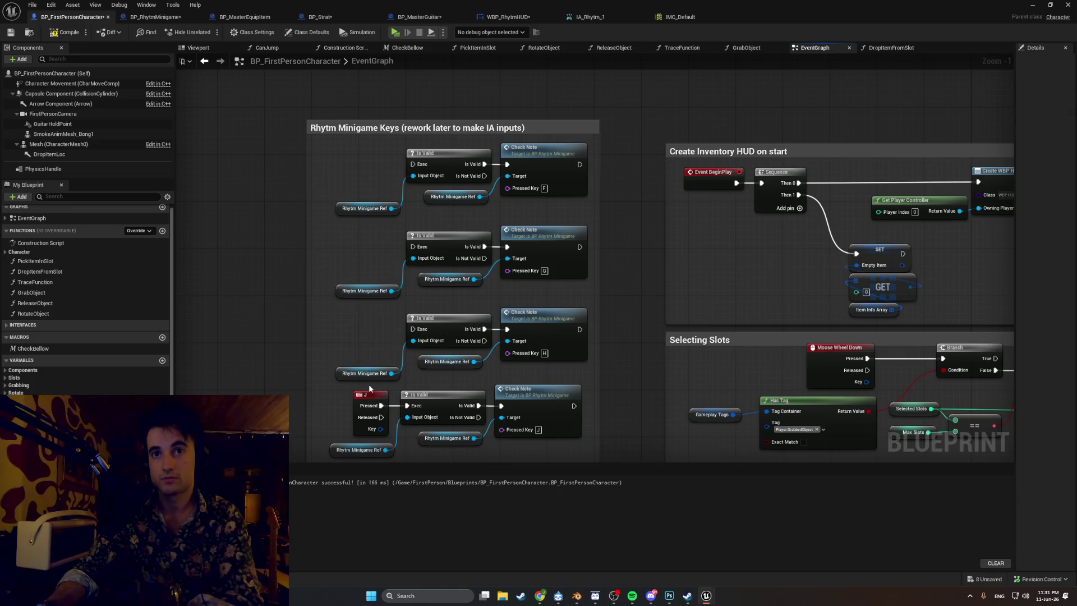
left_click(375, 400)
key("Delete")
- Place an IA_Rhytm_1 enhanced input event node in the group
mouse_move(373, 381)
left_mouse_down()
mouse_move(458, 249)
mouse_move(455, 281)
left_mouse_up()
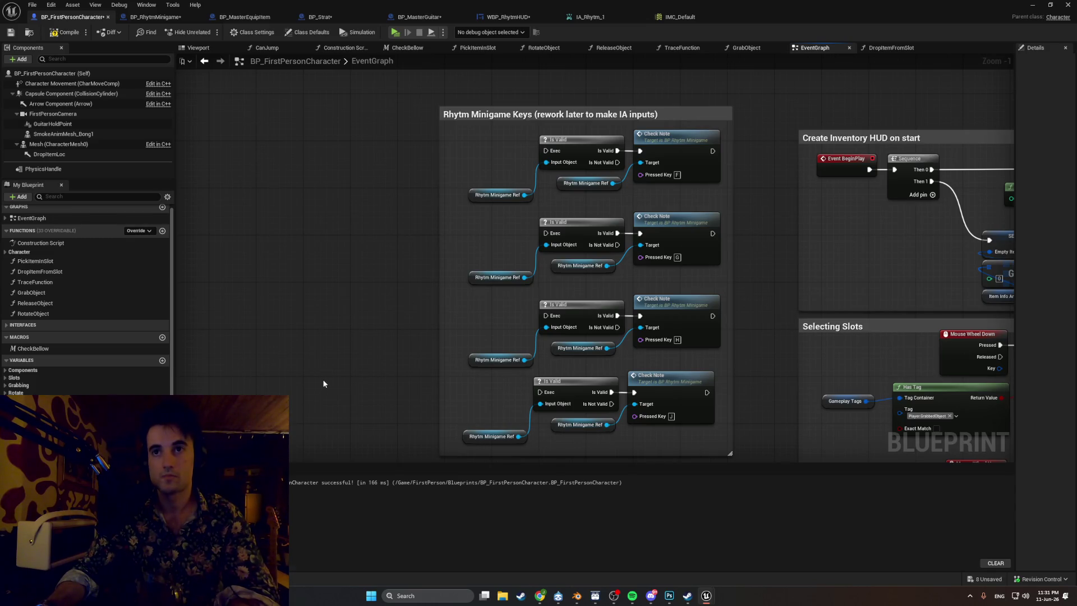
key("ctrl+space")
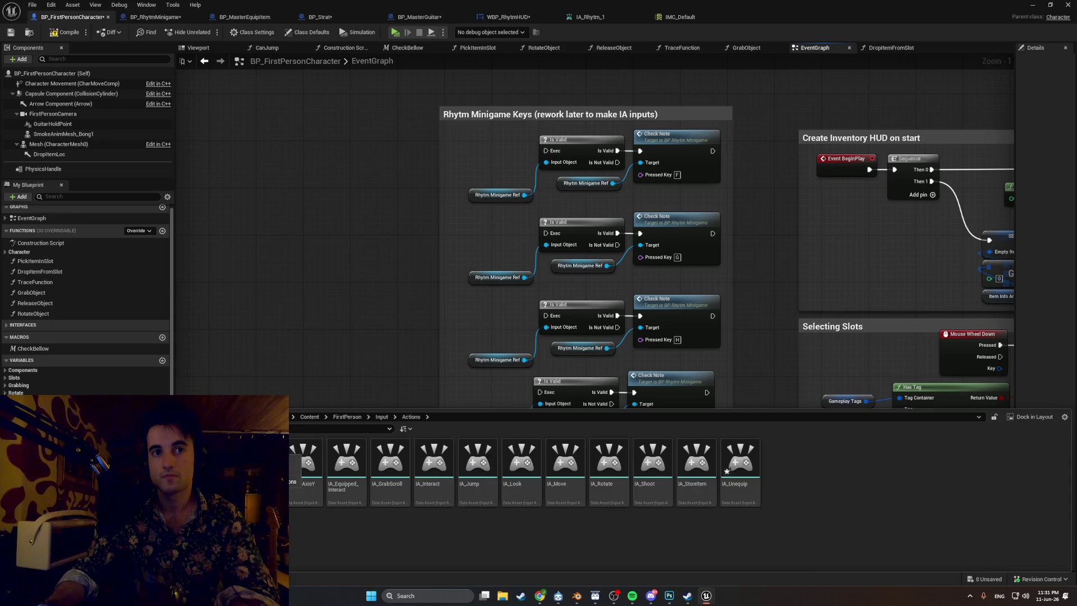
mouse_move(130, 466)
left_mouse_down()
mouse_move(505, 75)
mouse_move(410, 161)
mouse_move(416, 141)
left_mouse_up()
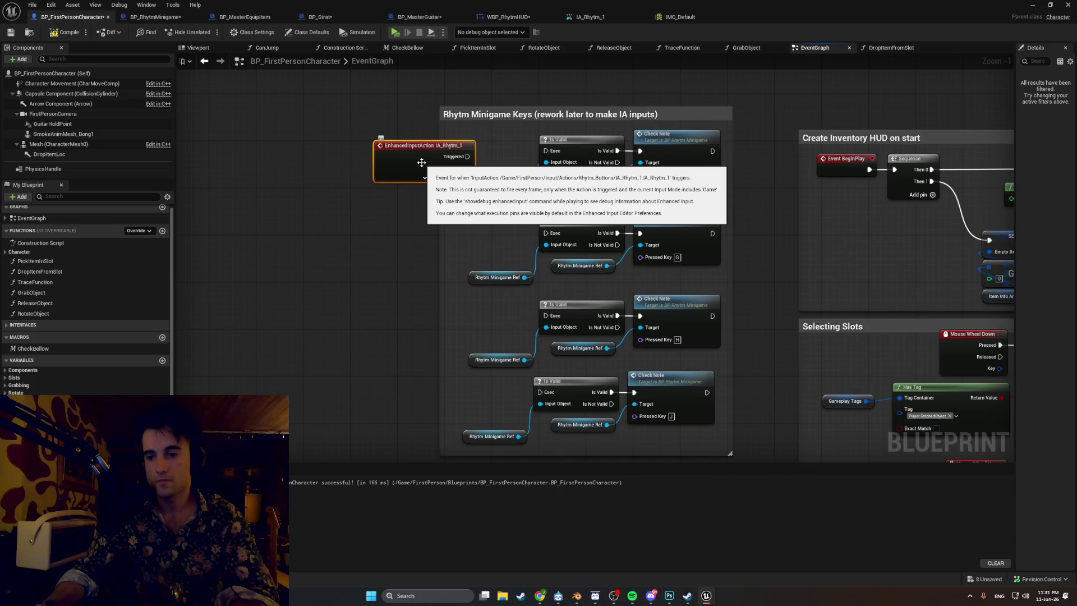
- Connect IA_Rhytm_1's Started pin to the first Is Valid check
left_click(430, 178)
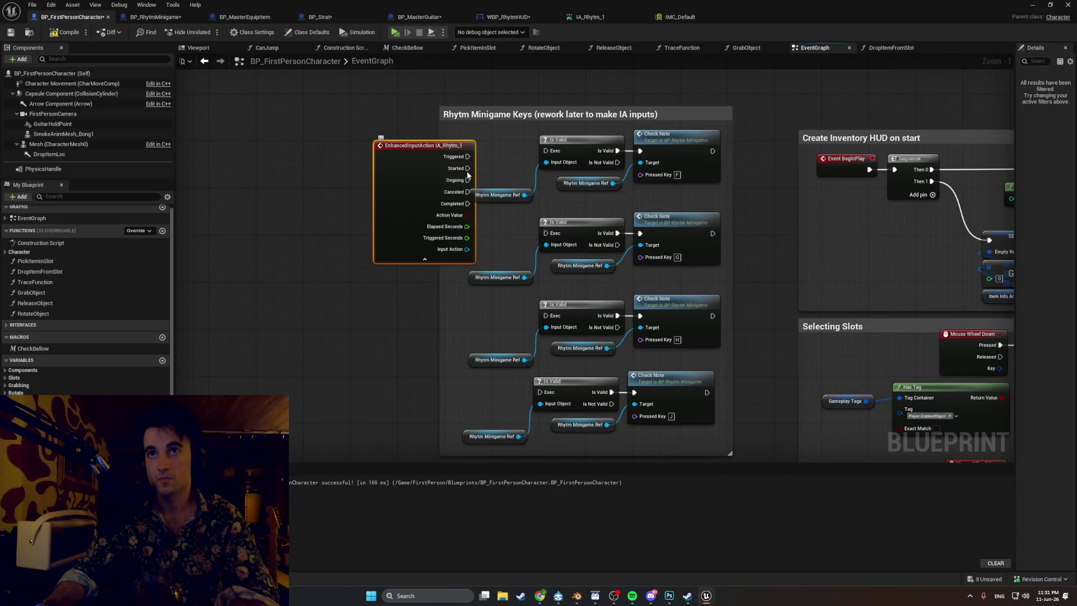
left_click_drag(468, 168, 545, 150)
left_click(426, 261)
left_click_drag(444, 147, 491, 129)
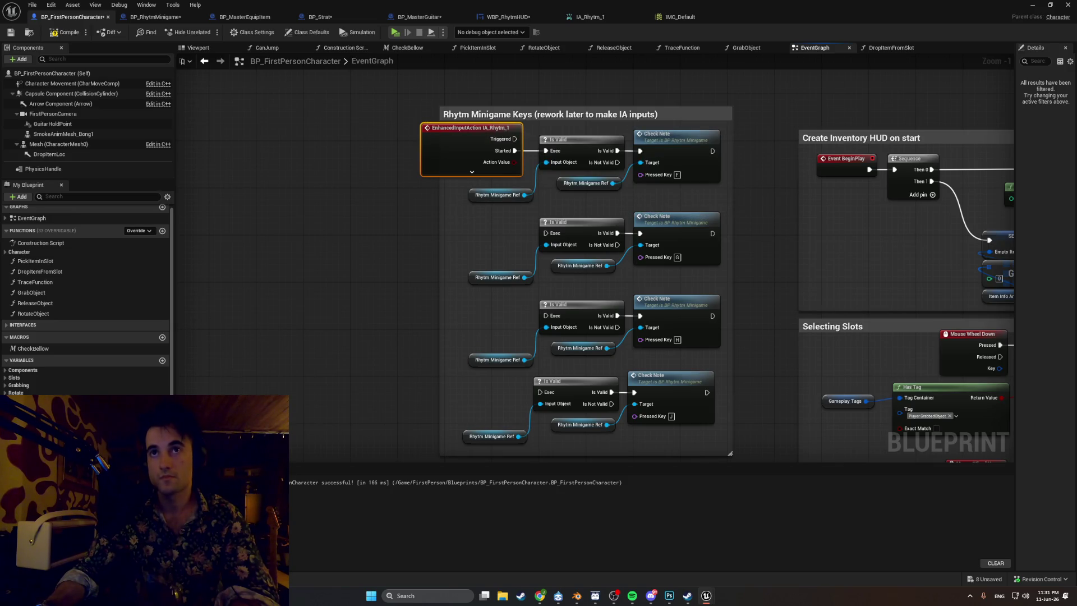
- Add an IA_Rhytm_2 event and wire its Started pin to the second Is Valid
key("ctrl+space")
left_click_drag(254, 363, 405, 224)
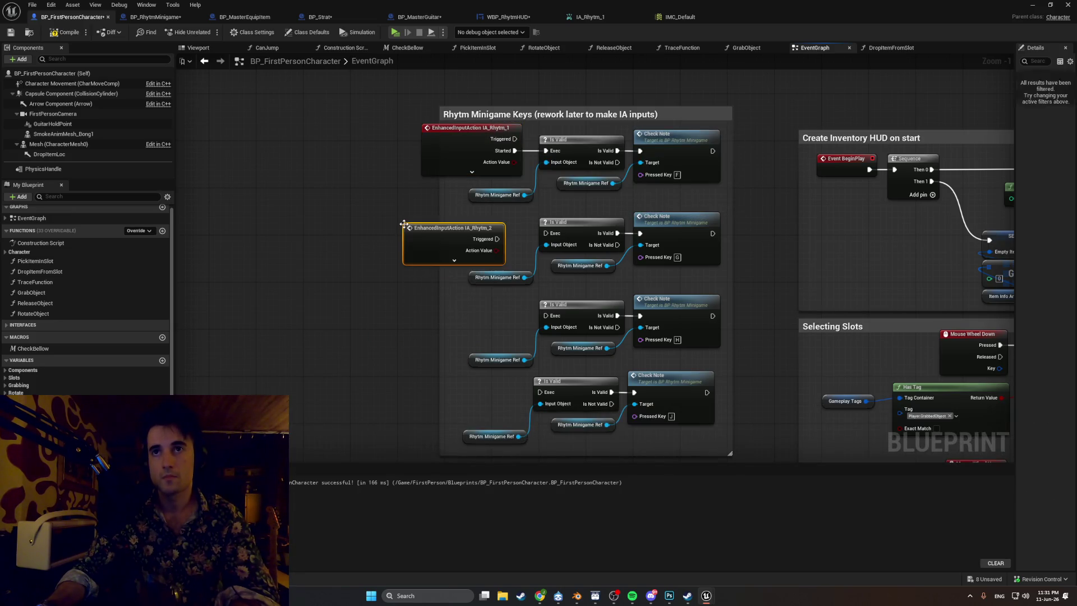
left_click(454, 260)
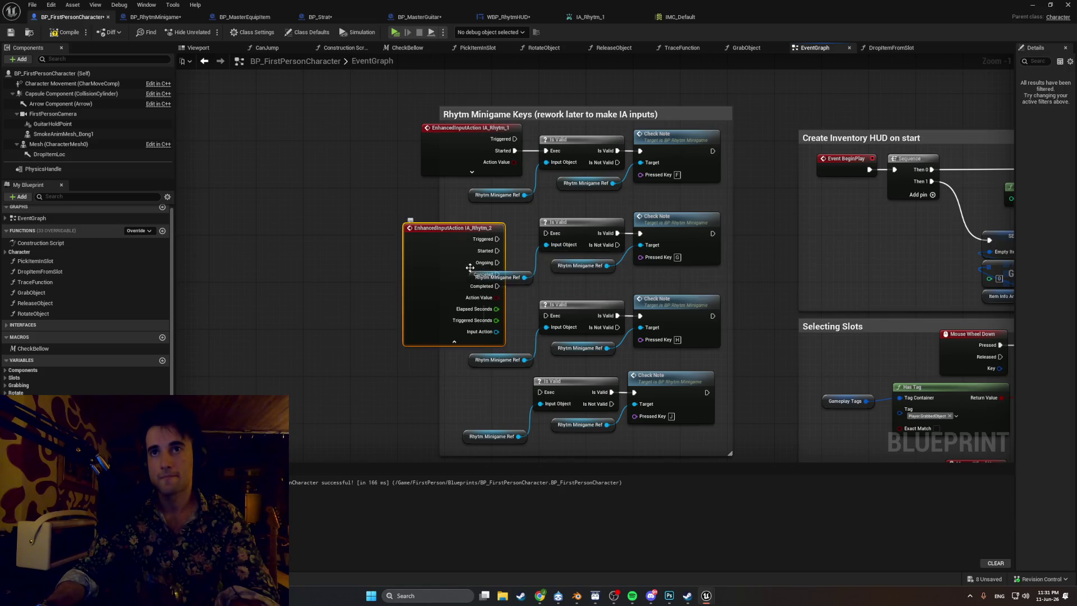
left_click(514, 249)
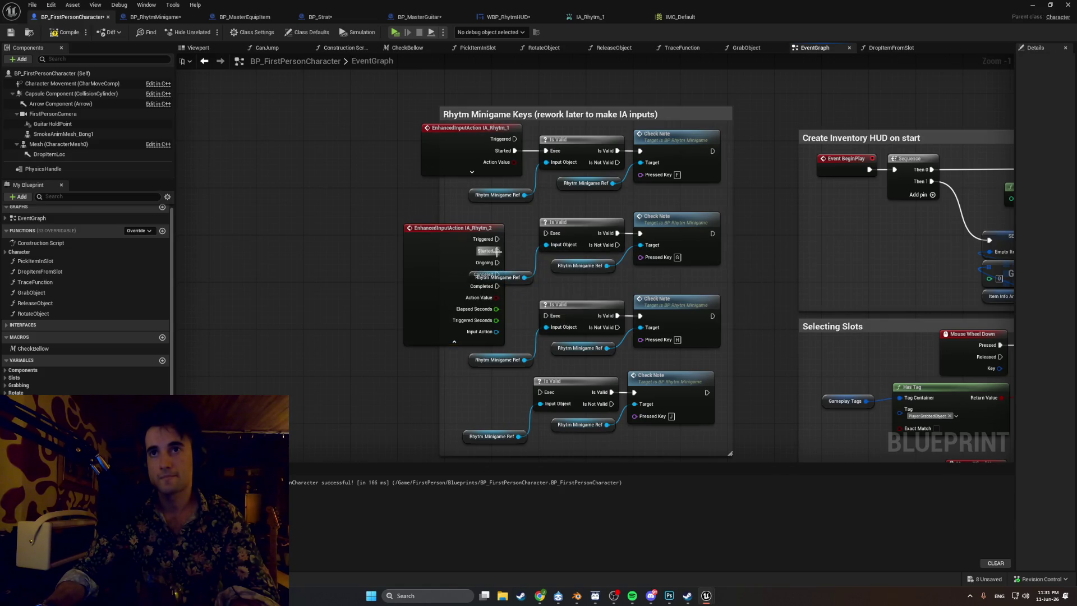
left_click_drag(496, 251, 545, 235)
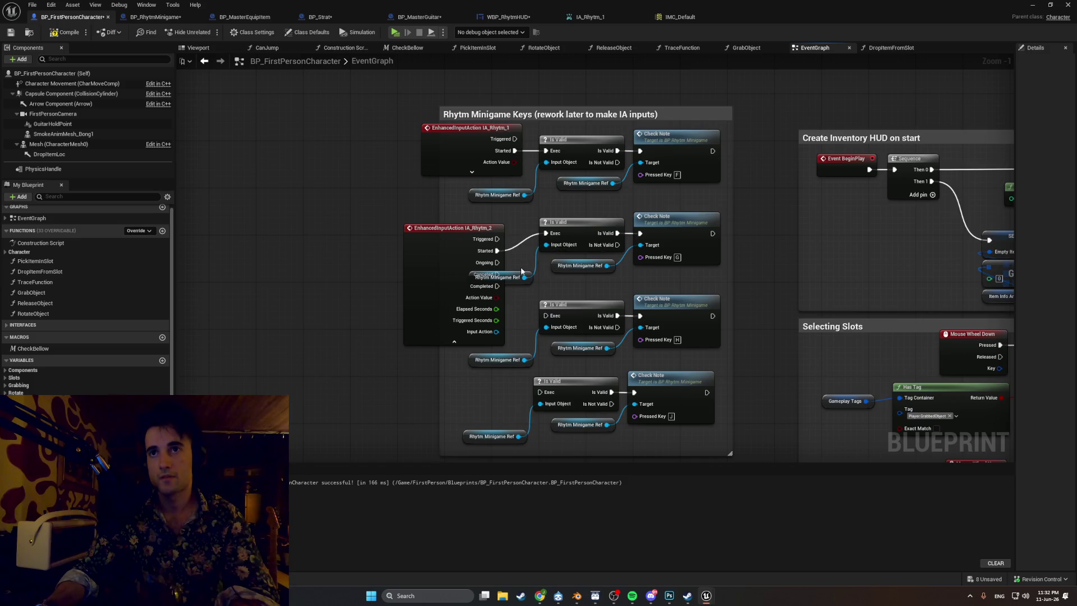
left_click(454, 341)
left_click_drag(471, 232, 494, 214)
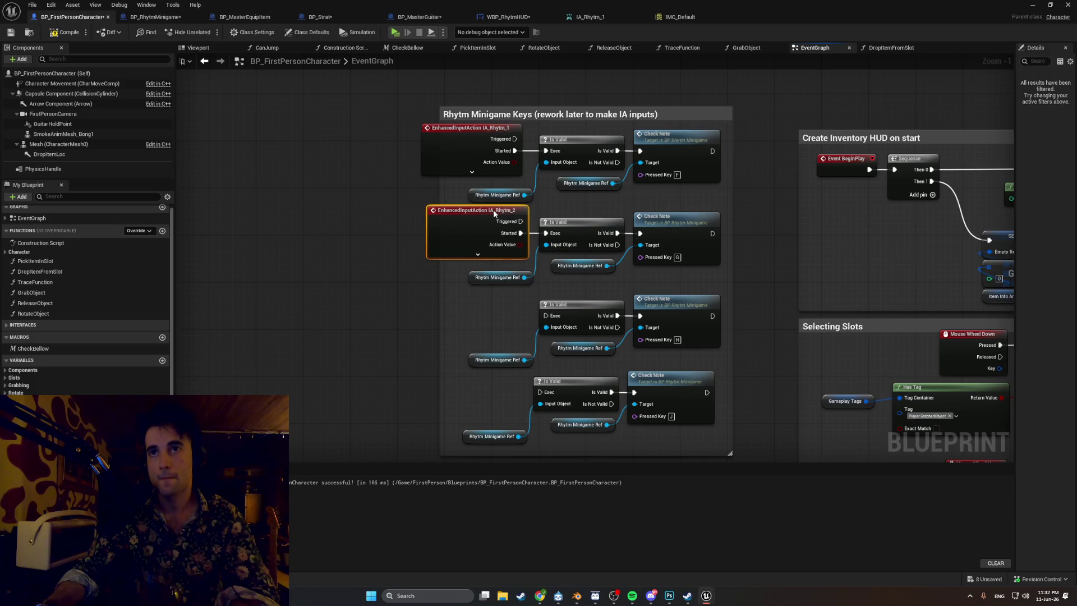
left_click_drag(465, 125, 475, 130)
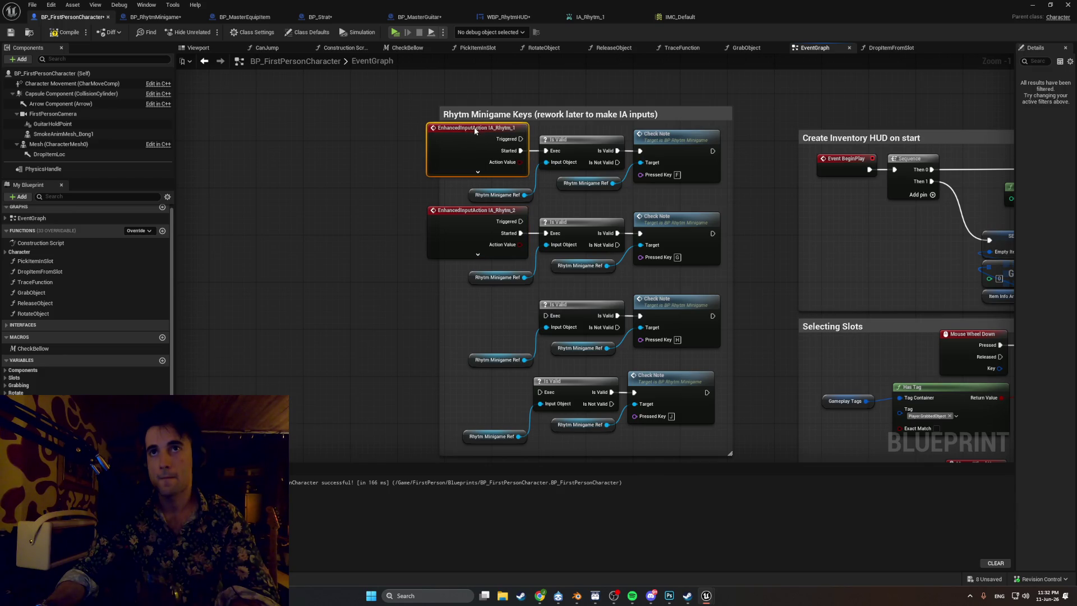
- Widen the Rhytm Minigame Keys comment and add an IA_Rhytm_3 event beside the third check
left_click_drag(440, 194, 400, 192)
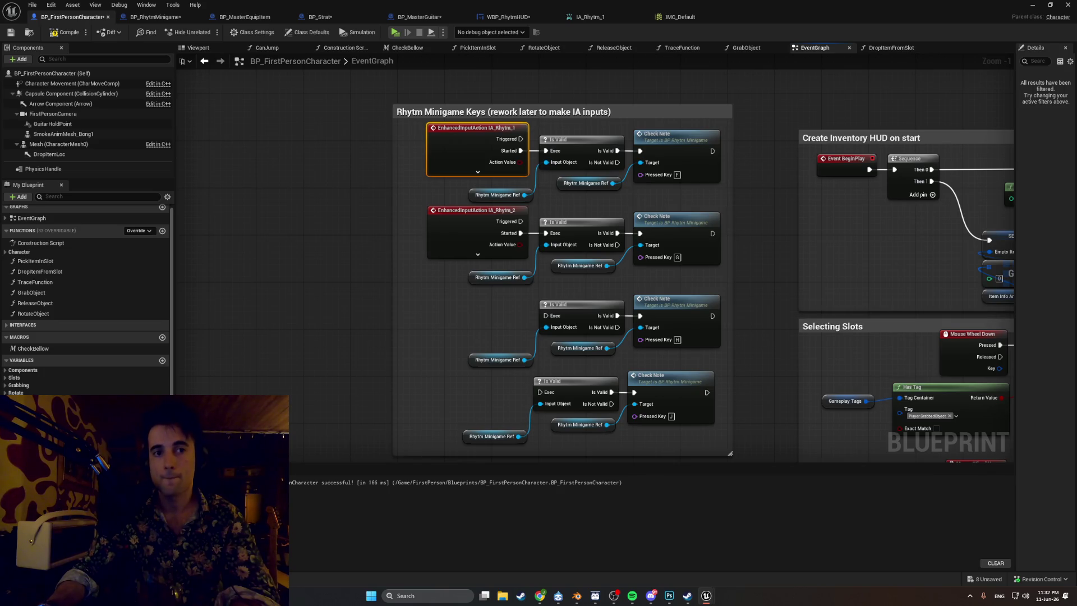
key("ctrl+space")
mouse_move(157, 466)
left_mouse_down()
mouse_move(377, 355)
mouse_move(398, 309)
mouse_move(546, 315)
left_mouse_up()
- Tidy the IA_Rhytm_3 event and line up the minigame reference nodes under their events
left_click(442, 337)
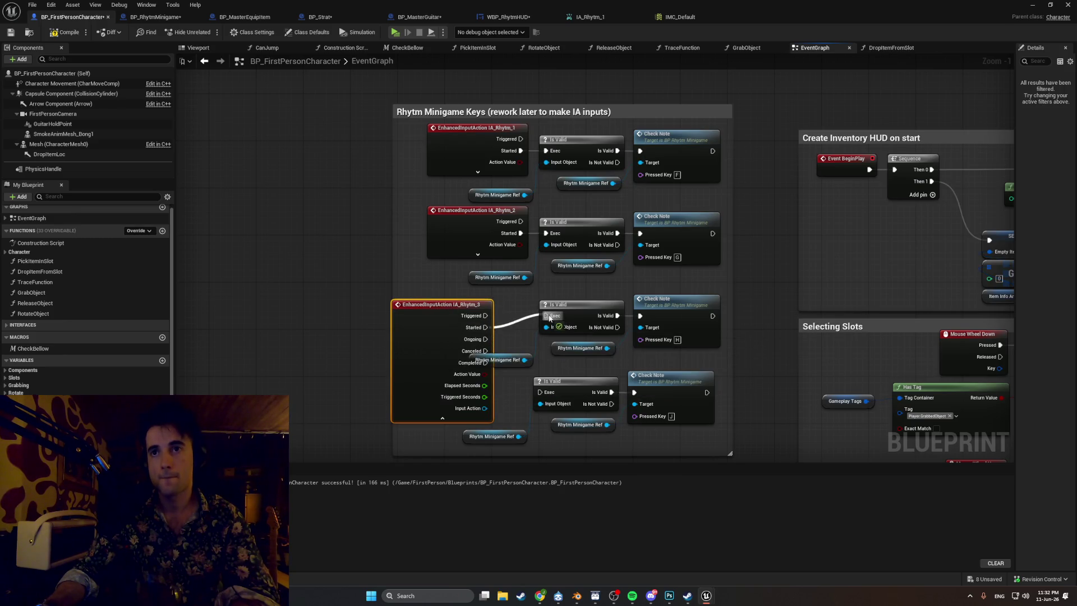
left_click(441, 418)
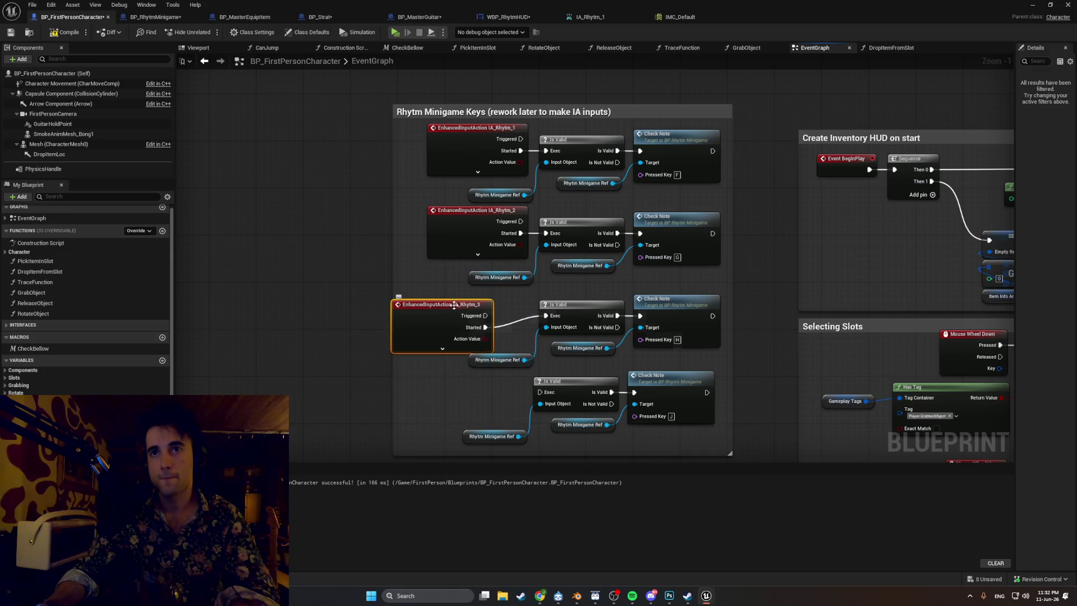
left_click_drag(454, 305, 484, 291)
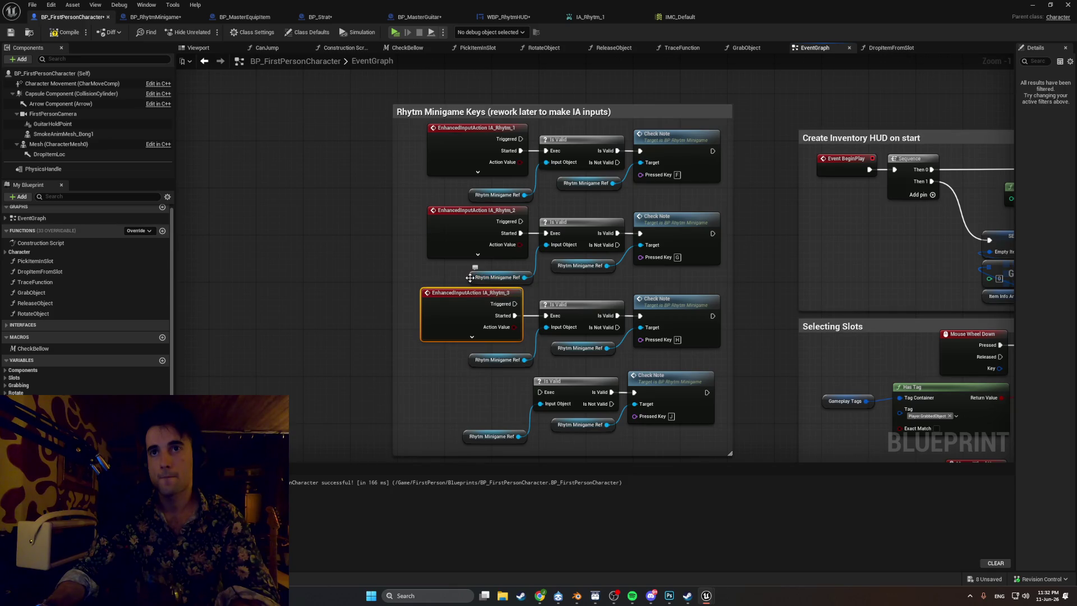
left_click_drag(471, 278, 470, 271)
left_click_drag(472, 199, 474, 193)
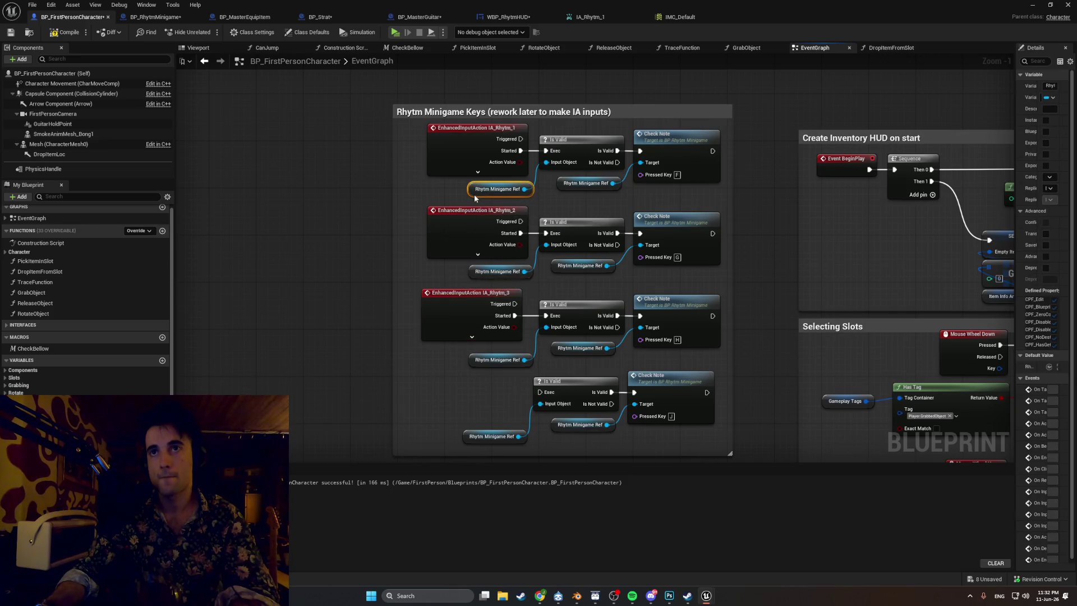
left_click_drag(477, 357, 477, 352)
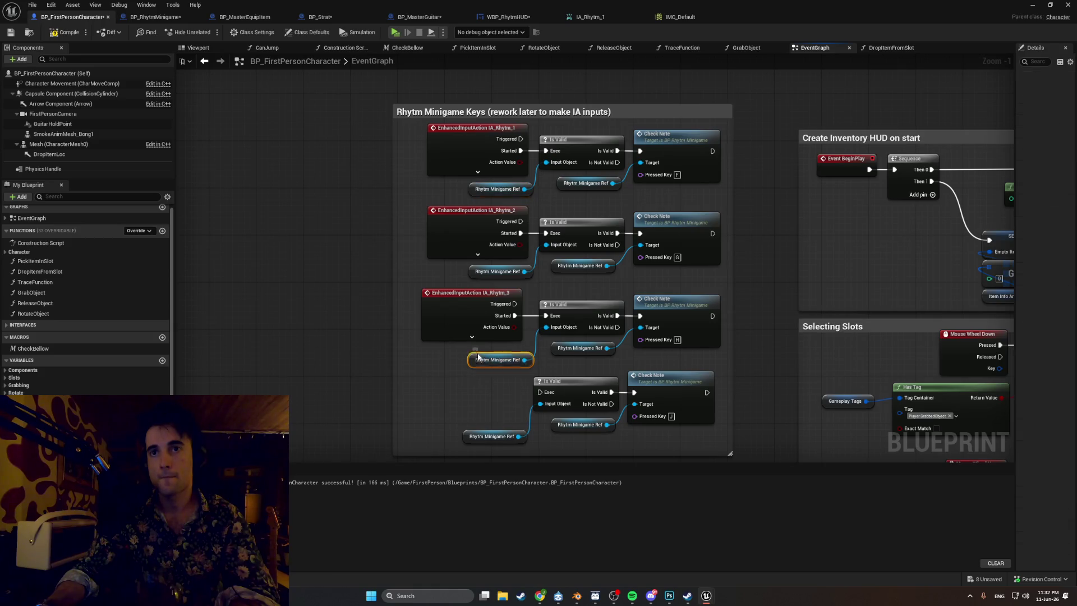
left_click(396, 284)
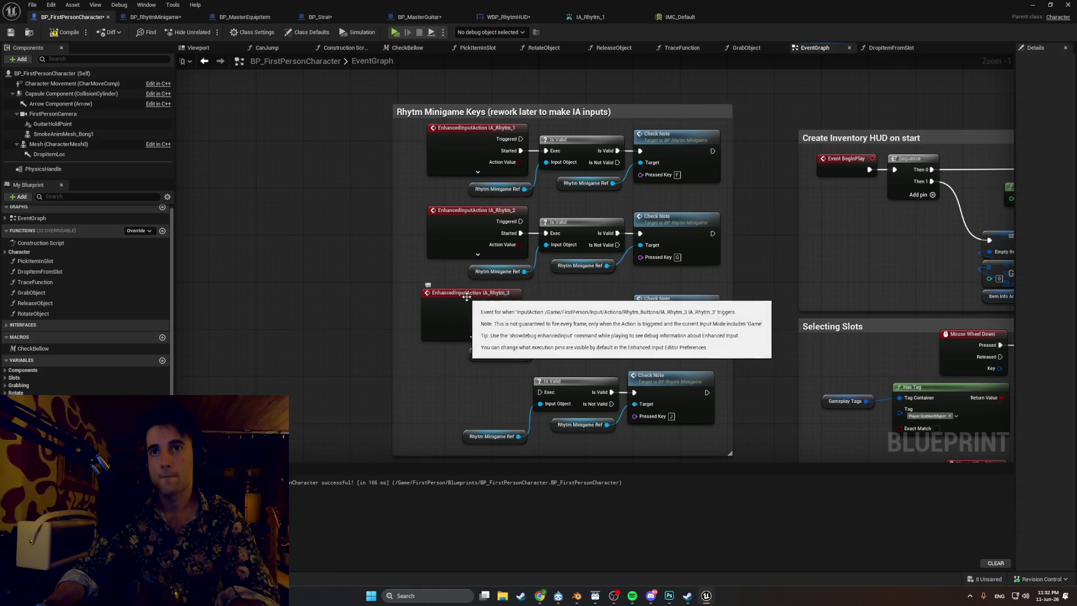
left_click_drag(465, 292, 470, 293)
left_click(360, 253)
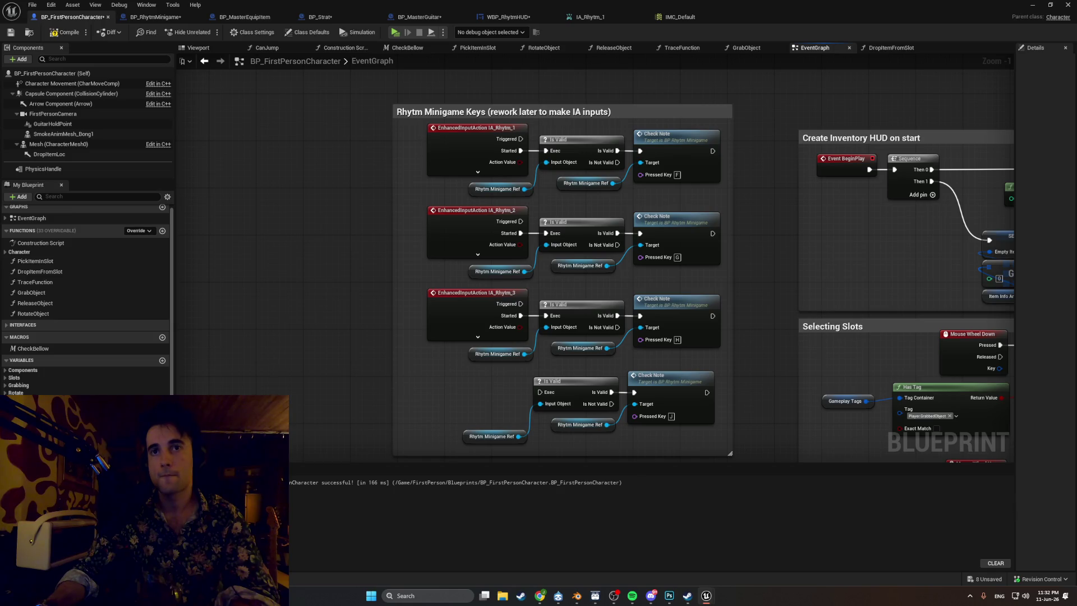
- Add an IA_Rhytm_4 event and wire its Started pin to the fourth Is Valid check
key("ctrl+space")
mouse_move(266, 466)
left_mouse_down()
mouse_move(445, 421)
mouse_move(448, 404)
mouse_move(429, 382)
left_mouse_up()
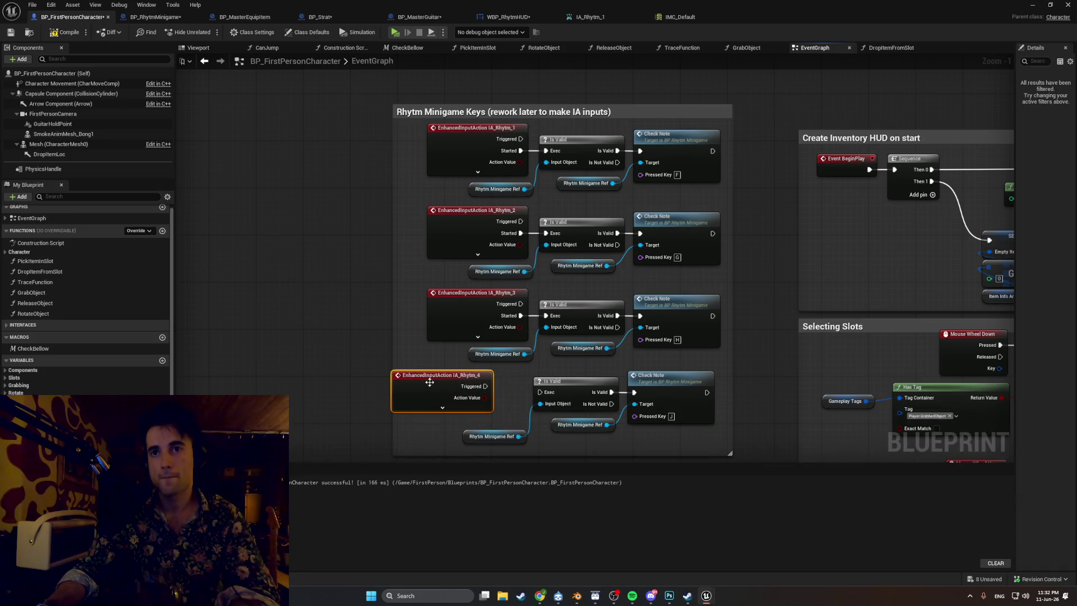
left_click(442, 407)
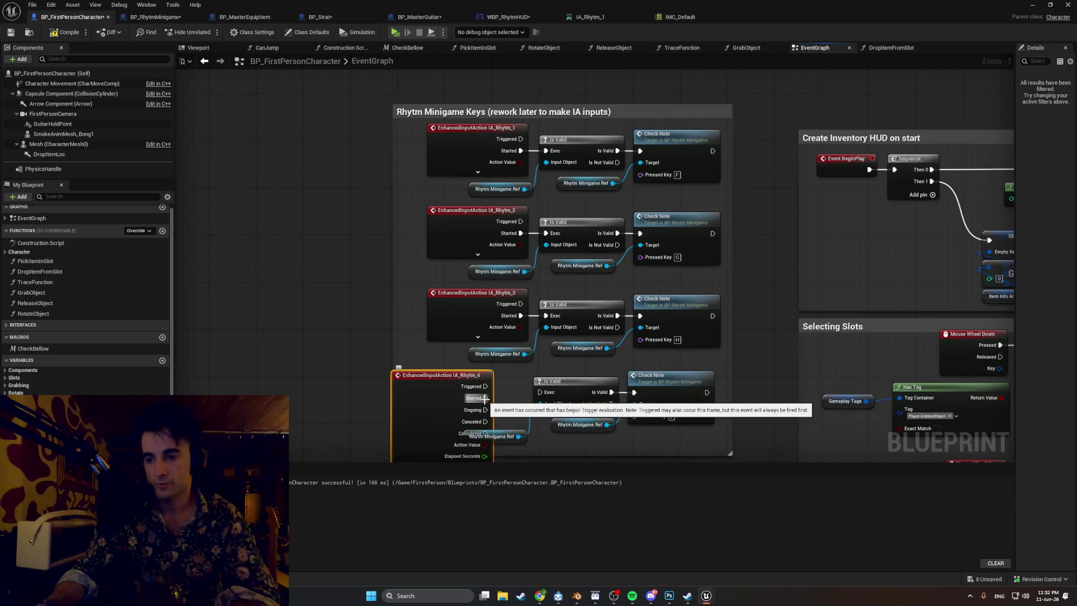
left_click_drag(485, 398, 541, 392)
scroll(494, 395, "down", 2)
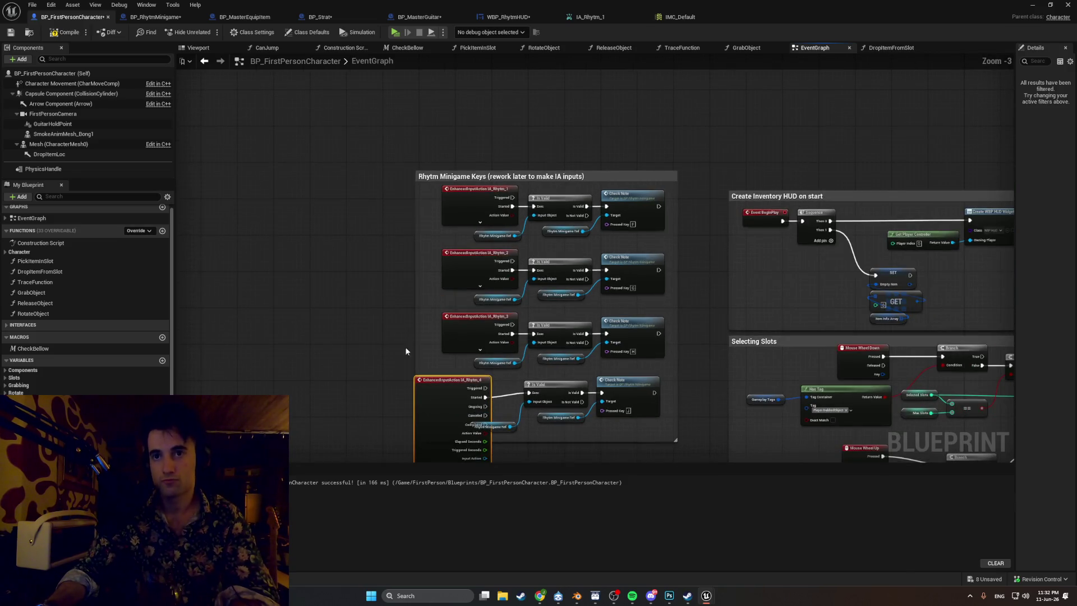
scroll(411, 288, "down", 1)
left_click(411, 289)
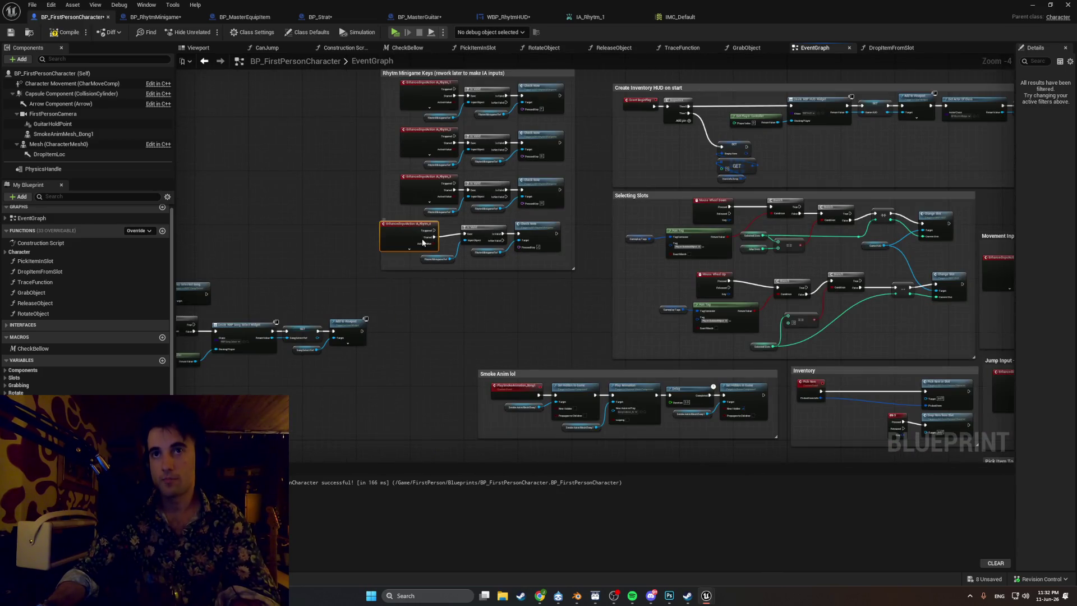
scroll(402, 211, "up", 4)
left_click_drag(402, 211, 441, 208)
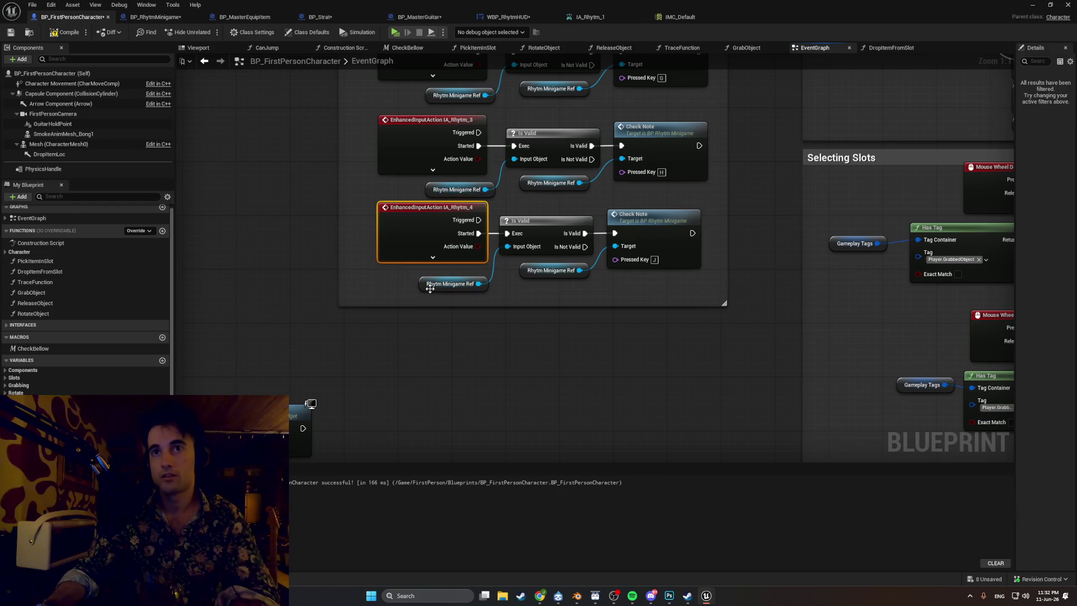
left_click_drag(430, 288, 428, 282)
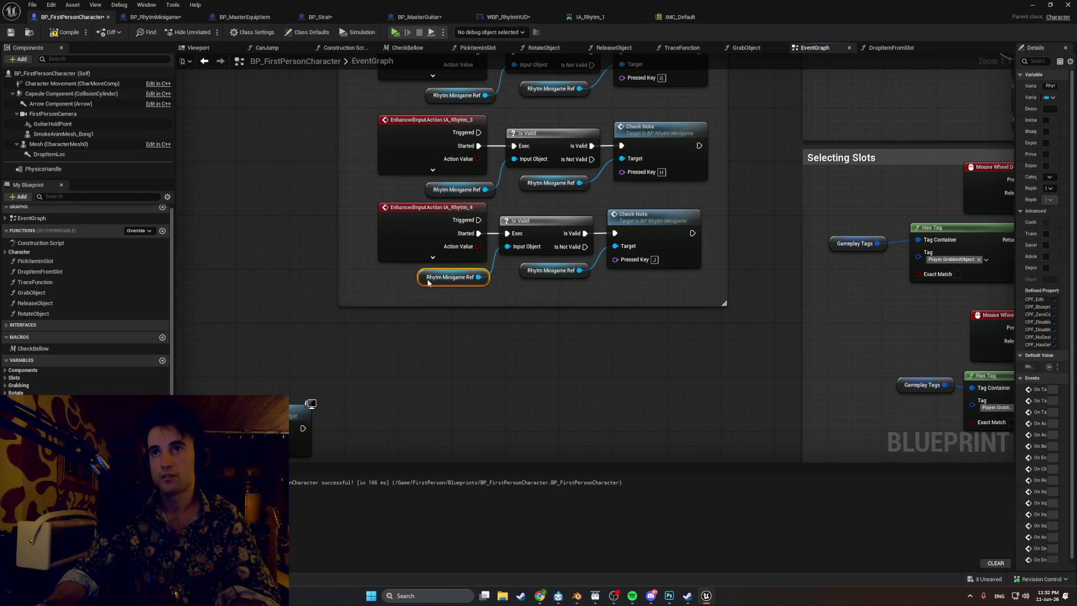
- Enlarge the rhythm keys comment box and shift the neighbouring node group left
left_click_drag(487, 307, 480, 447)
scroll(485, 342, "down", 5)
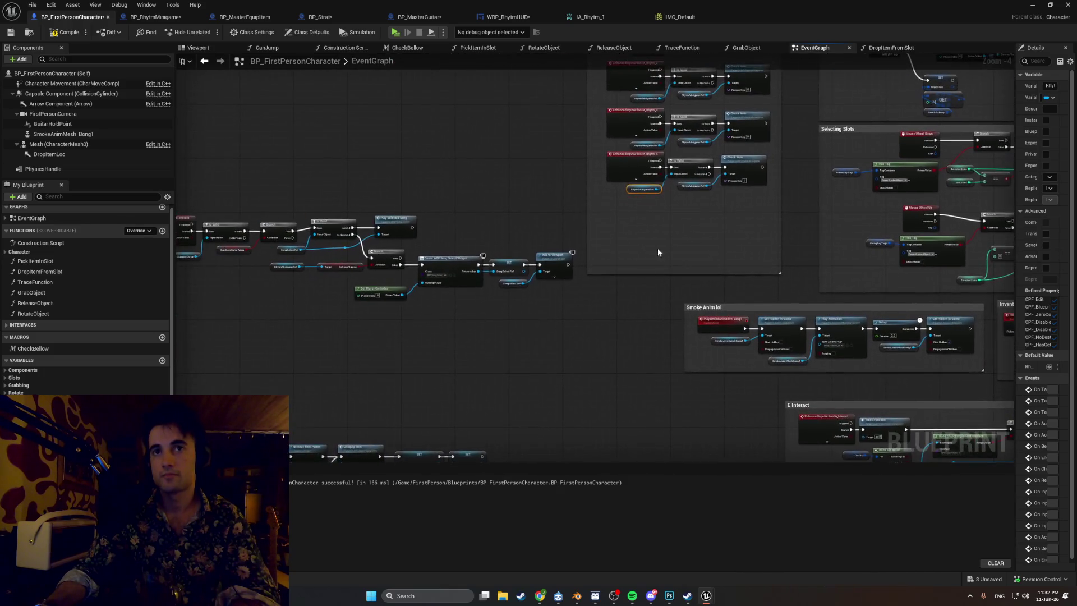
left_click_drag(681, 308, 322, 204)
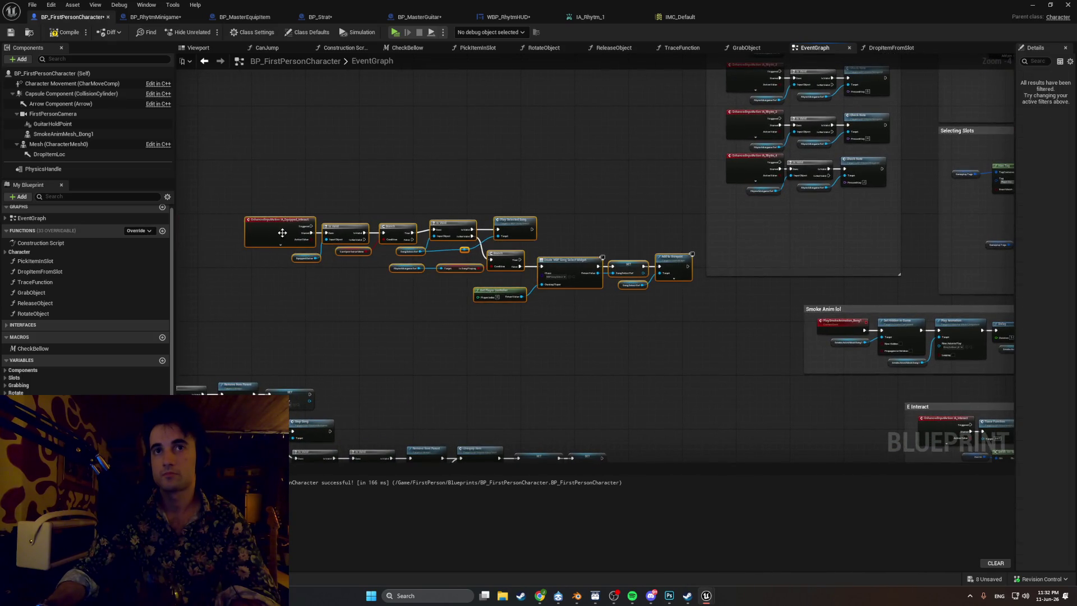
left_click_drag(281, 233, 158, 246)
scroll(397, 177, "down", 6)
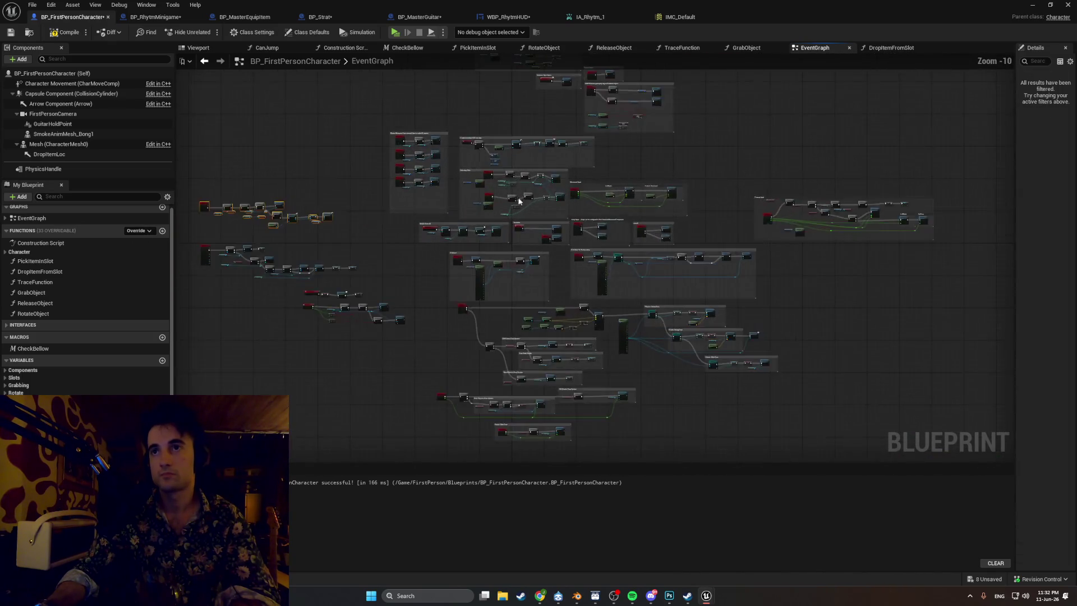
scroll(488, 220, "up", 6)
- Duplicate the fourth row's check nodes twice to make fifth and sixth rows
left_click_drag(489, 250, 425, 209)
left_click(359, 246, "ctrl")
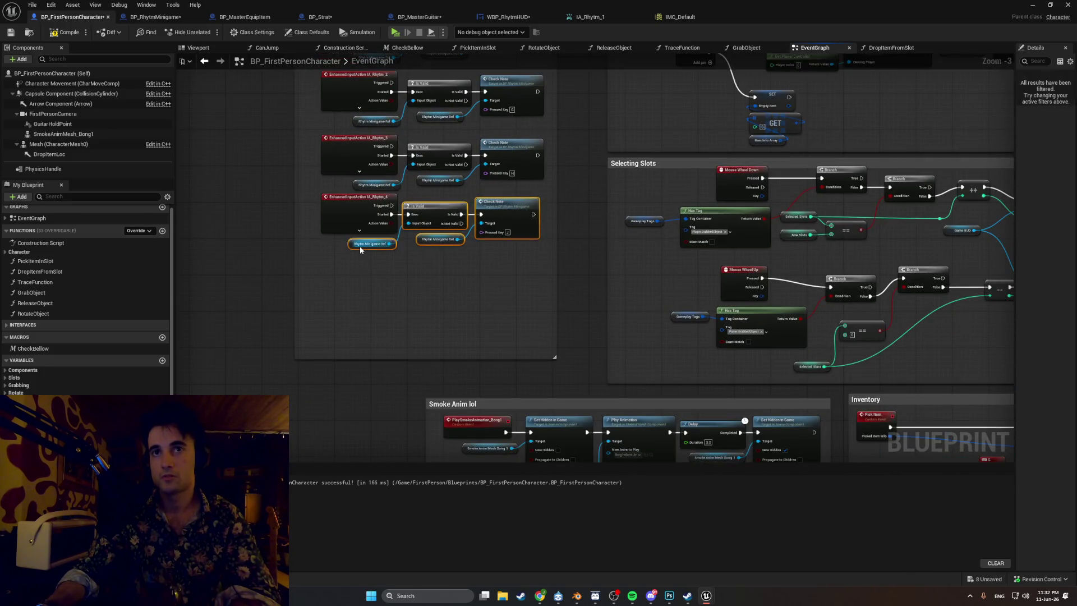
key("ctrl+c")
key("ctrl+v")
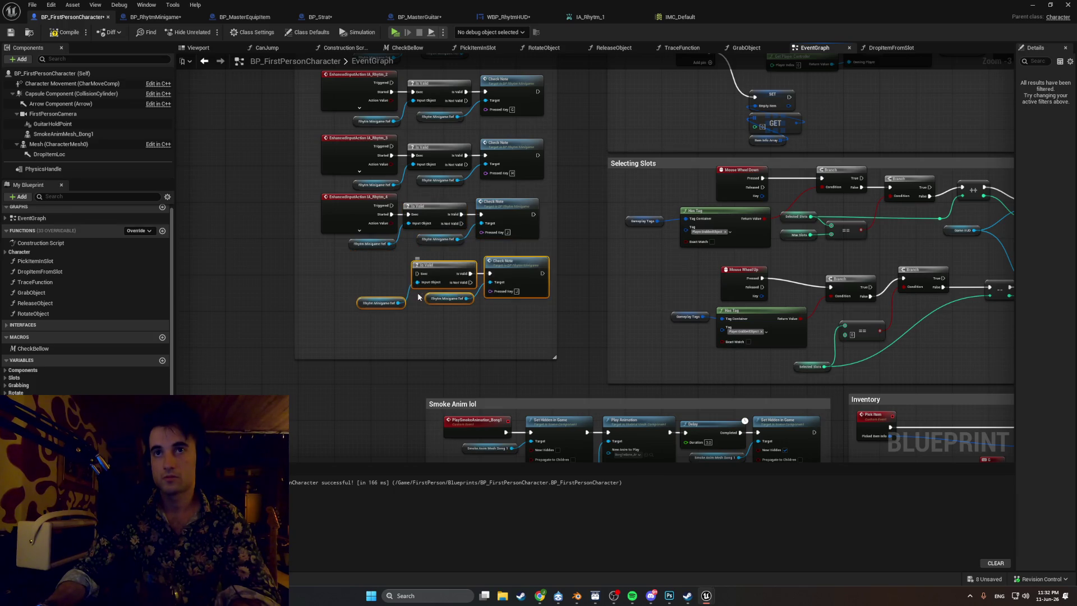
key("ctrl+v")
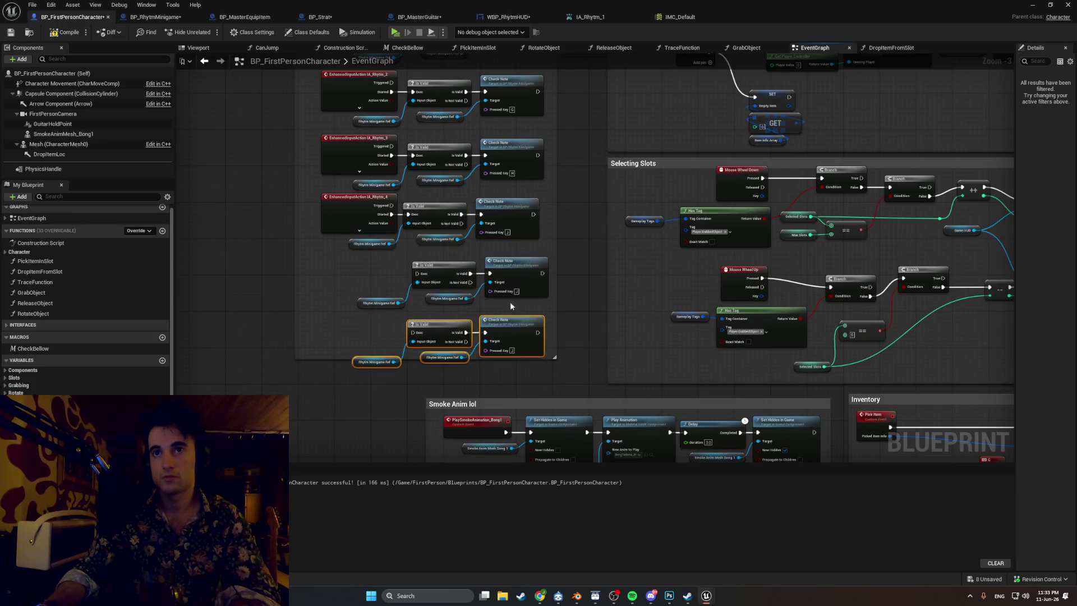
mouse_move(509, 301)
left_mouse_down()
mouse_move(398, 274)
mouse_move(410, 265)
left_mouse_up()
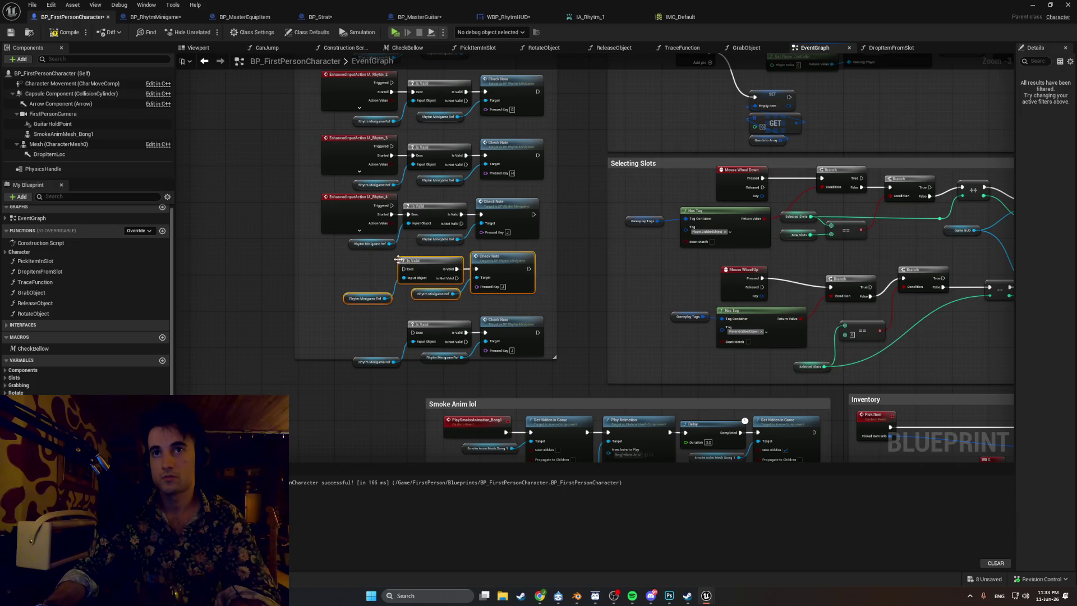
scroll(399, 259, "up", 3)
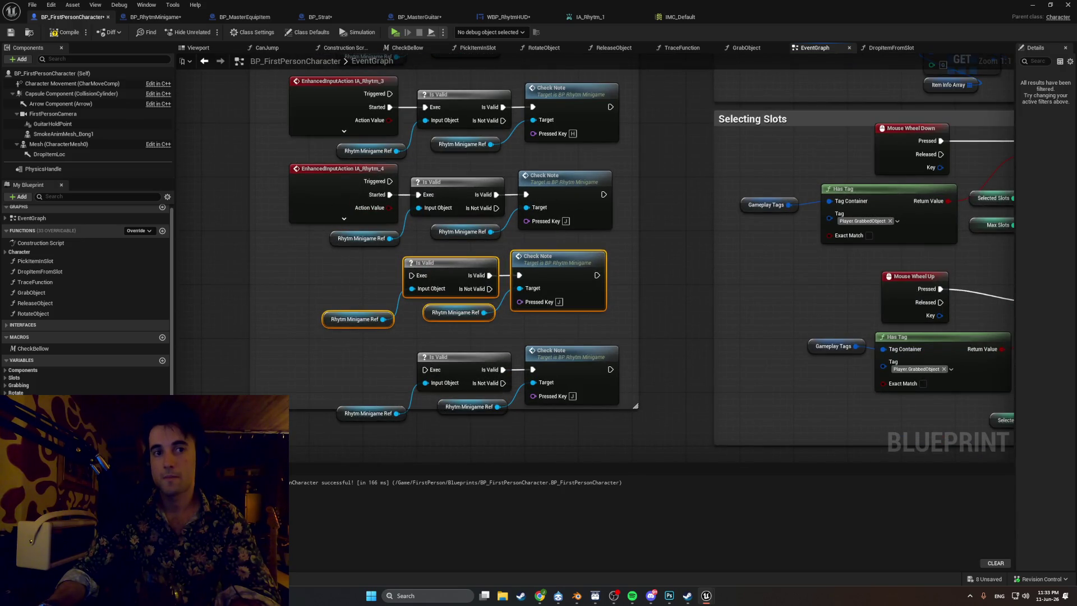
- Add an IA_Rhytm_5 event wired to the fifth Is Valid check and align the row
key("ctrl+space")
left_click_drag(306, 477, 315, 306)
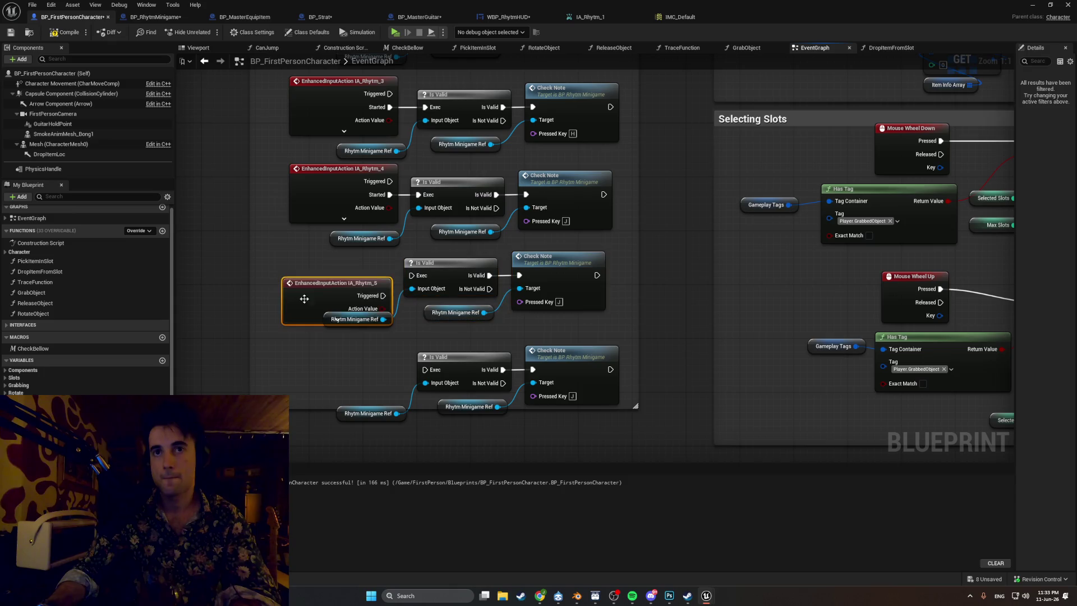
left_click(336, 320)
left_click_drag(383, 309, 413, 276)
left_click(337, 412)
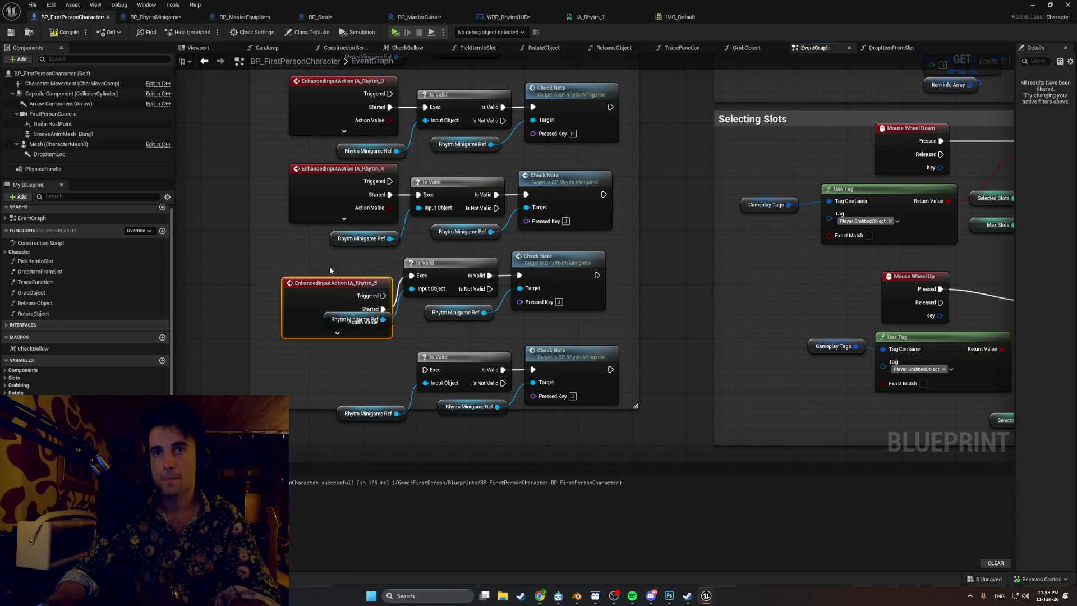
left_click_drag(331, 270, 337, 242)
left_click(337, 235)
mouse_move(522, 321)
left_mouse_down()
mouse_move(505, 280)
mouse_move(345, 258)
mouse_move(353, 271)
left_mouse_up()
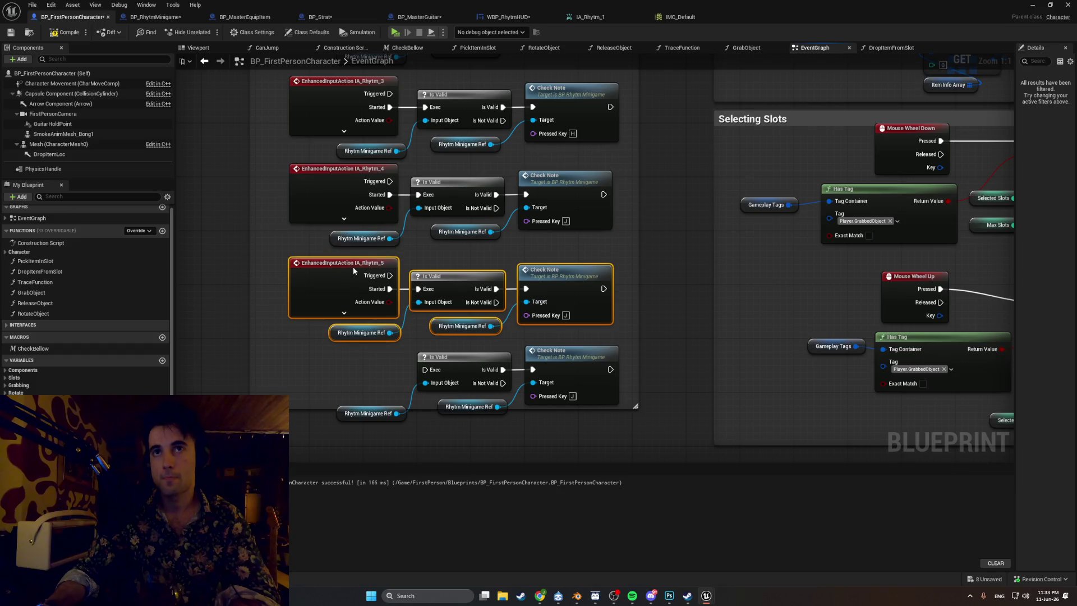
scroll(353, 267, "down", 1)
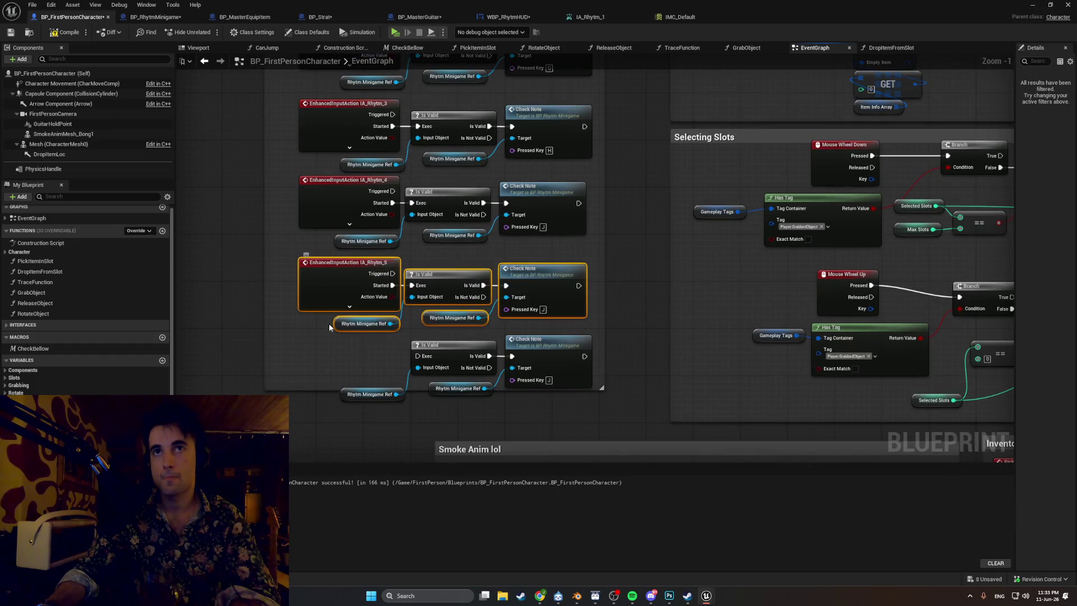
left_click_drag(348, 347, 364, 270)
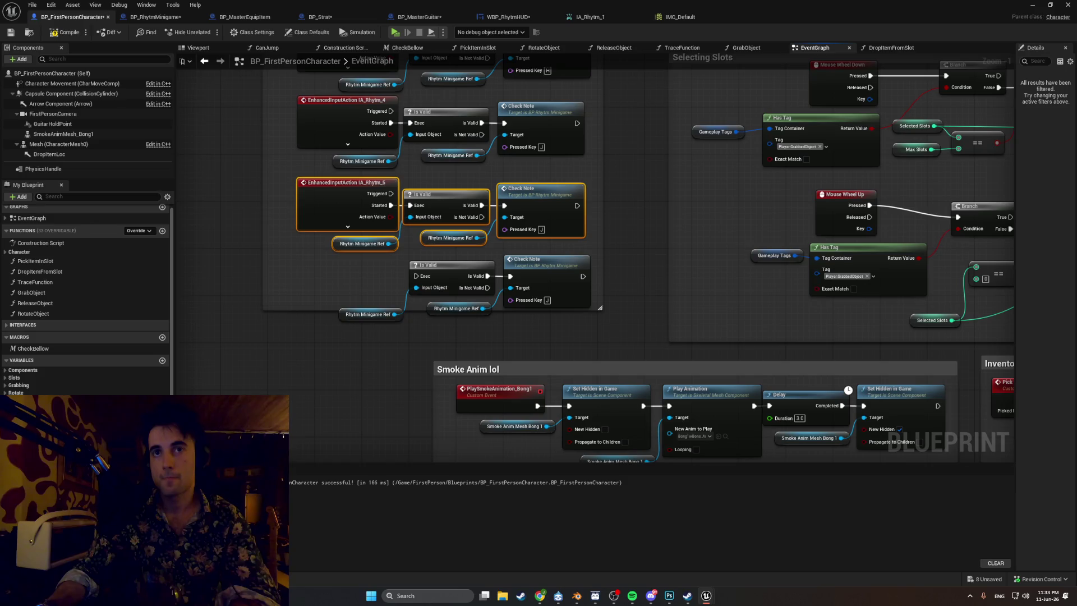
- Add an IA_Rhytm_6 event wired to the sixth Is Valid check
key("ctrl+space")
mouse_move(332, 449)
left_mouse_down()
mouse_move(307, 344)
mouse_move(278, 299)
left_mouse_up()
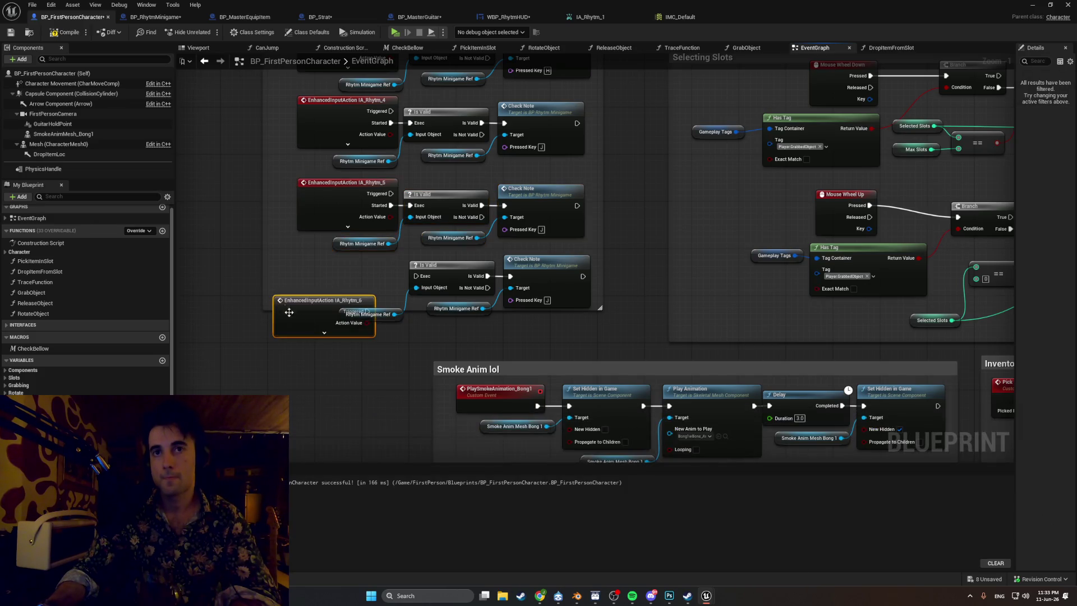
left_click(329, 333)
left_click_drag(368, 323, 415, 276)
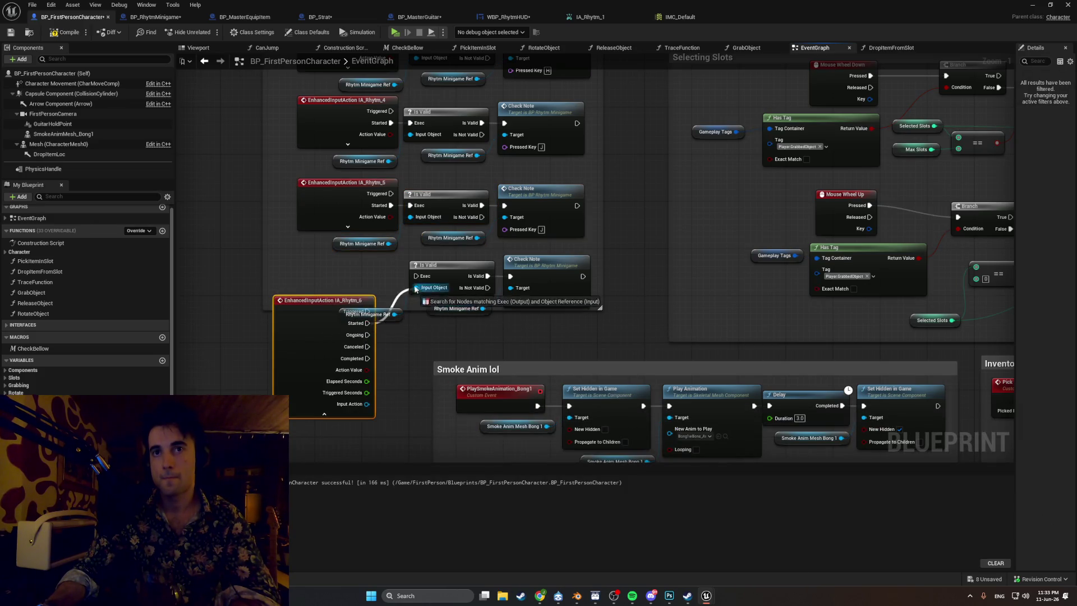
left_click(324, 414)
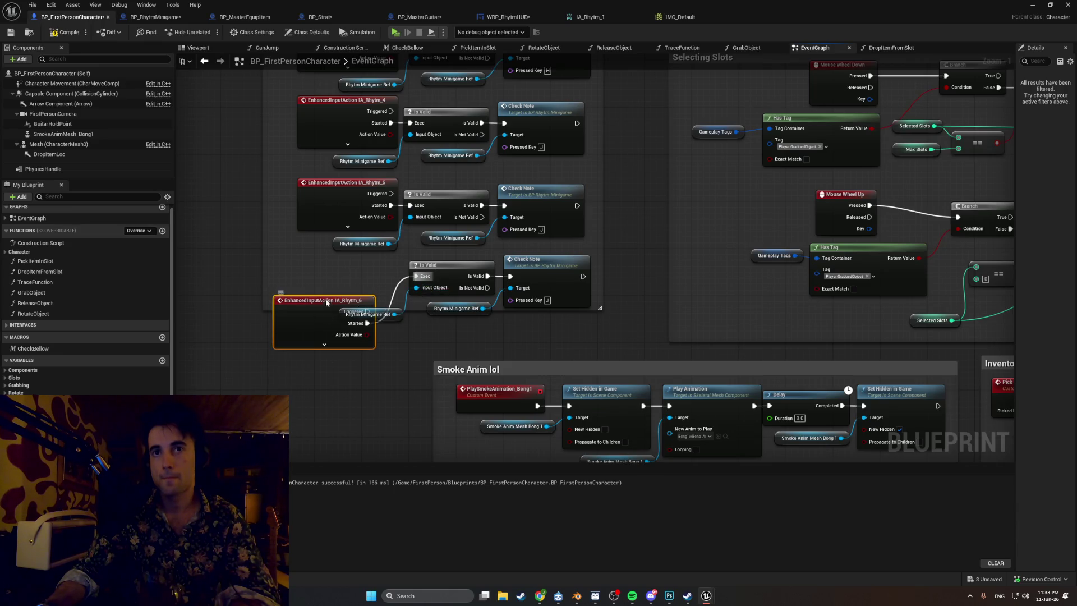
left_click_drag(326, 301, 346, 271)
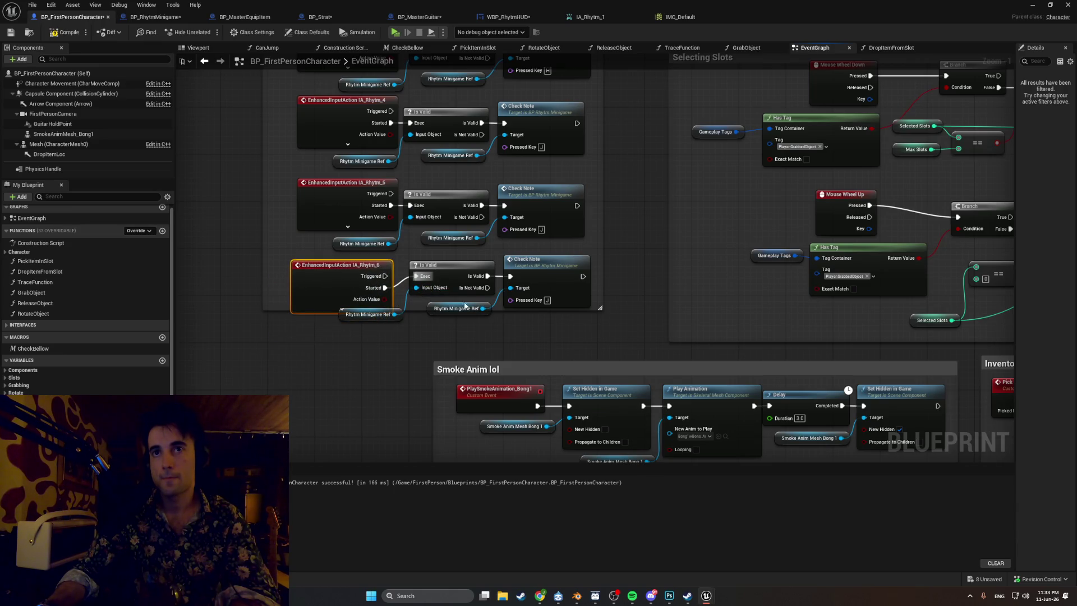
left_click_drag(544, 326, 404, 264)
- Align the sixth row's nodes and extend the comment box down to enclose them
left_click(421, 270)
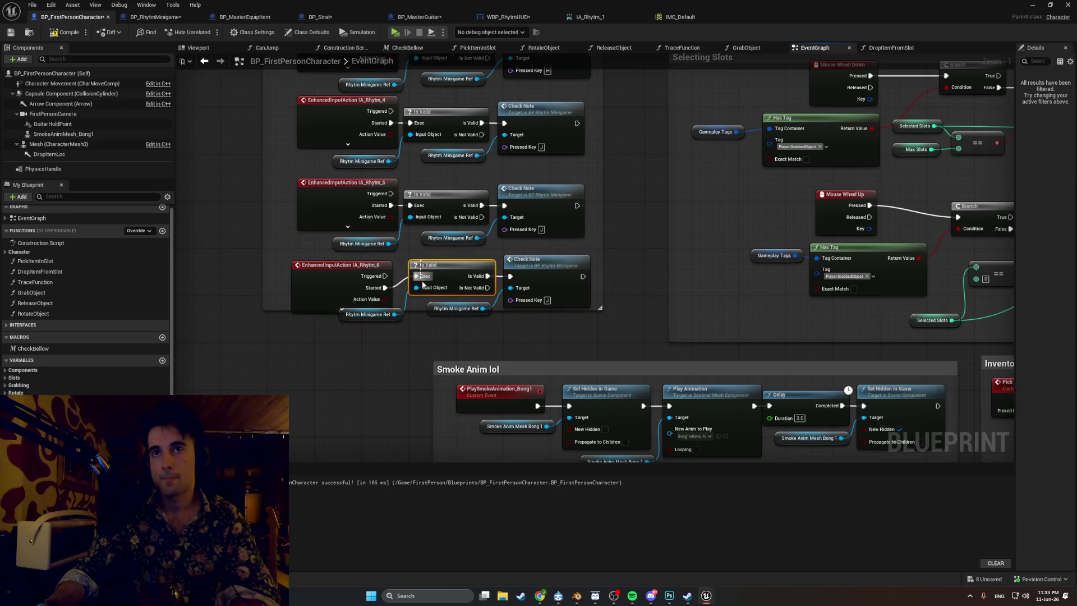
left_click_drag(595, 326, 339, 265)
left_click_drag(447, 272, 448, 279)
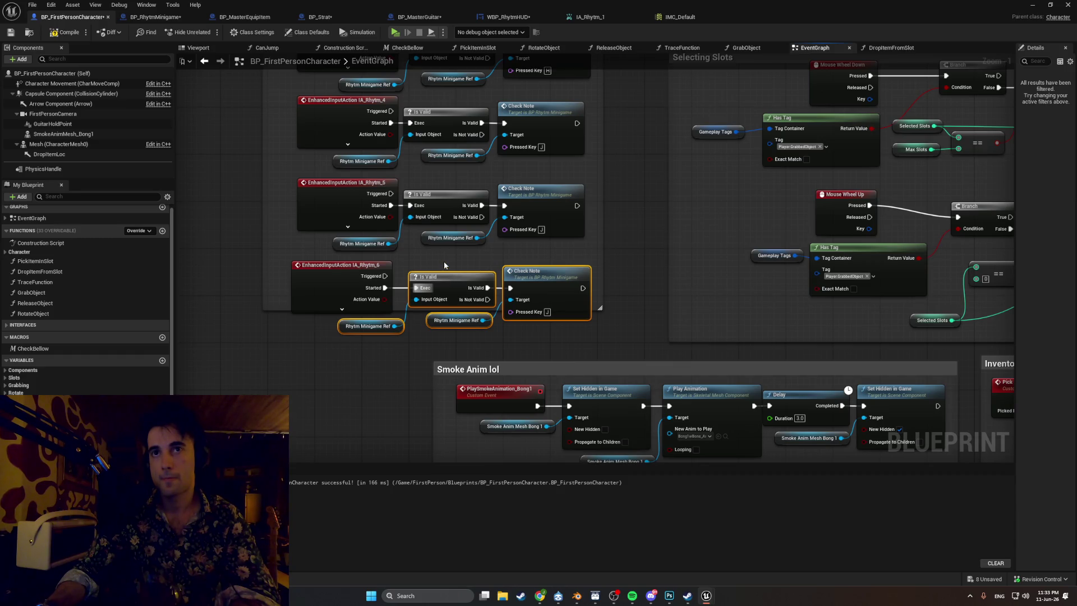
left_click(440, 255)
mouse_move(544, 329)
left_mouse_down()
mouse_move(395, 277)
mouse_move(419, 284)
left_mouse_up()
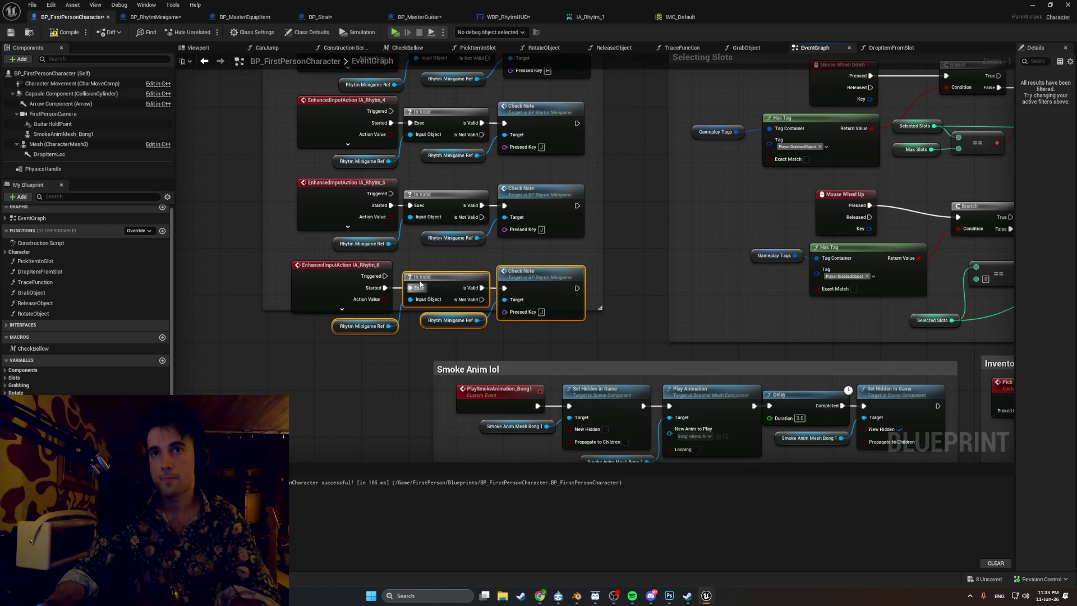
left_click(590, 292)
left_click_drag(588, 311, 588, 337)
left_click_drag(617, 230, 610, 271)
scroll(610, 271, "down", 1)
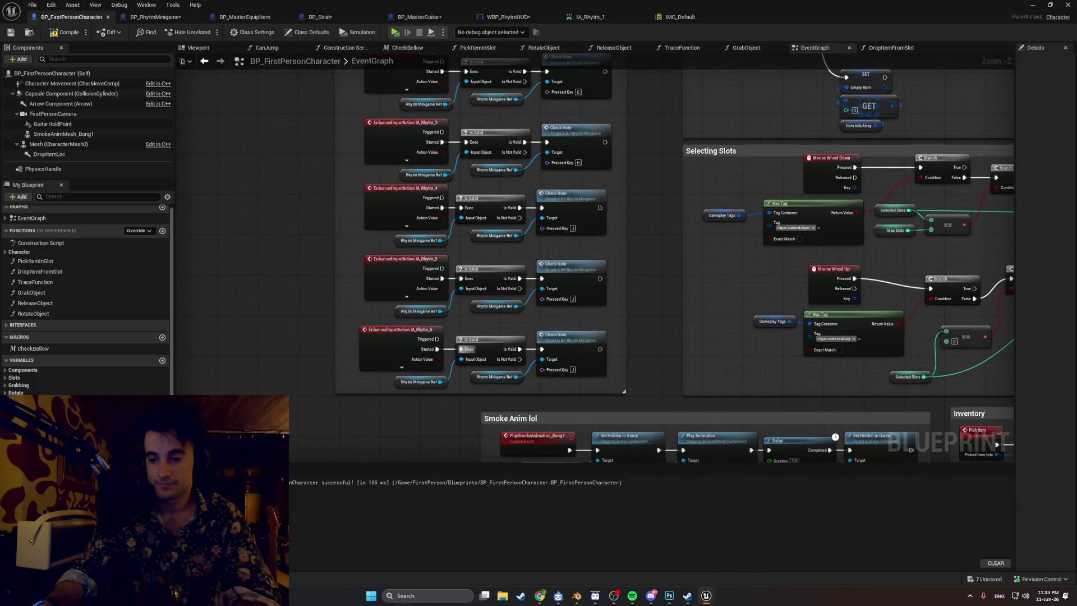
- Set the pressed keys for IA_Rhythm_4, 5 and 6 to V, B and J
scroll(583, 140, "up", 2)
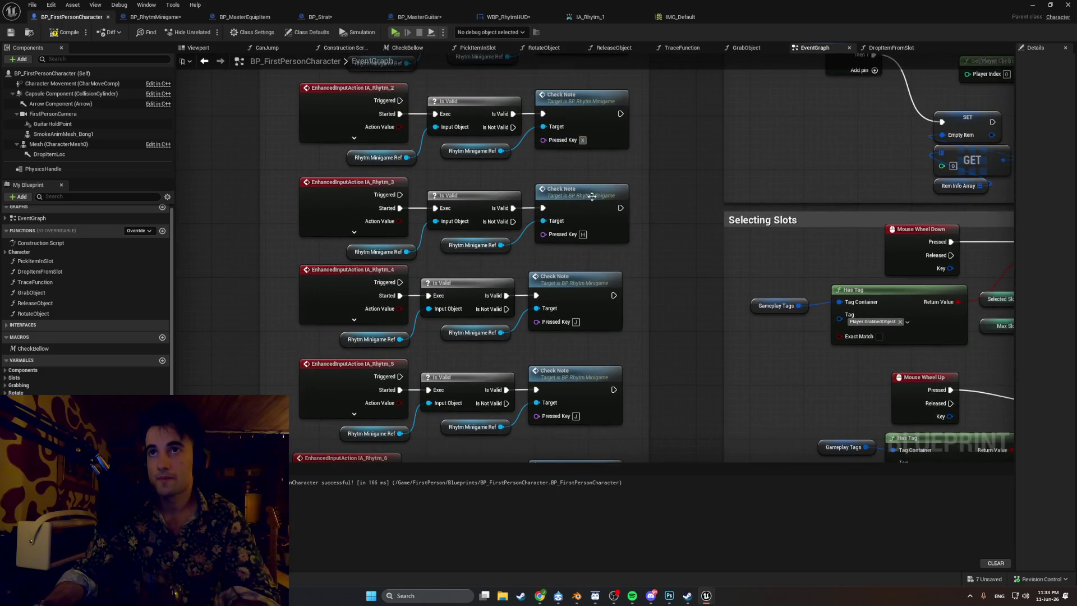
left_click(576, 321)
key("v")
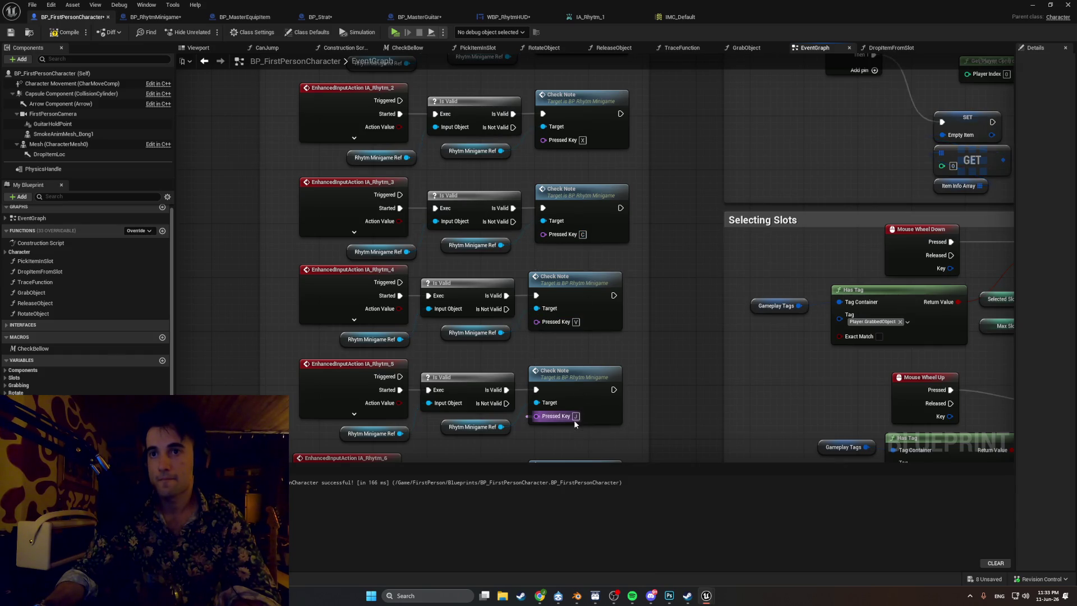
left_click(575, 416)
key("b")
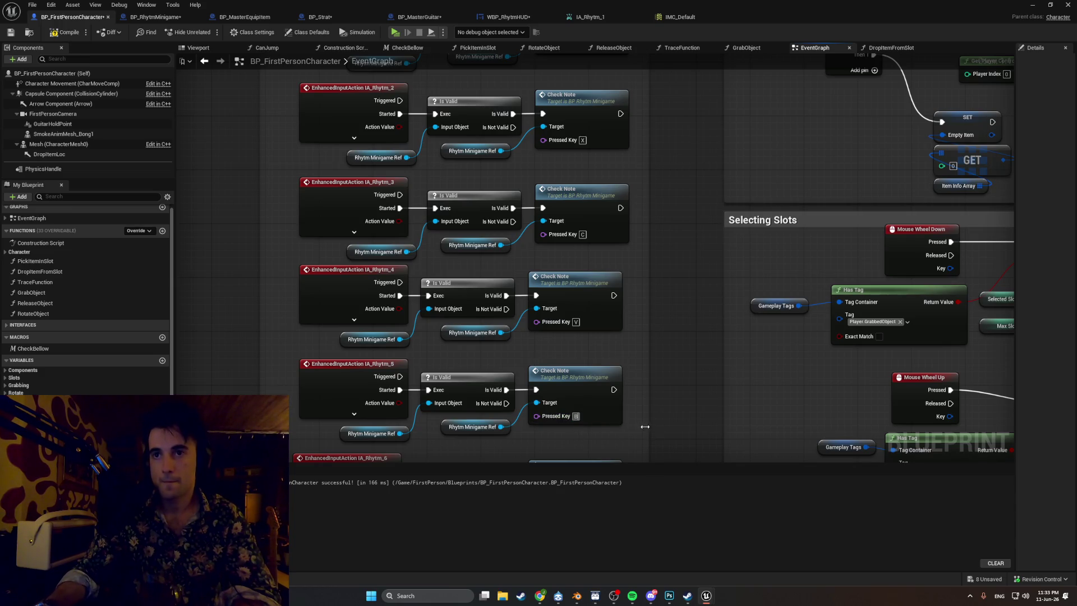
left_click_drag(573, 430, 557, 302)
left_click(560, 383)
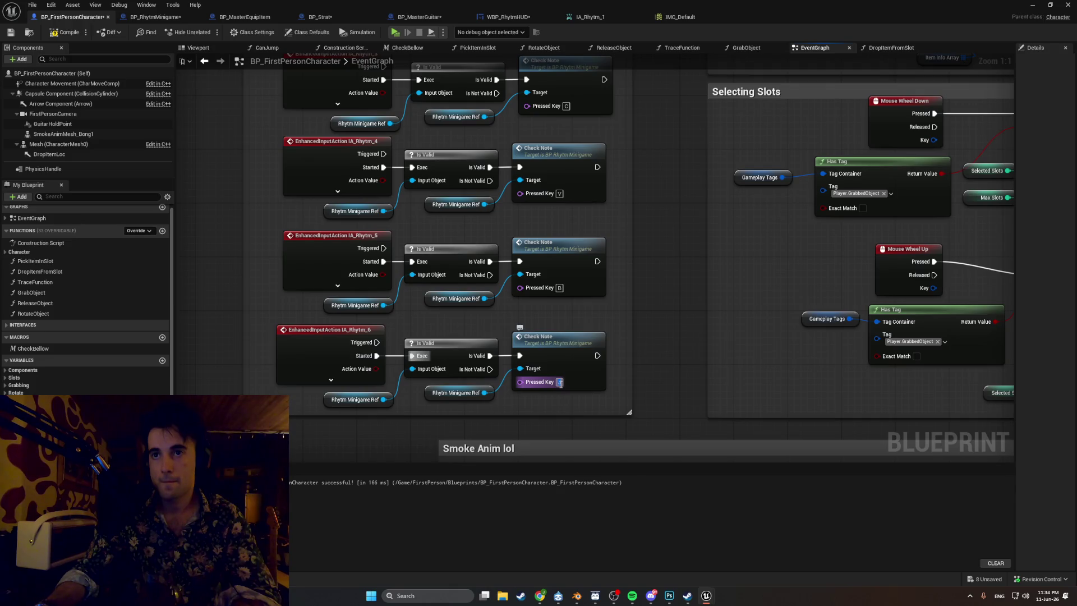
key("j")
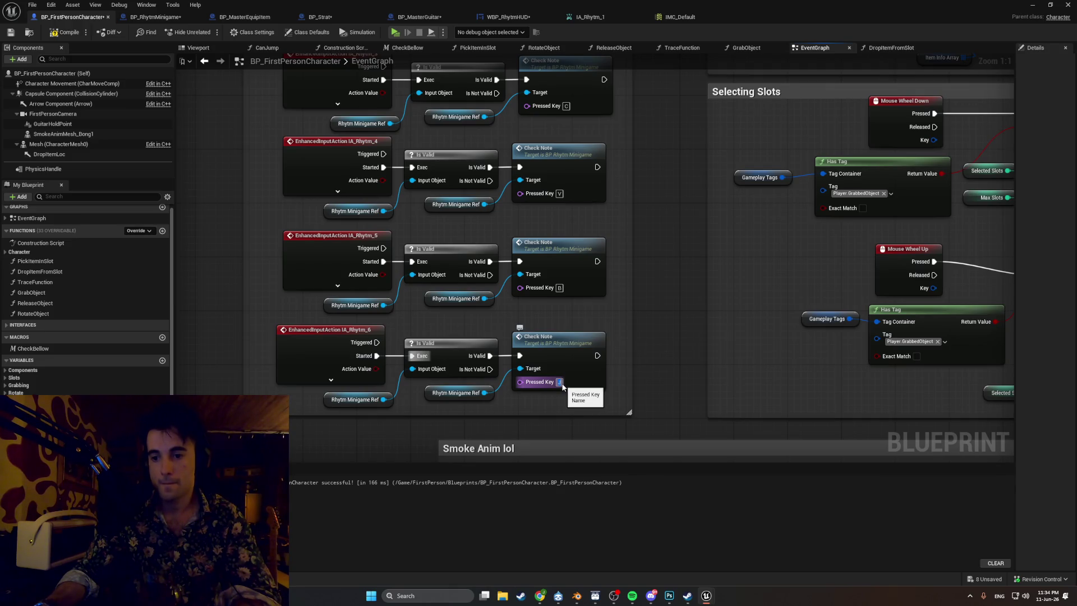
- Reassign IA_Rhythm_1 through IA_Rhythm_4 pressed keys to X, C, V and B
left_click_drag(607, 327, 610, 504)
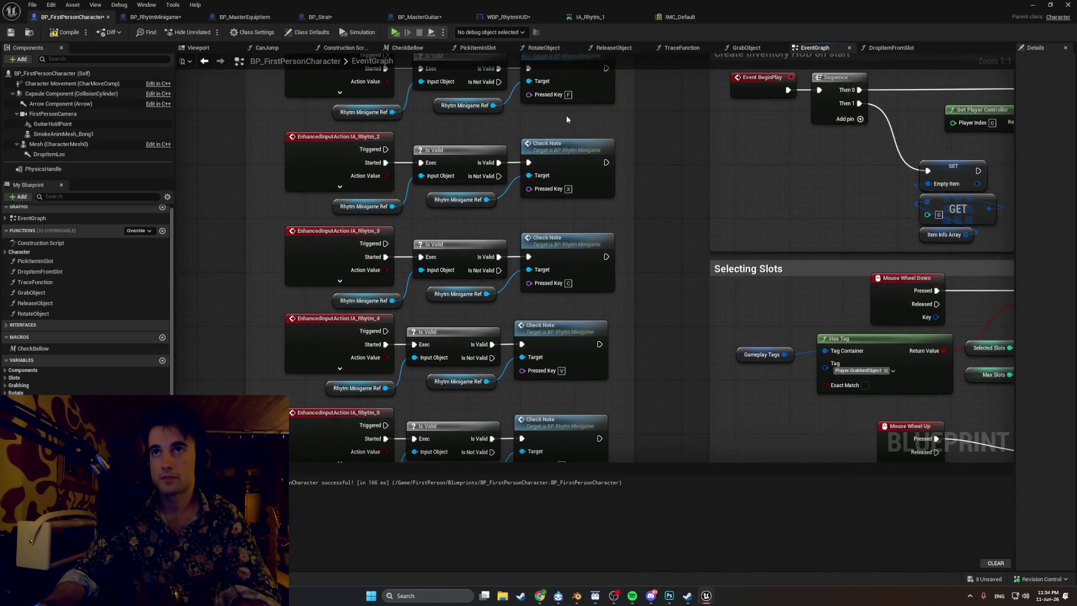
left_click(568, 94)
key("x")
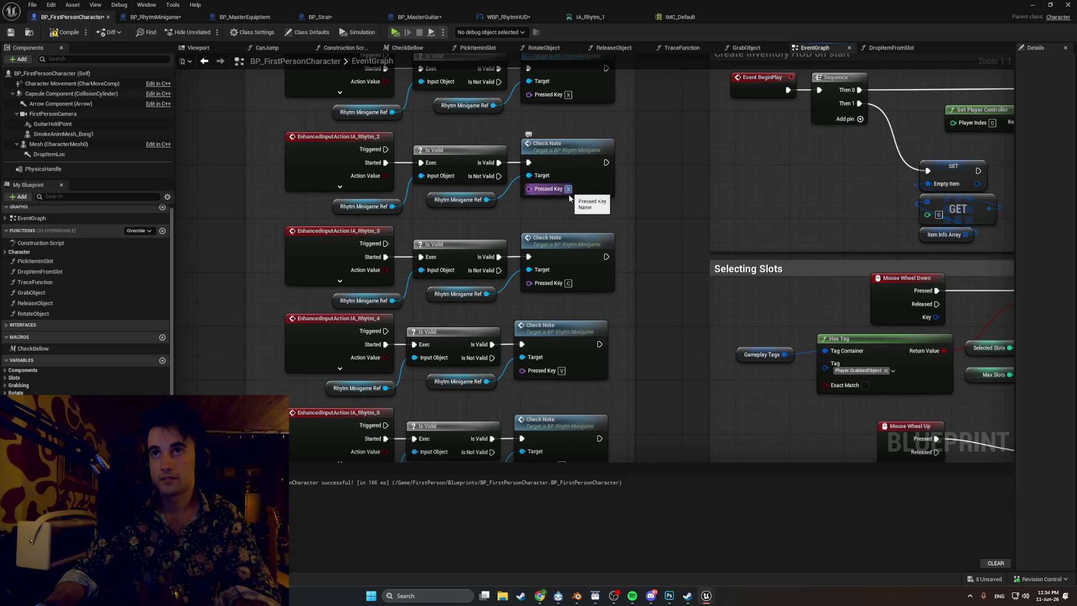
left_click(568, 189)
key("c")
left_click(568, 283)
key("v")
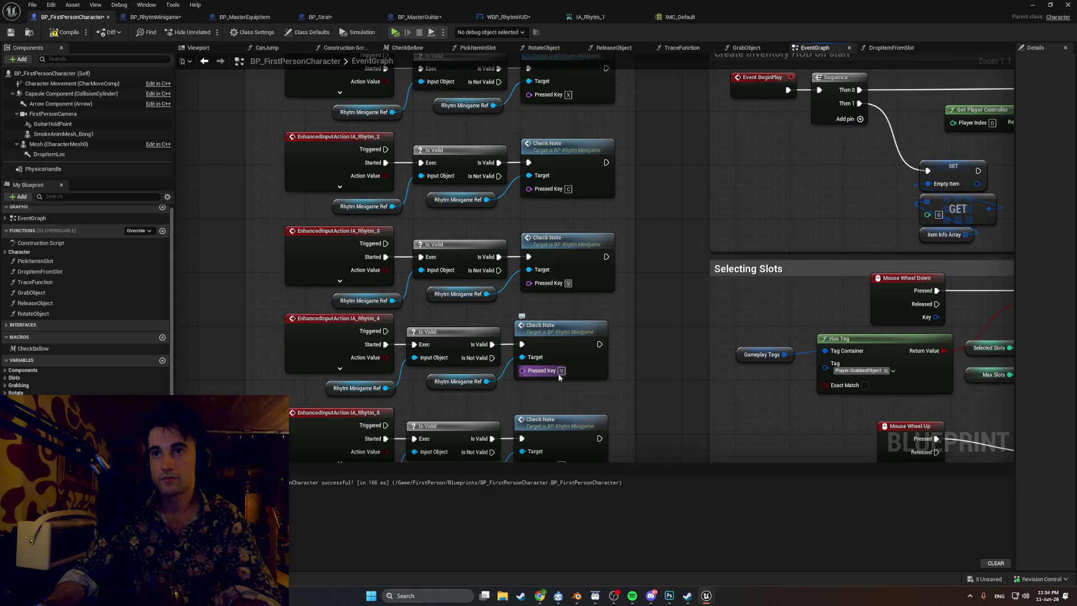
left_click(558, 370)
key("b")
- Change the IA_Rhythm_5 and IA_Rhythm_6 pressed keys to N and M
scroll(597, 390, "down", 2)
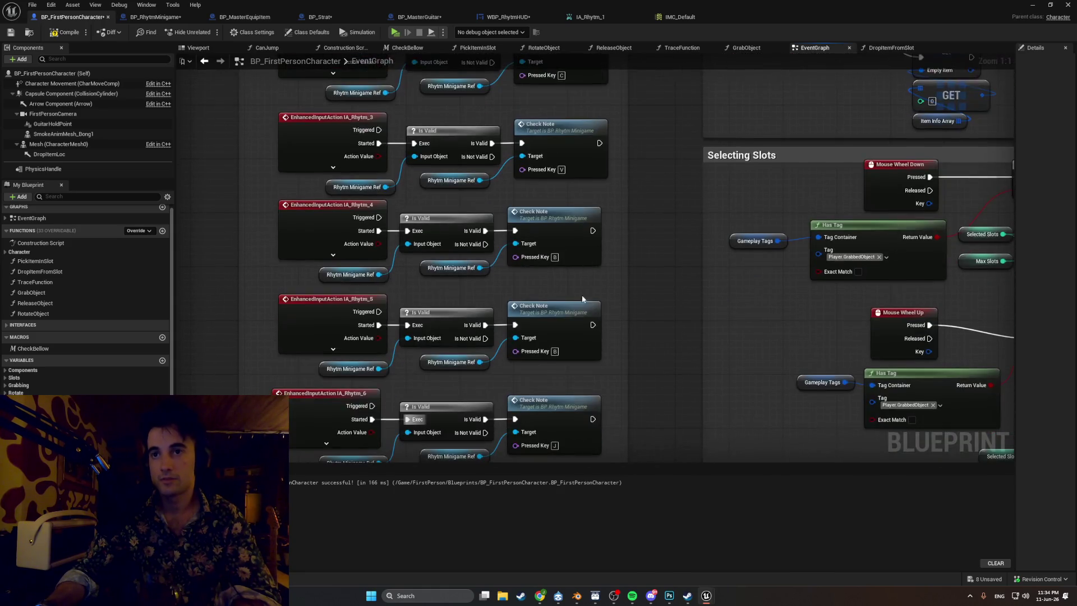
left_click(555, 351)
key("n")
scroll(559, 364, "down", 1)
left_click(558, 376)
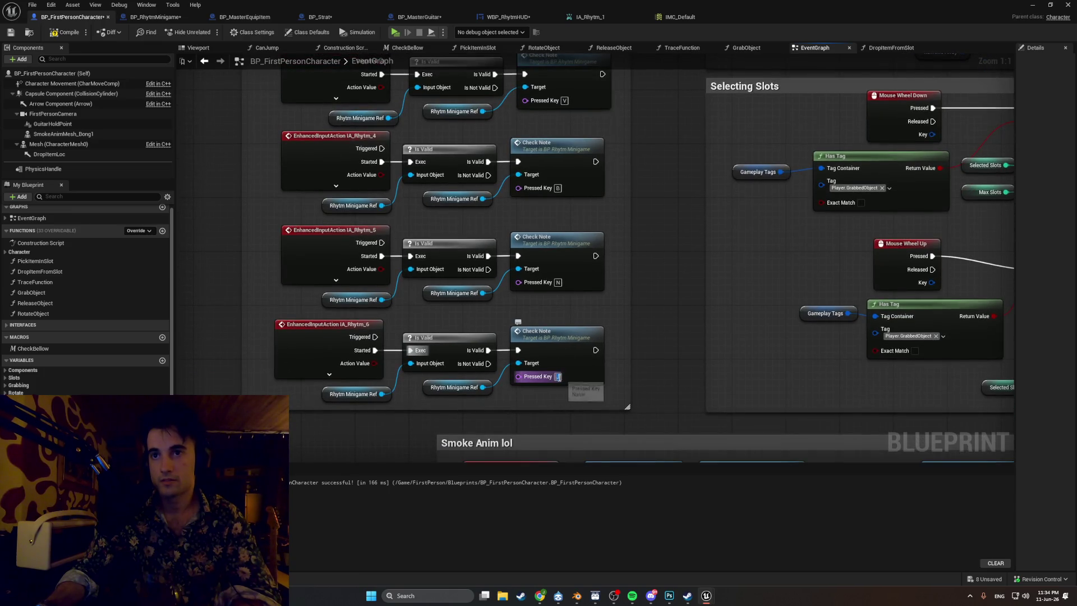
key("m")
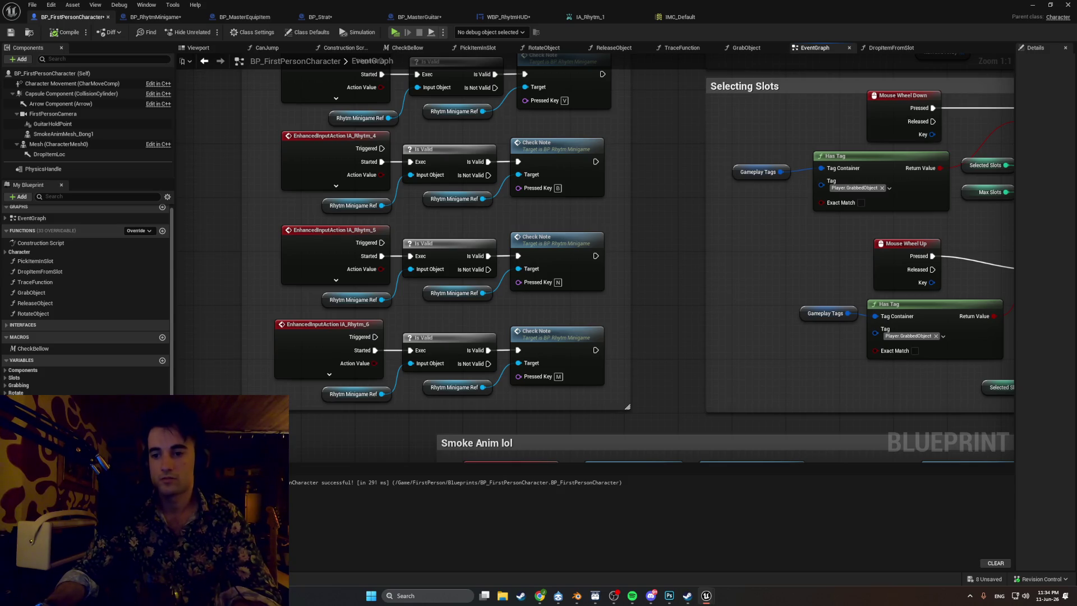
key("ctrl+space")
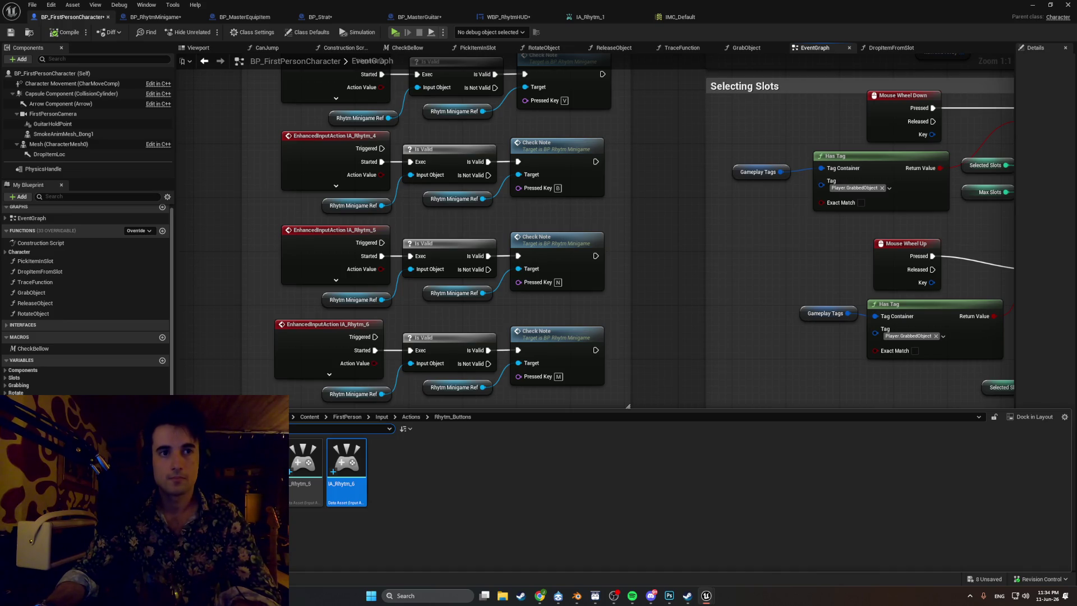
- Open the GetLaneX function graph in BP_RhytmMinigame and center its switch and returns
left_click(155, 17)
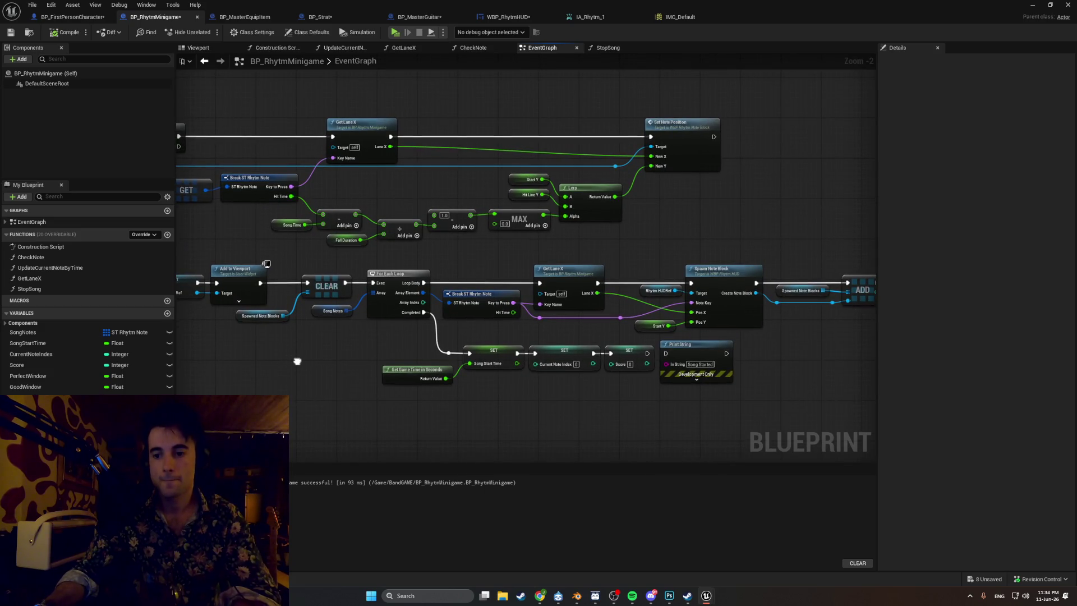
mouse_move(296, 361)
left_mouse_down()
mouse_move(223, 361)
mouse_move(371, 358)
left_mouse_up()
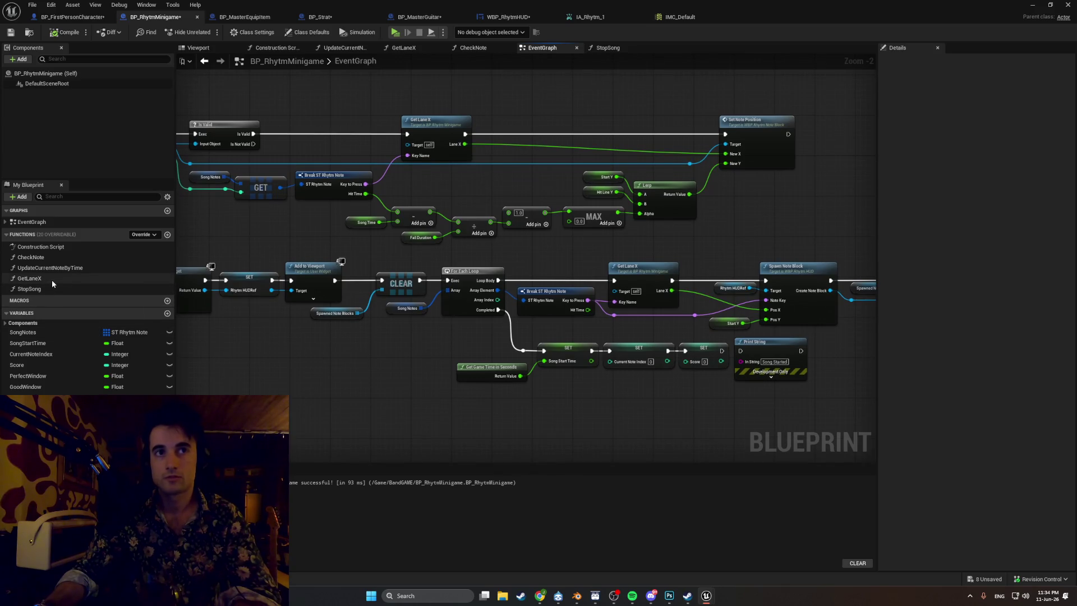
double_click(52, 279)
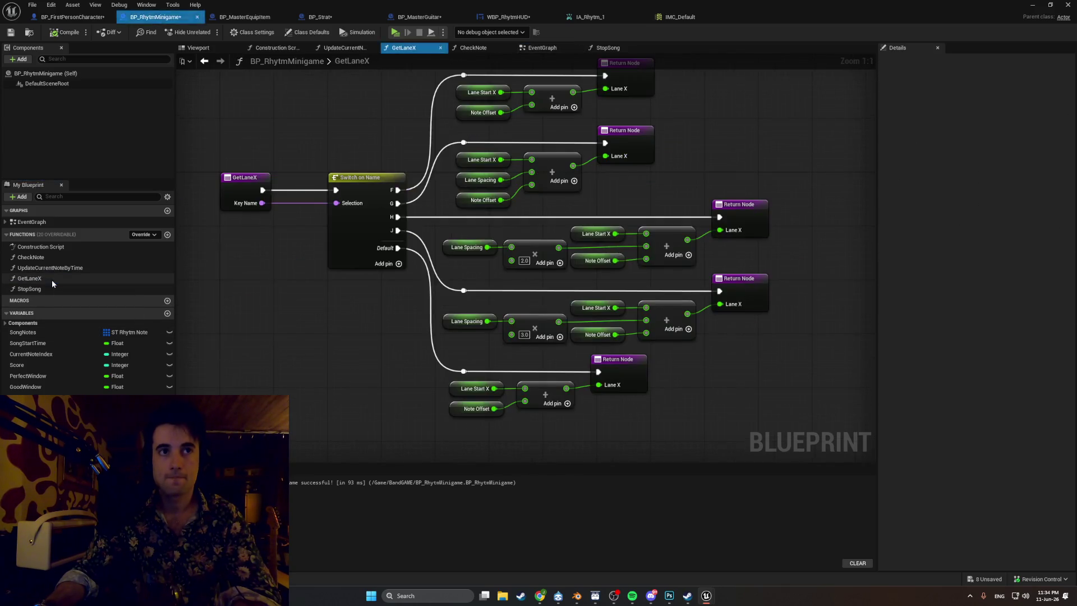
left_click_drag(247, 308, 222, 339)
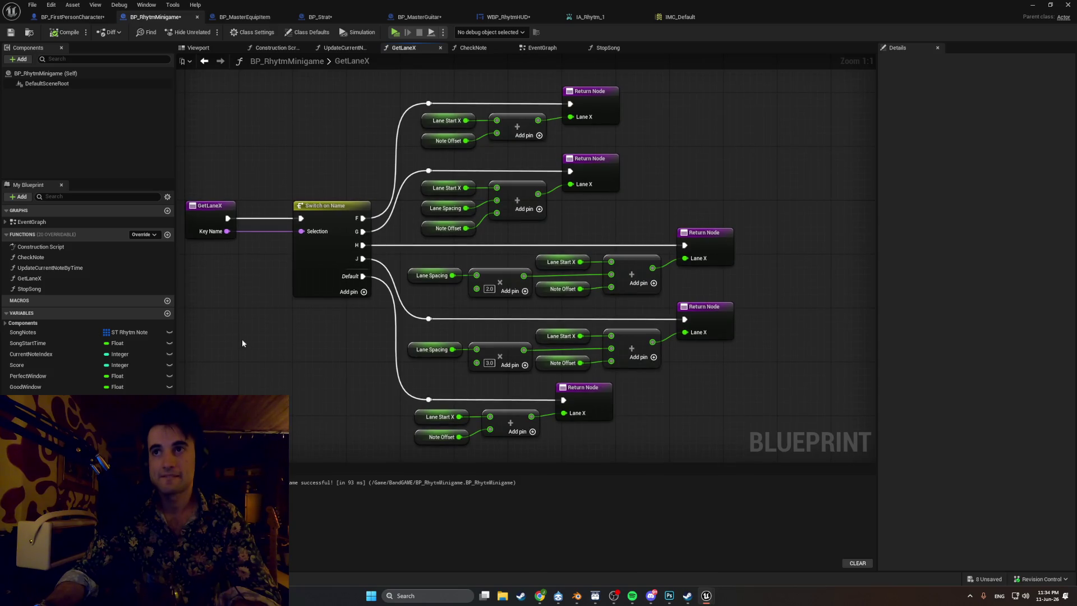
left_click_drag(335, 349, 317, 335)
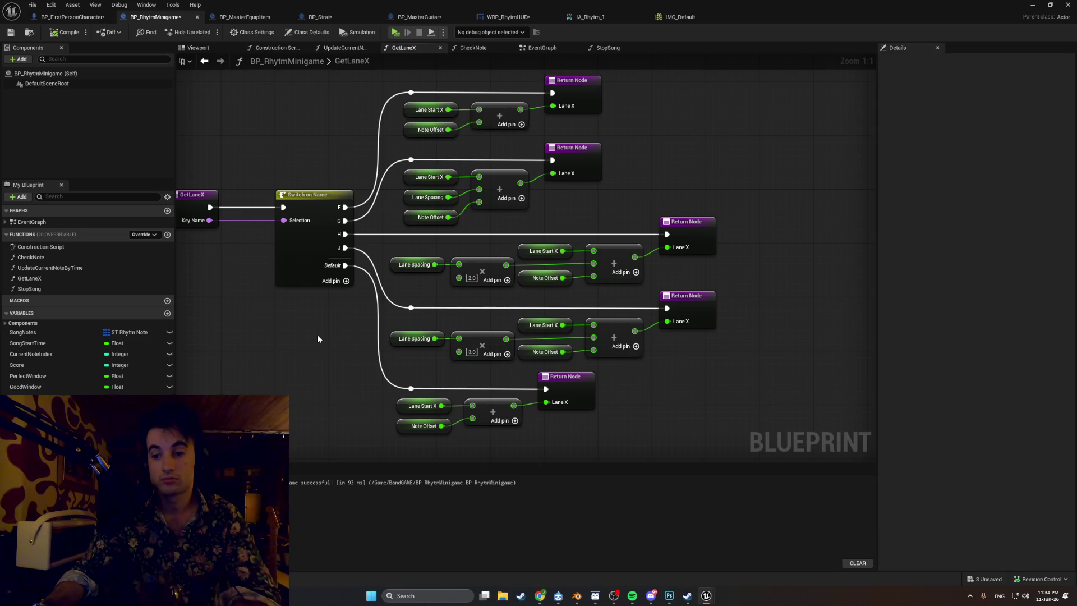
left_click_drag(317, 339, 338, 351)
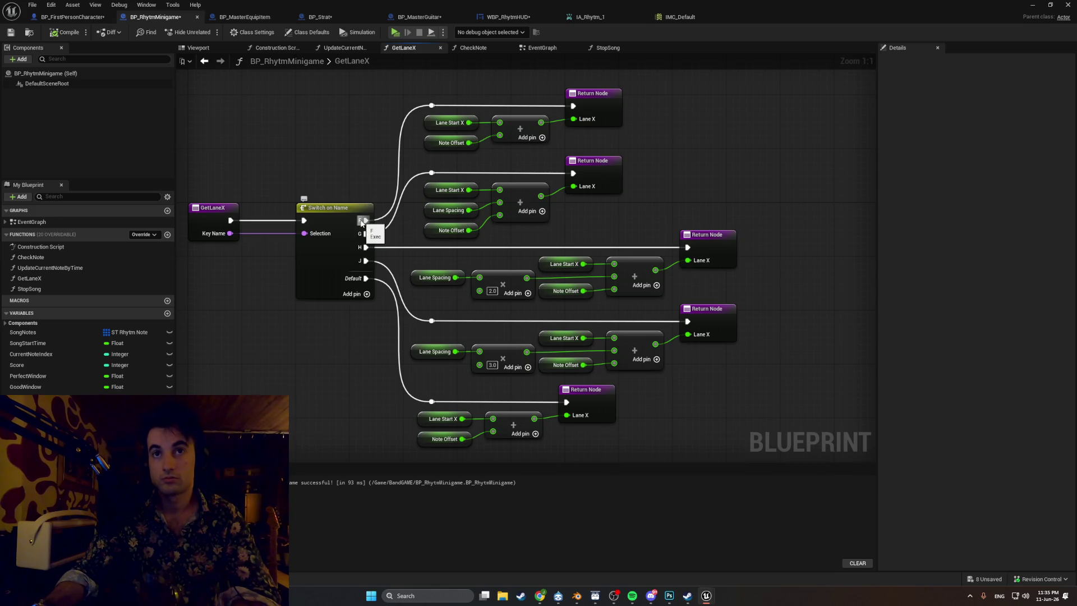
- Search up a Switch on Name node, discard it, and select the existing switch
right_click(297, 350)
type("Swithc")
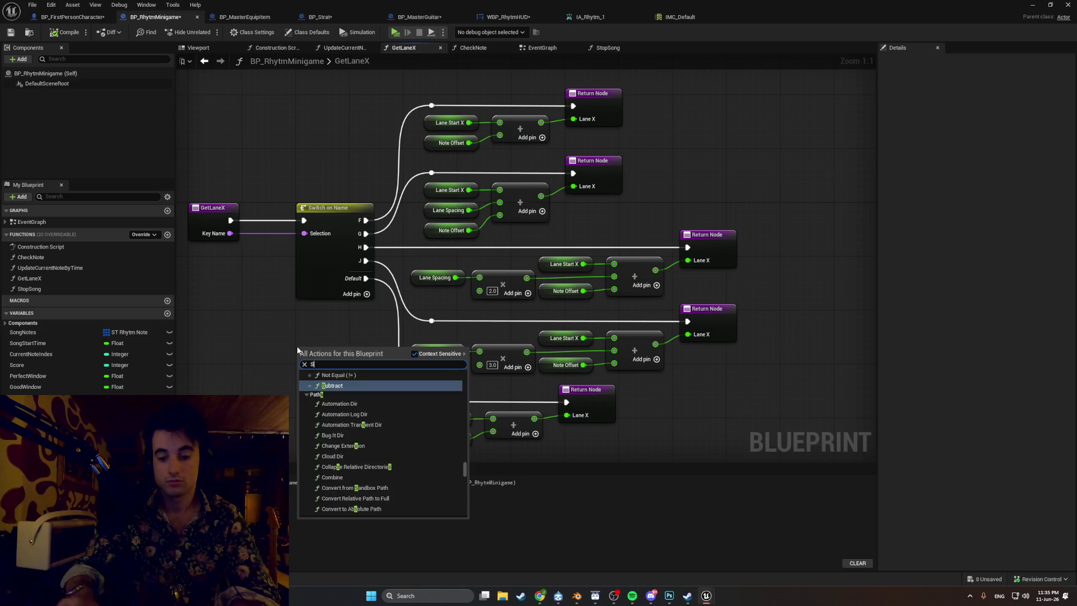
key("BackSpace")
key("BackSpace")
type("ch o")
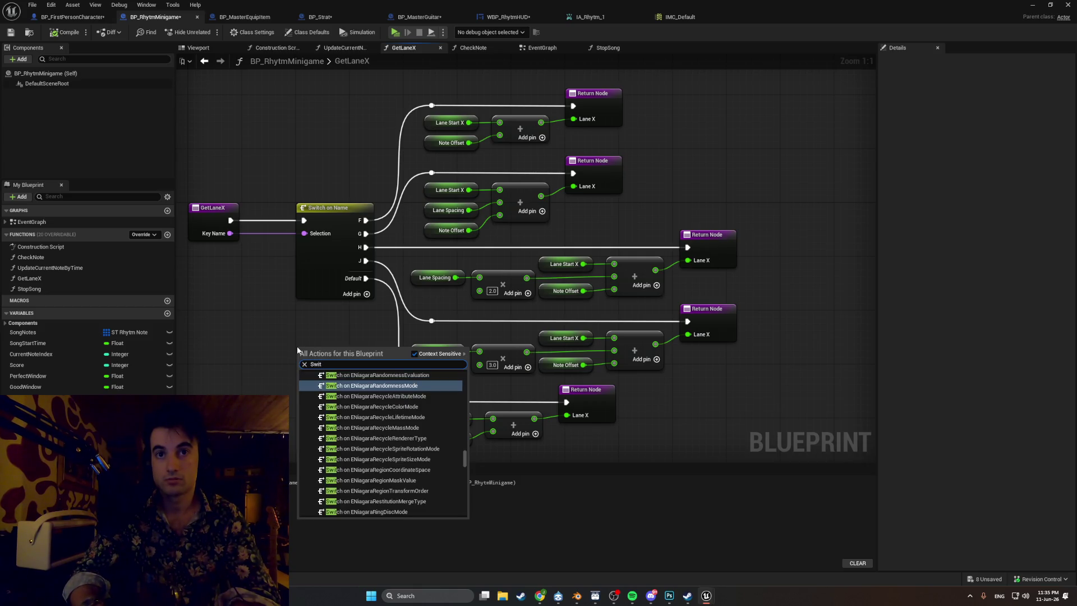
type("n Name")
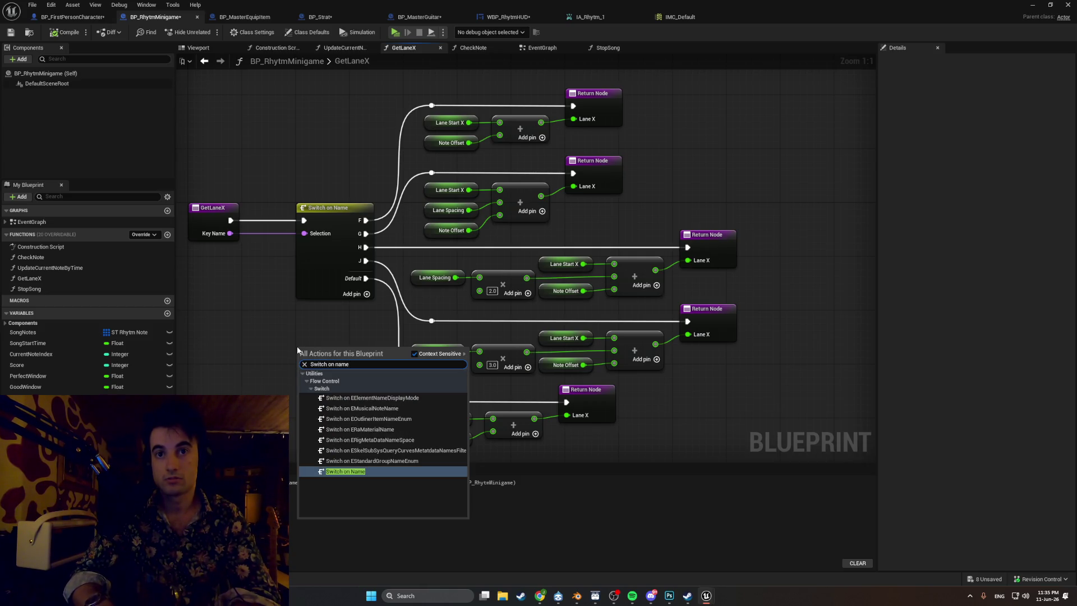
key("Return")
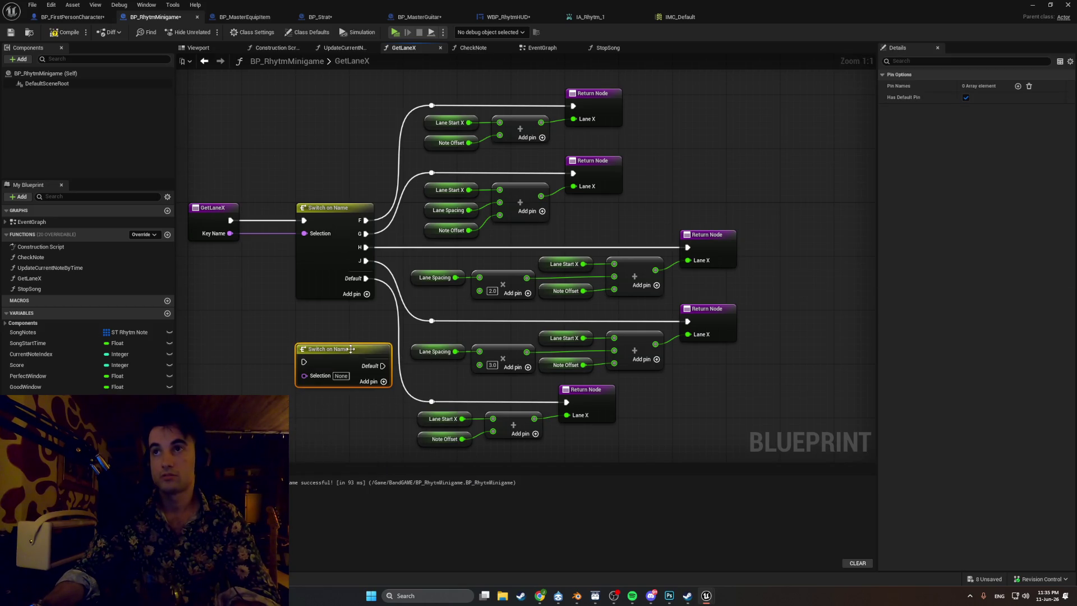
key("Delete")
left_click(344, 257)
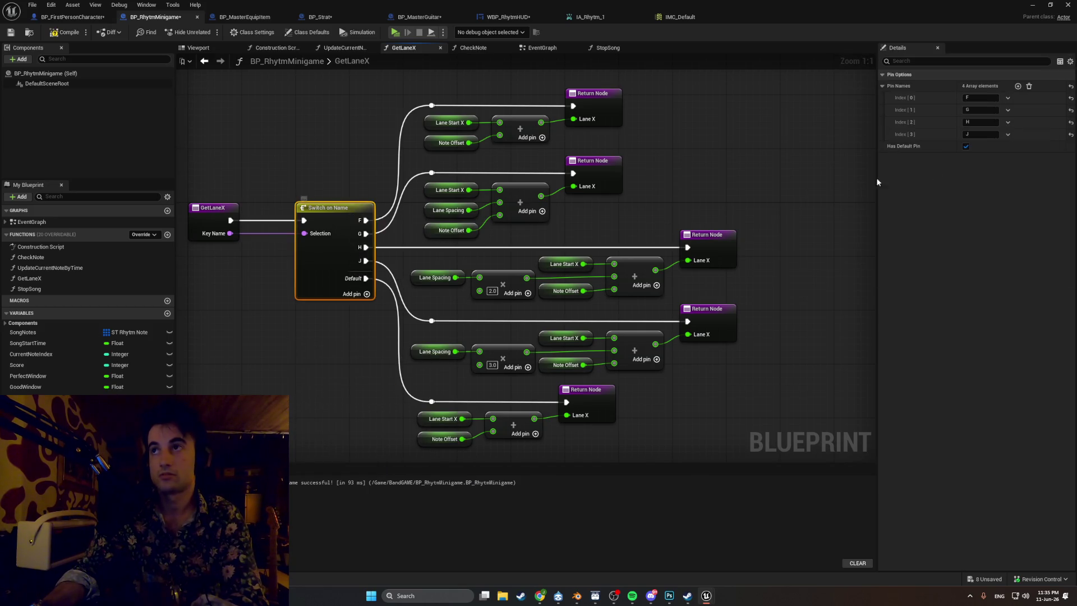
- Rename the switch's first four cases to X, C, V and B
left_click(983, 97)
type("X")
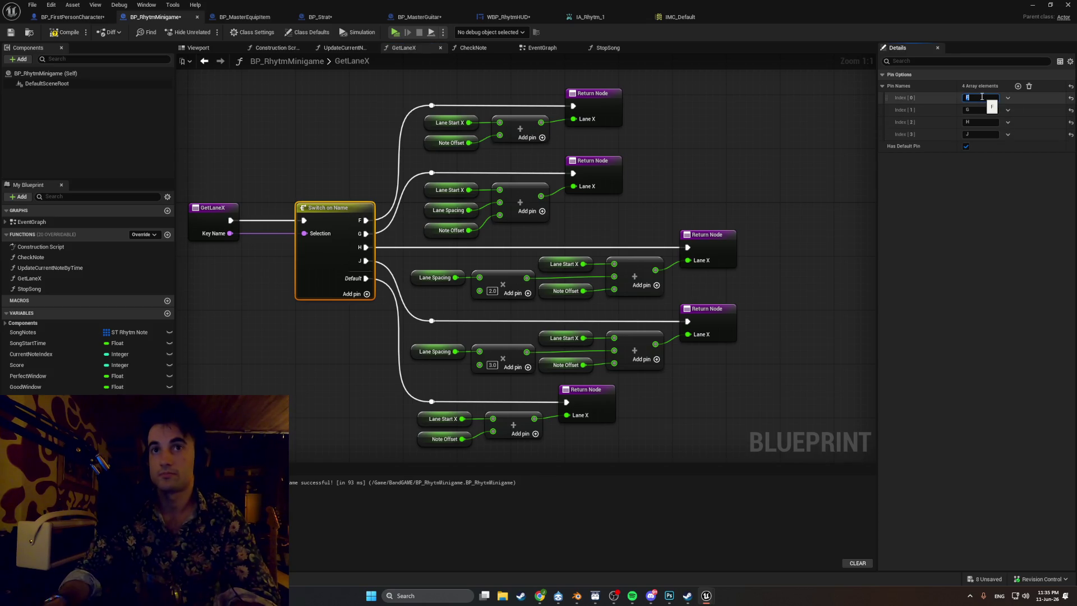
left_click(976, 110)
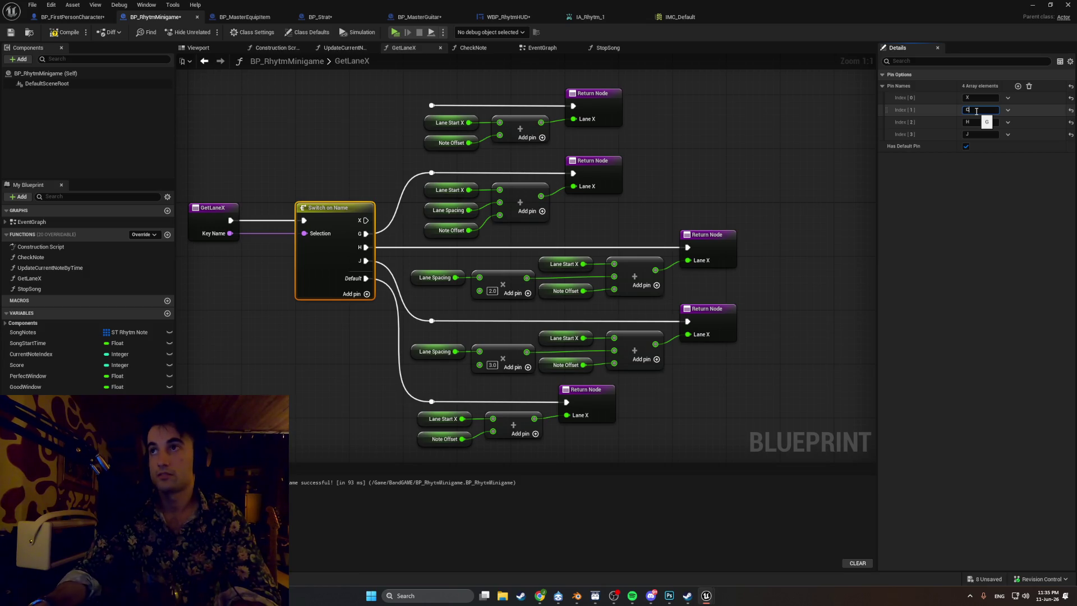
left_click(980, 123)
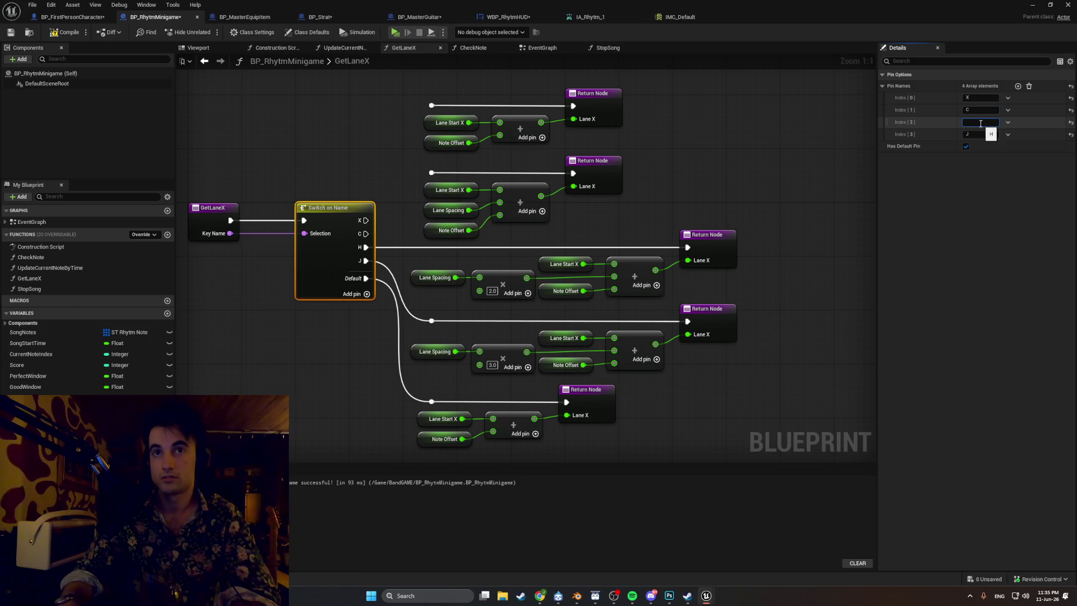
type("V")
left_click(979, 134)
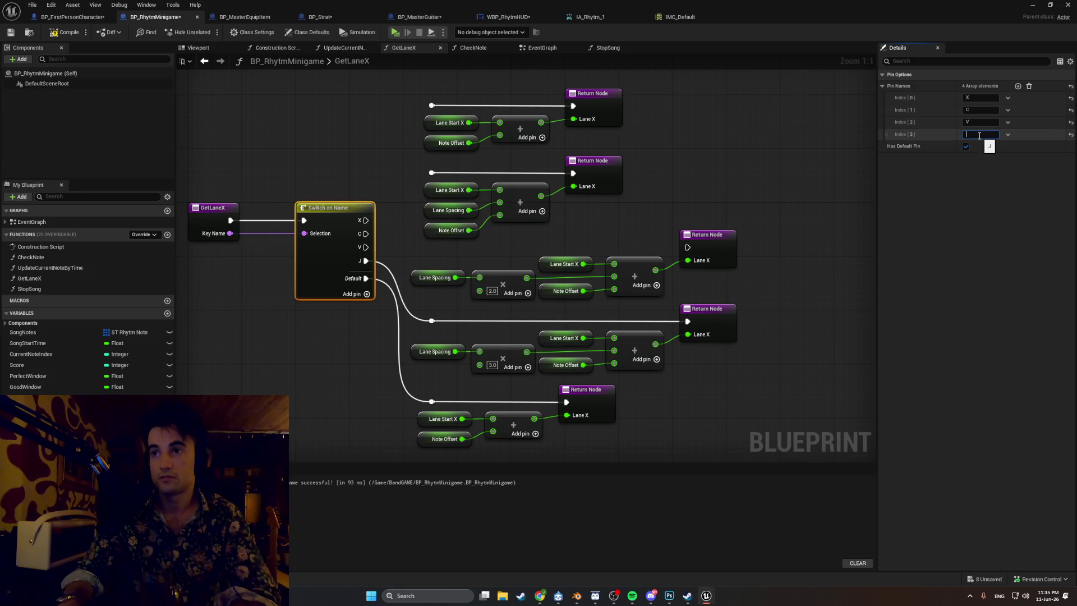
type("B")
key("Return")
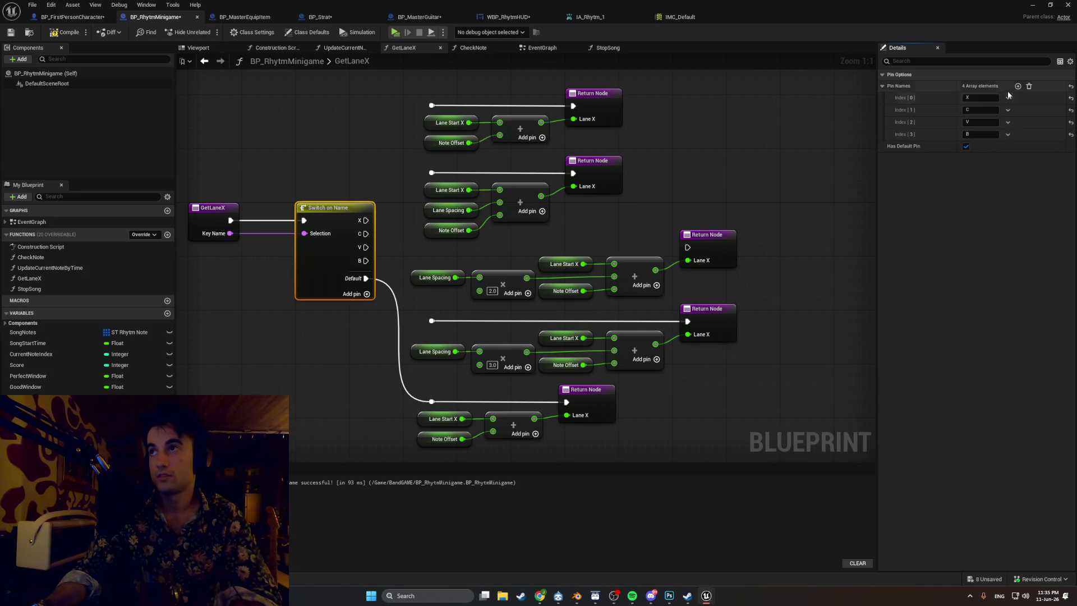
- Add fifth and sixth cases named N and M, and wire X to the first lane branch
left_click(1018, 87)
left_click(1018, 87)
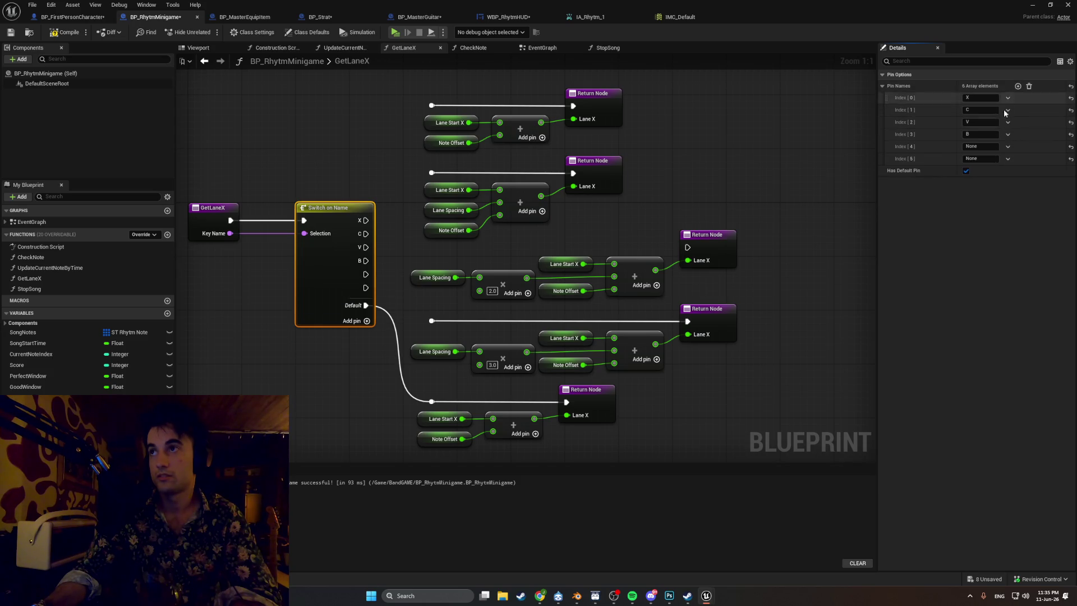
left_click(991, 148)
type("N")
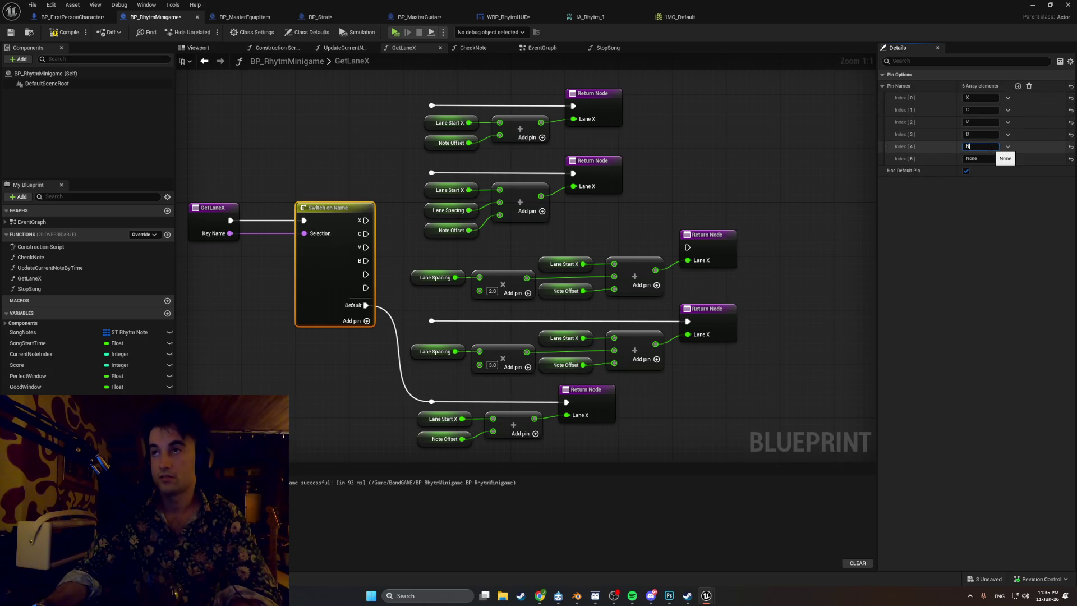
key("Return")
left_click(986, 158)
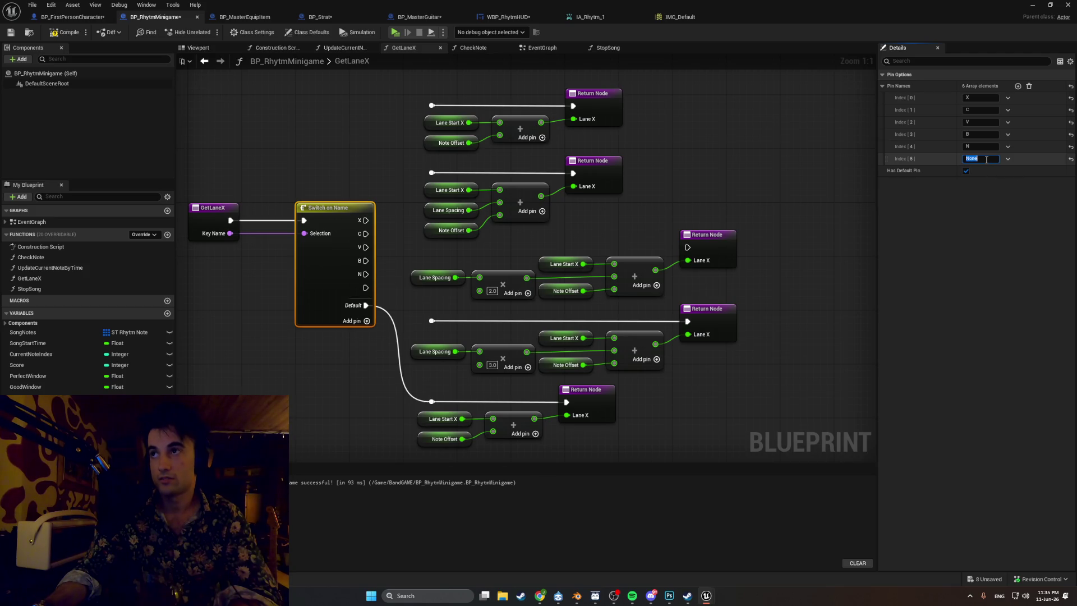
type("M")
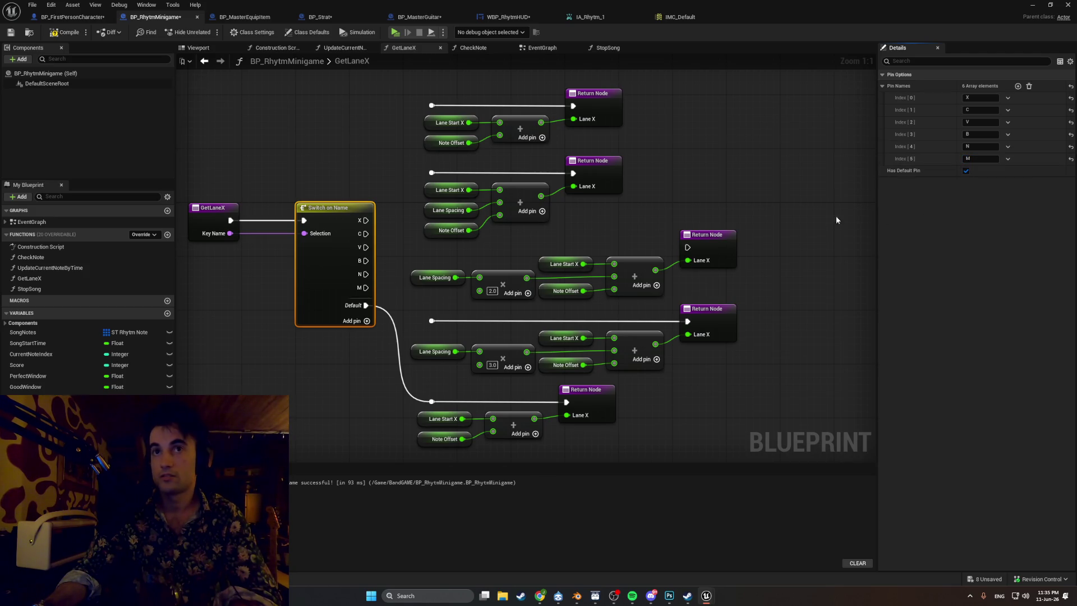
left_click_drag(367, 220, 432, 105)
- Wire the C, V and B cases to the second, third and fourth lane branches
left_click_drag(366, 233, 431, 172)
left_click_drag(365, 247, 687, 248)
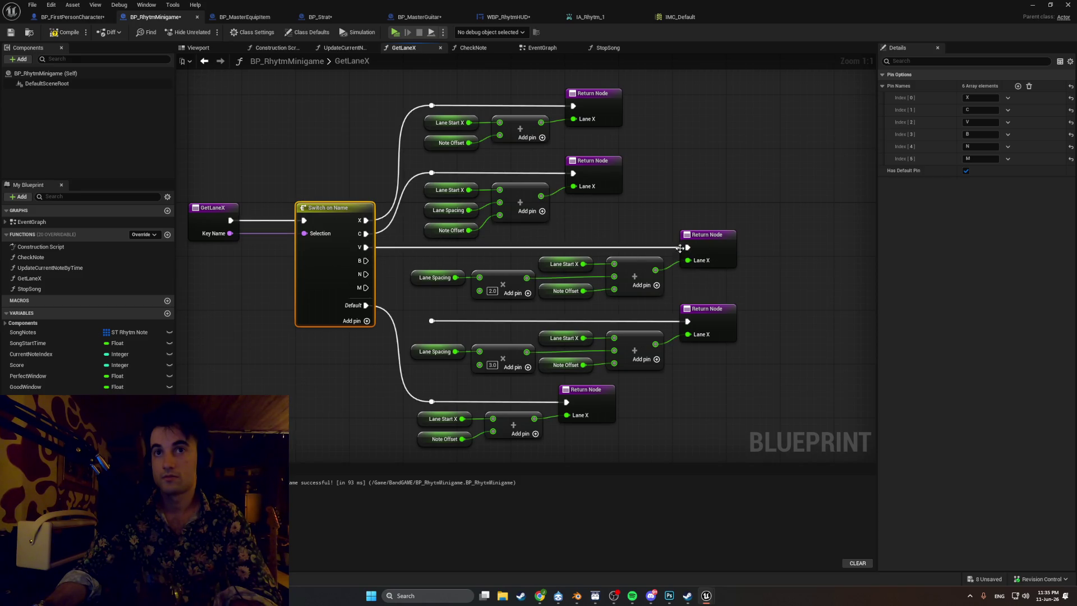
mouse_move(366, 261)
left_mouse_down()
mouse_move(418, 289)
mouse_move(448, 328)
mouse_move(431, 321)
mouse_move(425, 250)
mouse_move(443, 269)
mouse_move(399, 195)
left_mouse_up()
- Move the default return branch down and shift the lane return branches right
left_click_drag(589, 349, 354, 257)
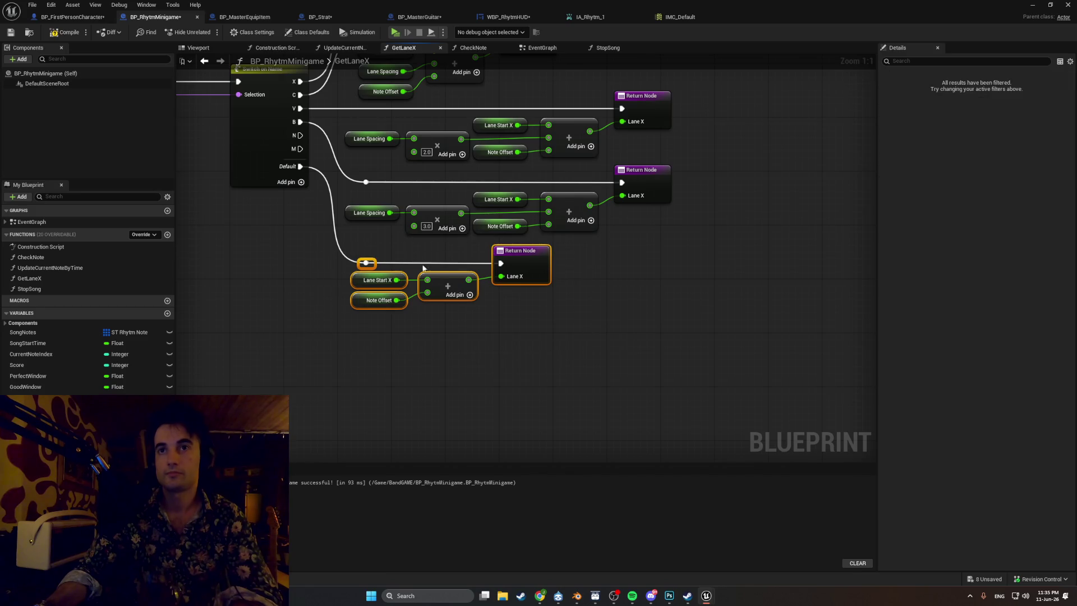
left_click_drag(514, 256, 514, 386)
scroll(453, 399, "down", 2)
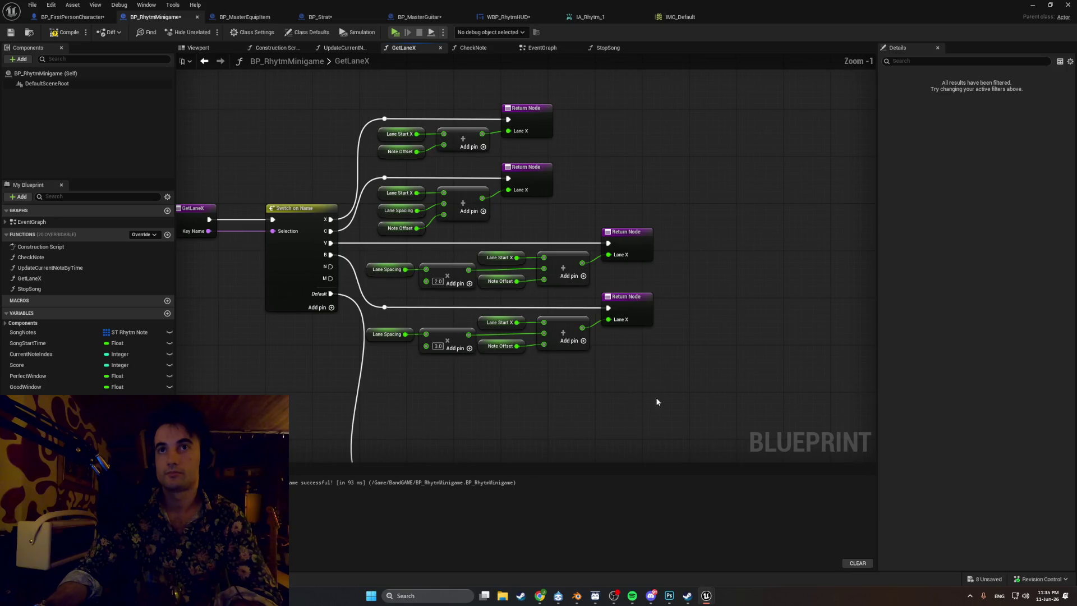
left_click_drag(660, 387, 406, 113)
left_click_drag(520, 119, 566, 119)
left_click(651, 182)
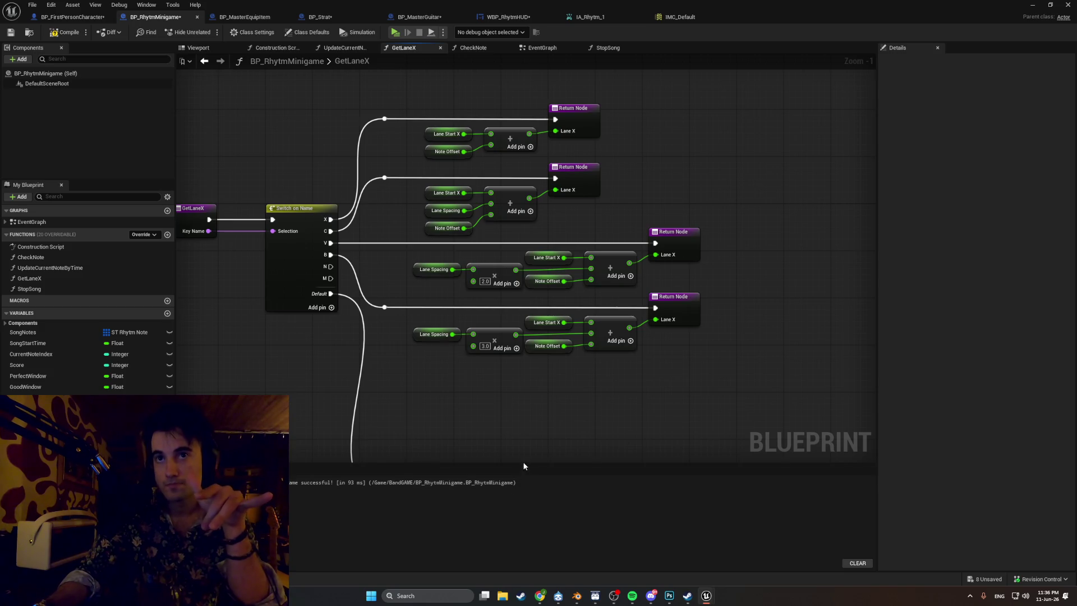
left_click_drag(527, 419, 518, 352)
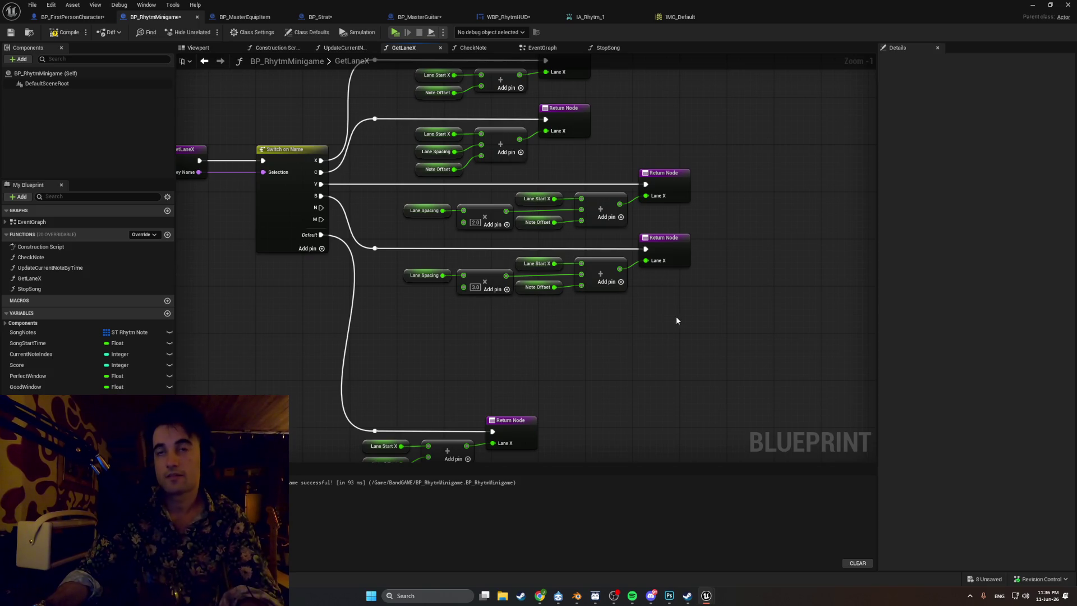
- Duplicate the last lane-spacing return branch twice, moving the default branch further down
left_click_drag(703, 320, 406, 250)
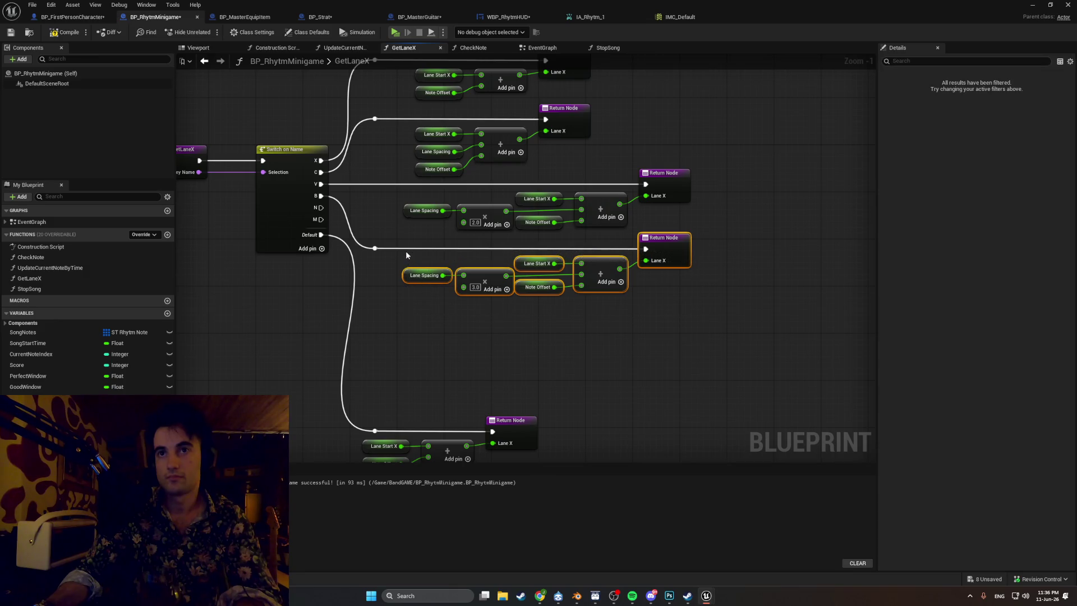
key("ctrl+v")
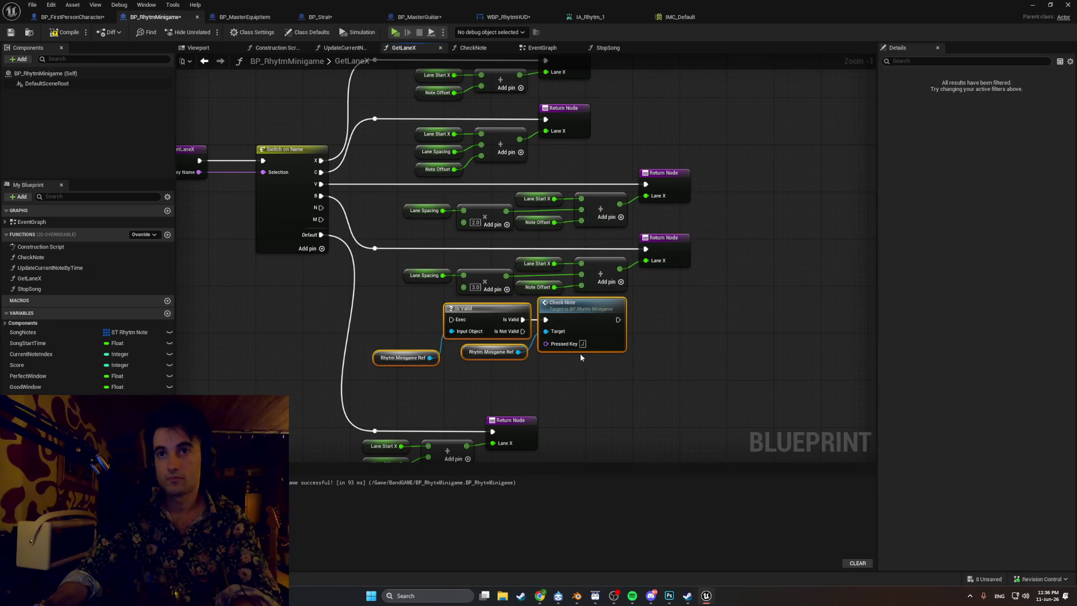
key("ctrl+z")
left_click_drag(684, 292, 412, 261)
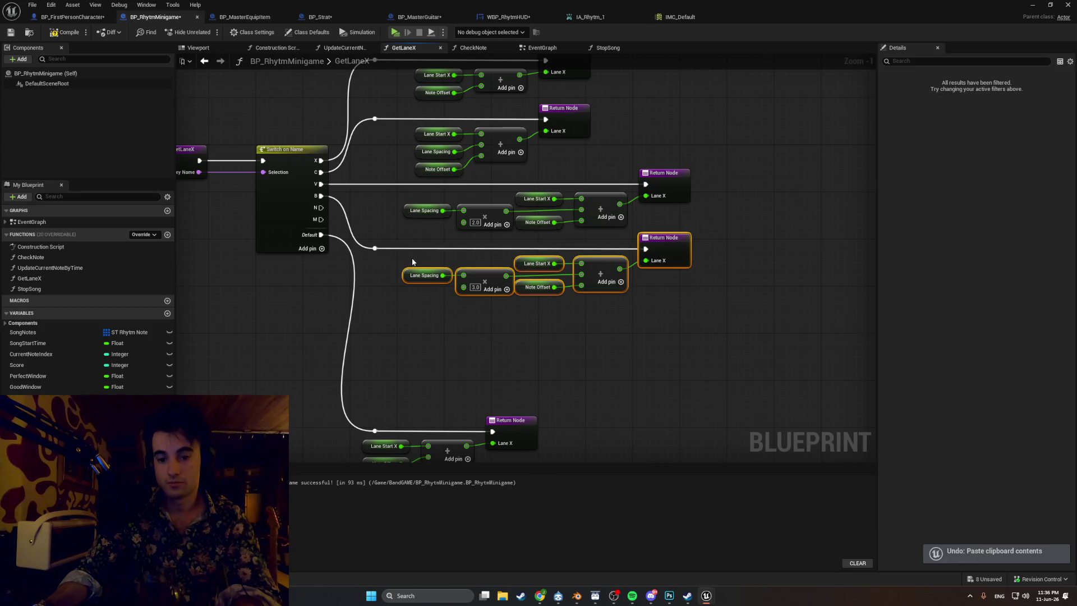
key("ctrl+c")
key("ctrl+v")
scroll(553, 303, "down", 3)
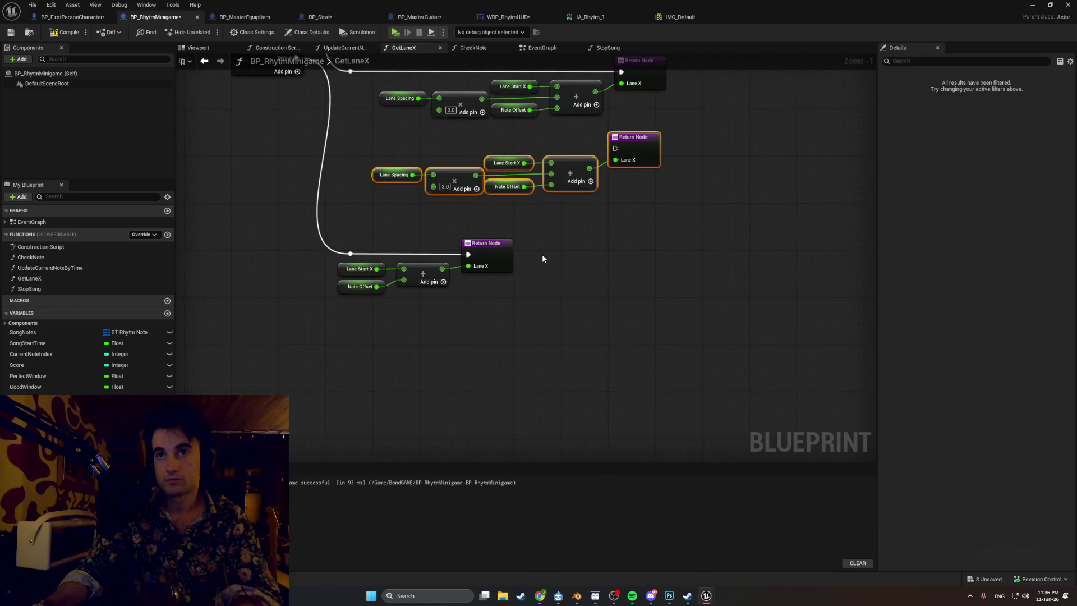
left_click_drag(544, 306, 326, 236)
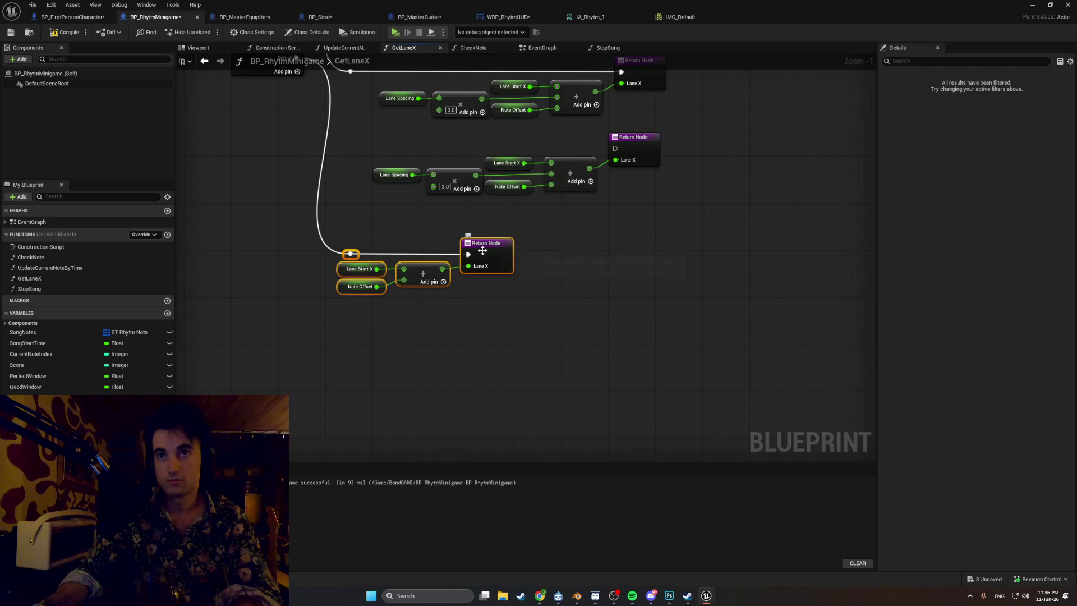
left_click_drag(482, 251, 488, 327)
left_click(533, 246)
key("ctrl+v")
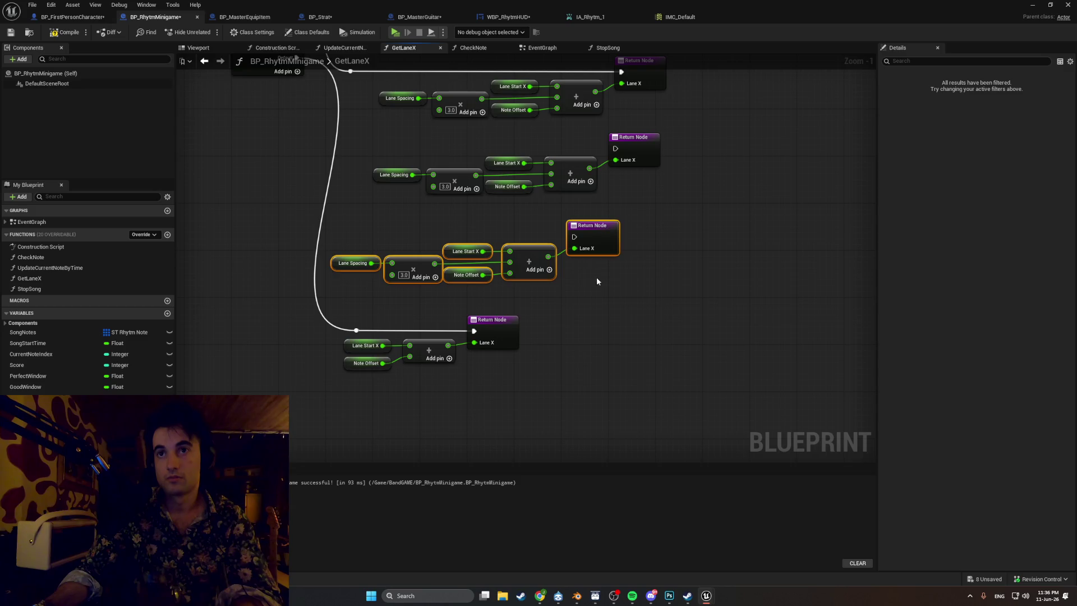
left_click_drag(589, 226, 648, 221)
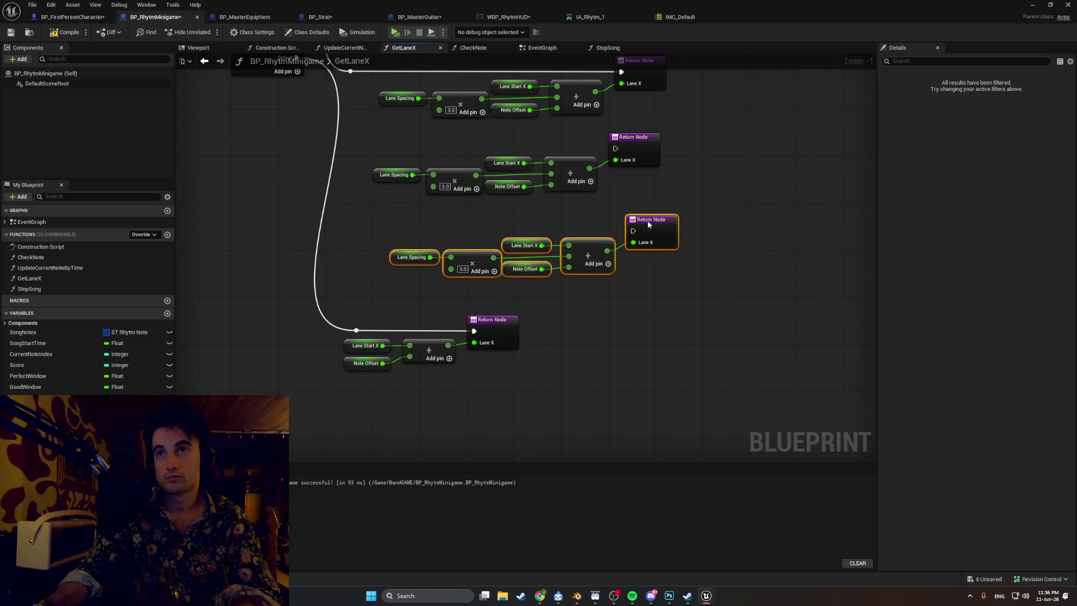
- Wire the N case through a reroute knot and the M case to the two new returns
left_click_drag(337, 124, 401, 211)
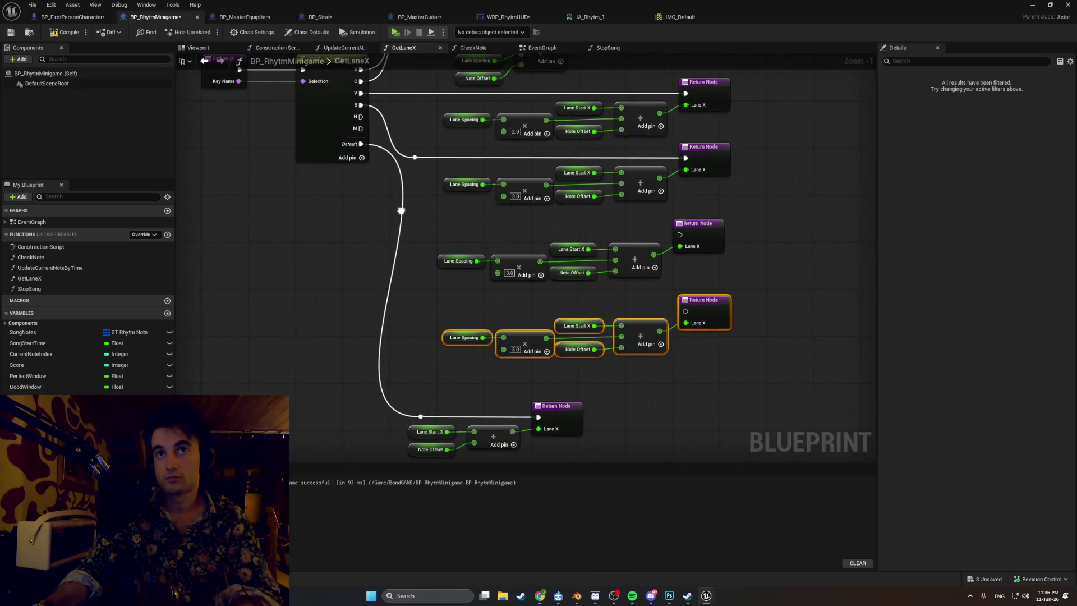
left_click_drag(360, 117, 681, 236)
double_click(422, 123)
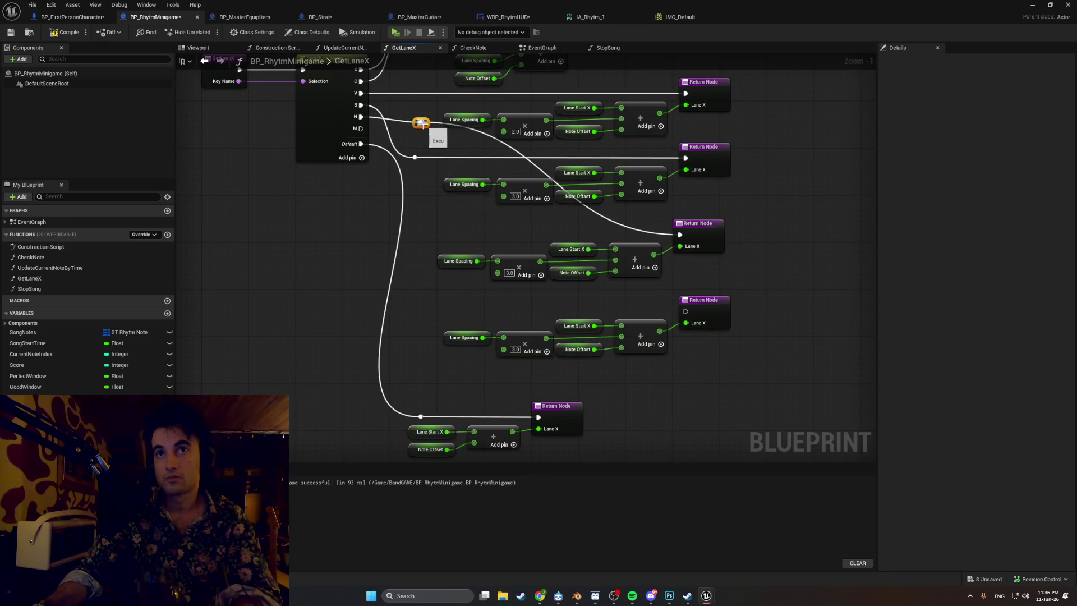
mouse_move(422, 124)
left_mouse_down()
mouse_move(424, 213)
mouse_move(442, 241)
mouse_move(416, 239)
mouse_move(427, 289)
mouse_move(434, 283)
left_mouse_up()
mouse_move(381, 178)
left_mouse_down()
mouse_move(584, 312)
mouse_move(746, 360)
mouse_move(704, 354)
left_mouse_up()
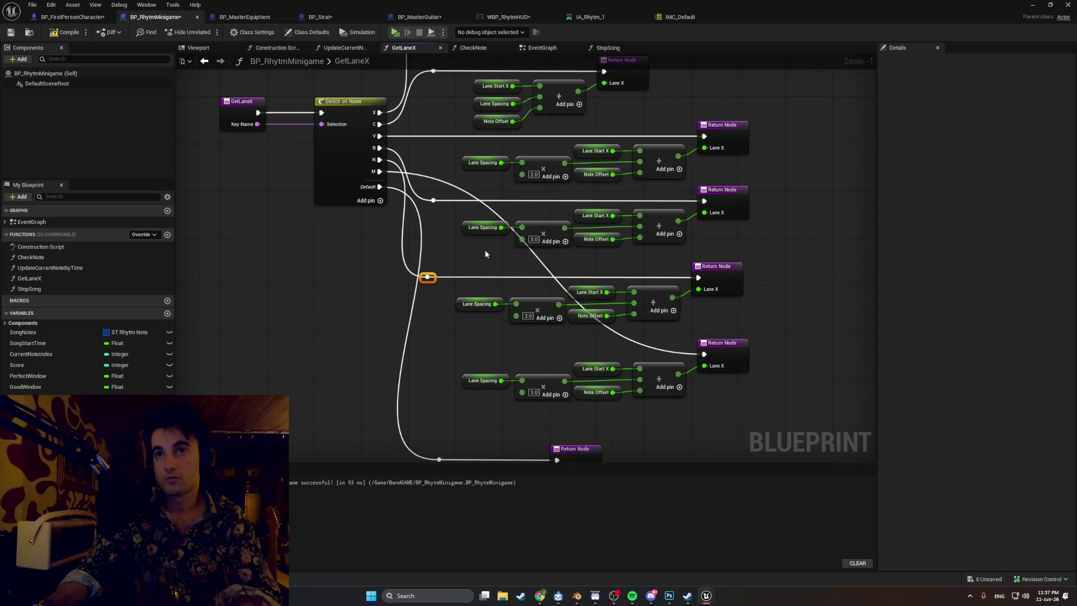
- Add a reroute point on the M wire and align the reroutes on the second and third branch wires
double_click(492, 214)
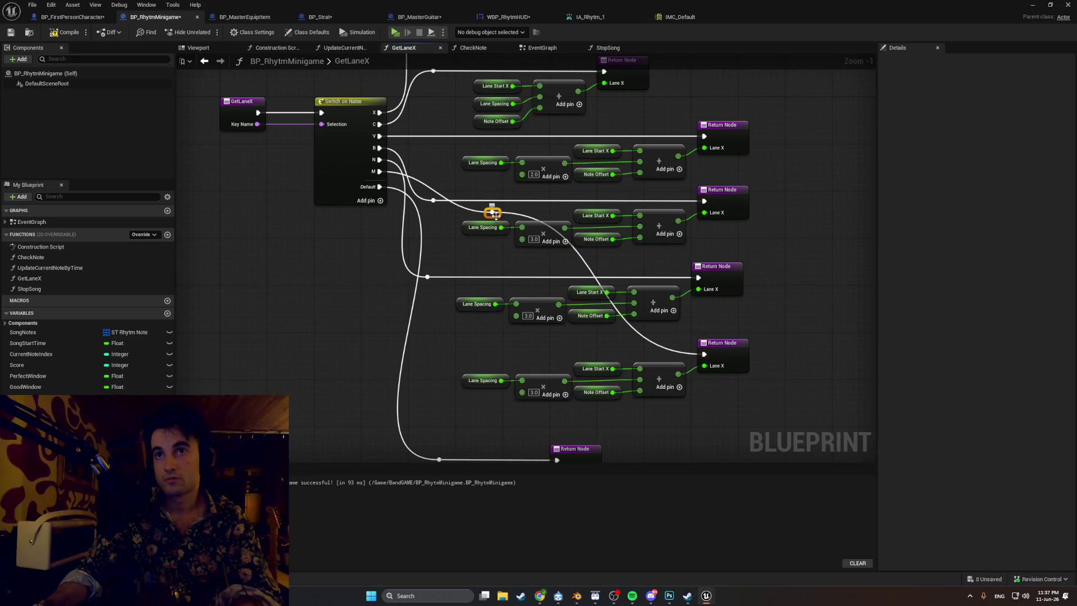
mouse_move(495, 218)
left_mouse_down()
mouse_move(421, 286)
mouse_move(420, 306)
mouse_move(454, 310)
mouse_move(464, 366)
mouse_move(460, 348)
mouse_move(461, 362)
mouse_move(470, 357)
left_mouse_up()
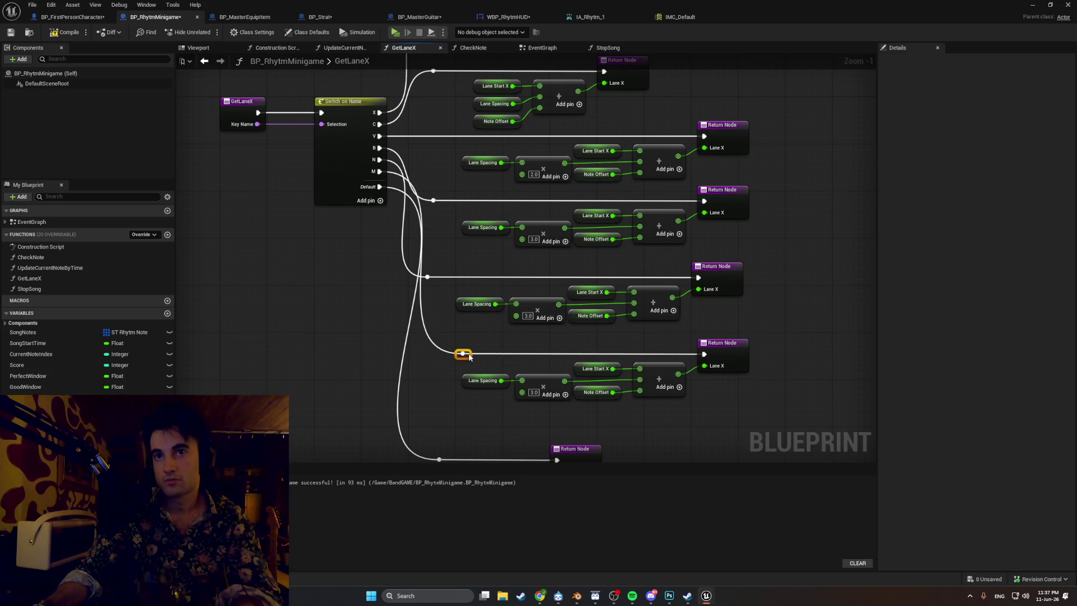
left_click_drag(429, 278, 481, 283)
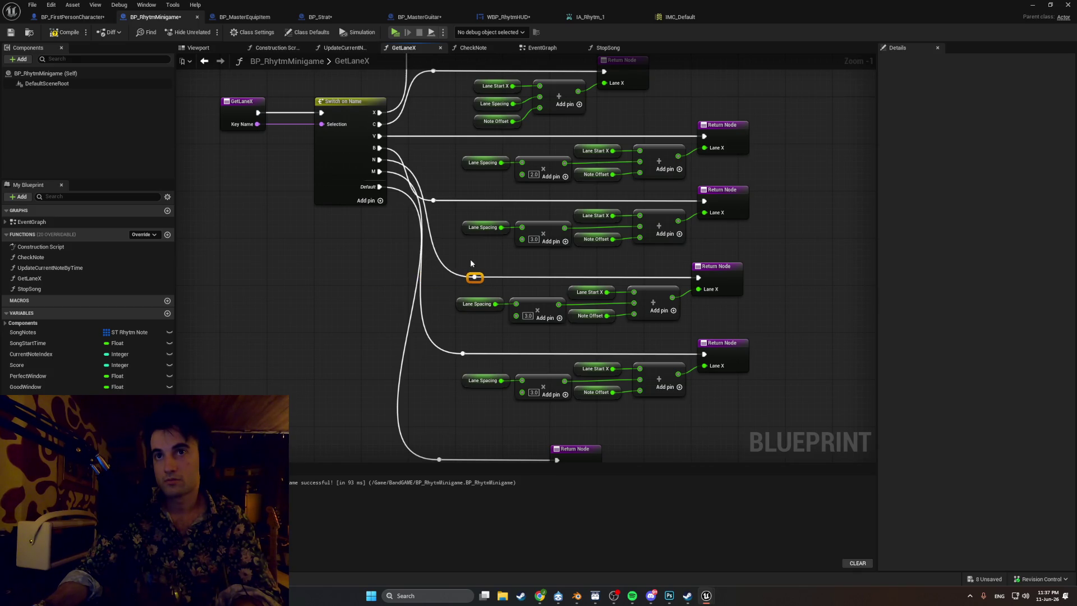
mouse_move(440, 204)
left_mouse_down()
mouse_move(476, 199)
mouse_move(476, 274)
mouse_move(466, 263)
mouse_move(456, 272)
left_mouse_up()
scroll(455, 271, "down", 2)
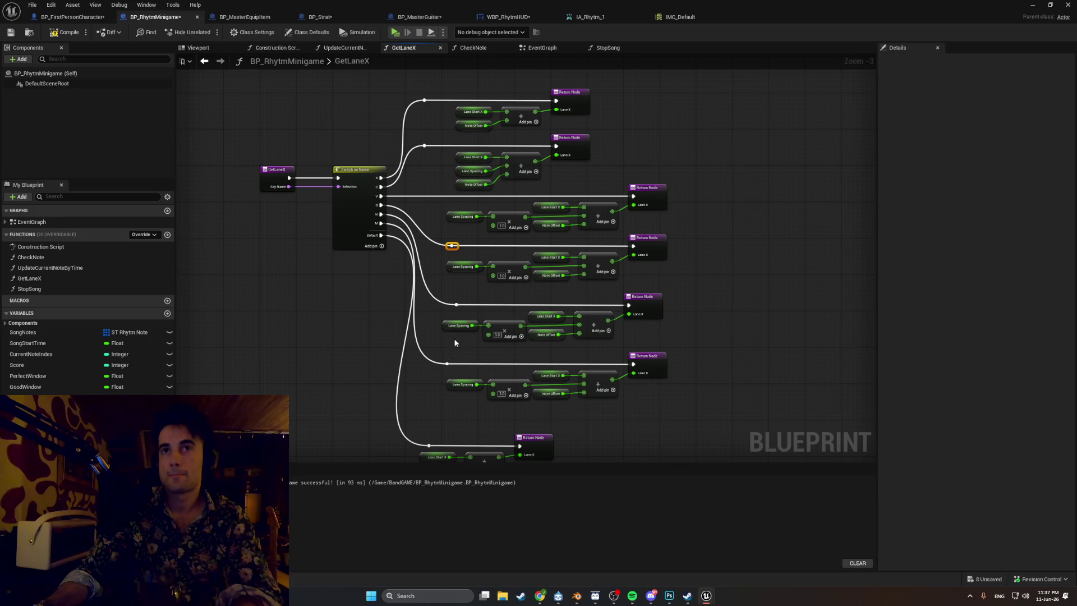
left_click_drag(413, 401, 436, 377)
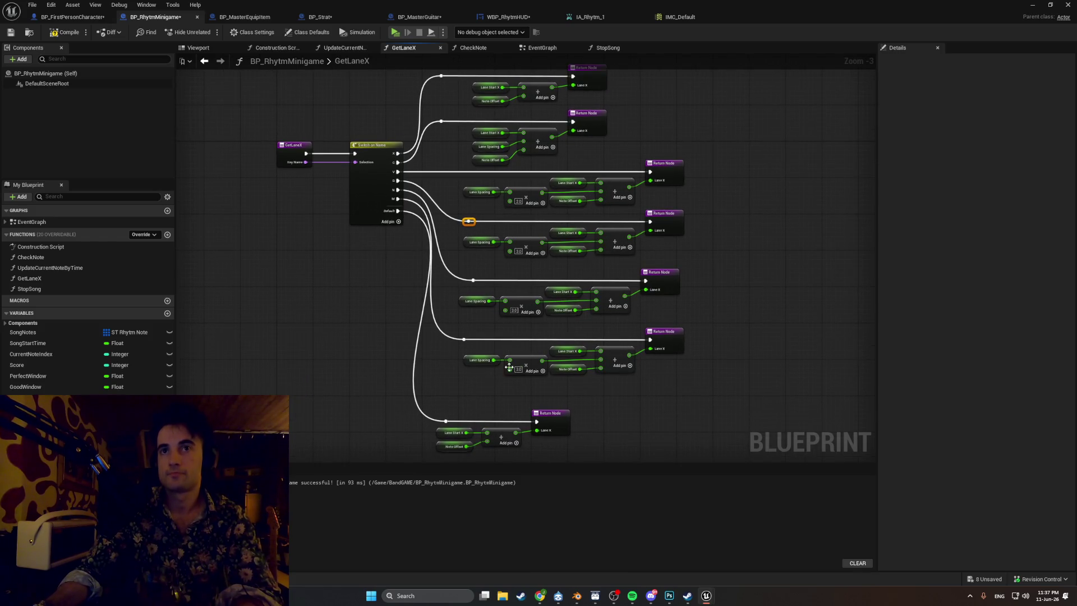
- Shift the lane branches right and move the default Return Node up beneath them
left_click_drag(713, 384, 437, 73)
left_click_drag(590, 115, 669, 118)
left_click_drag(615, 329, 425, 368)
left_click_drag(561, 331, 633, 307)
scroll(454, 280, "down", 1)
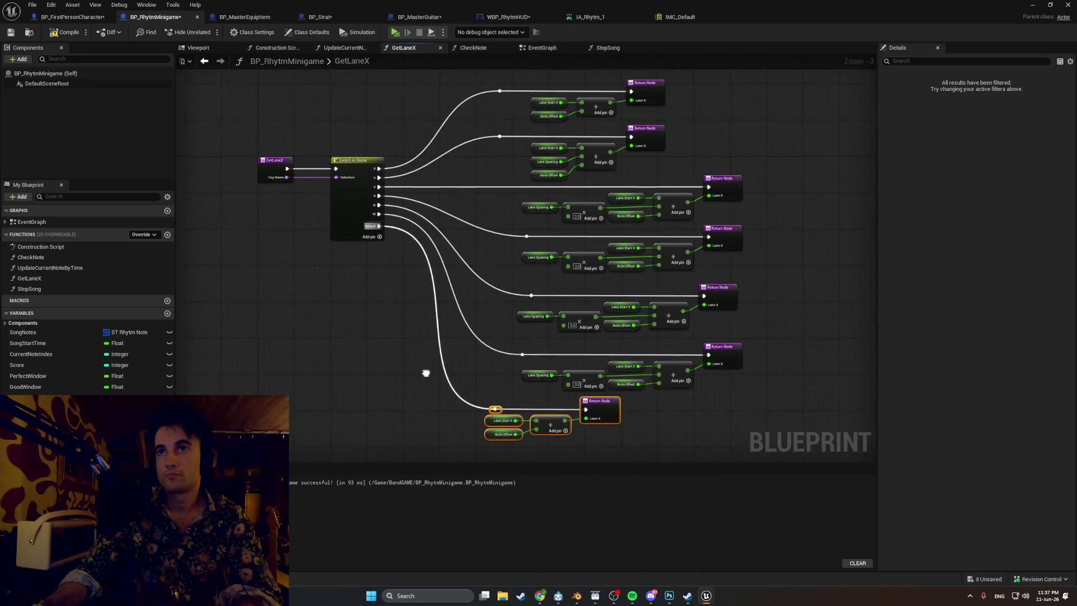
scroll(426, 372, "up", 2)
left_click_drag(434, 374, 462, 392)
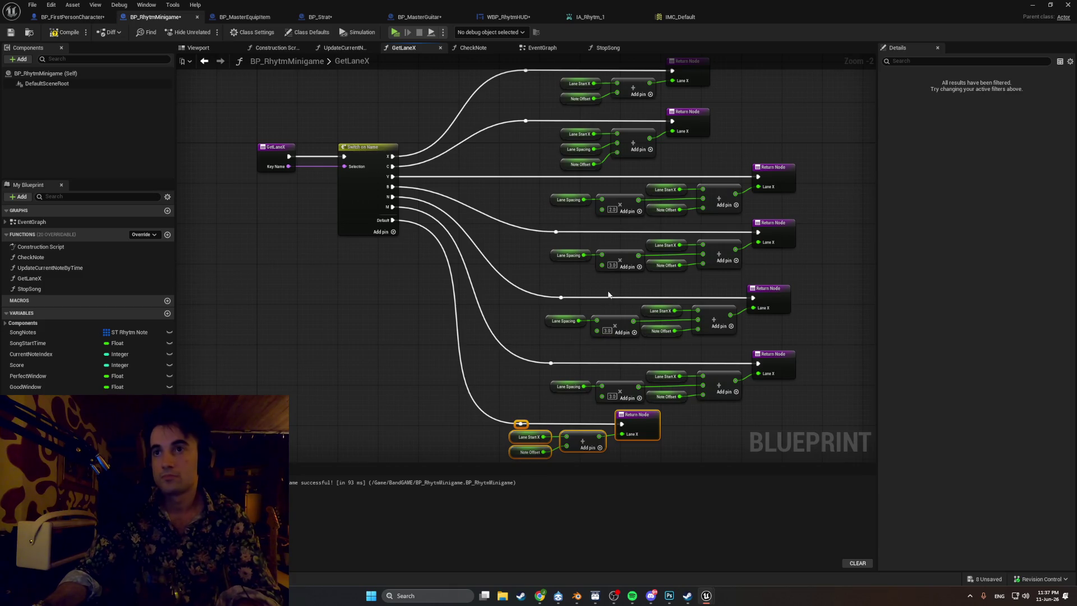
- Set the N branch multiplier to 4.0 and the M branch multiplier to 5.0
left_click_drag(596, 331, 608, 332)
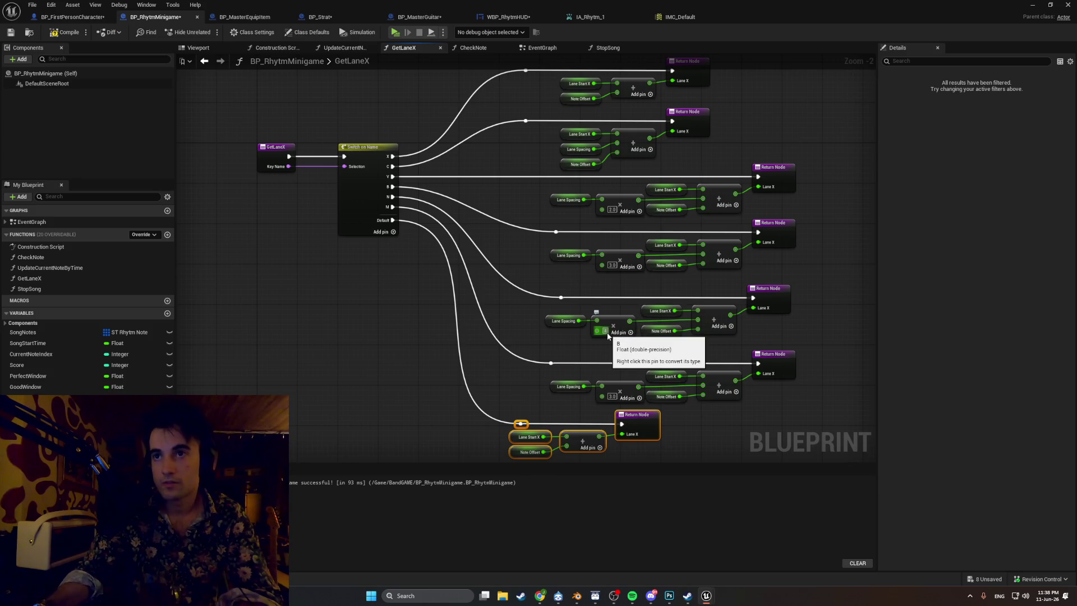
type("4")
left_click(617, 350)
key("BackSpace")
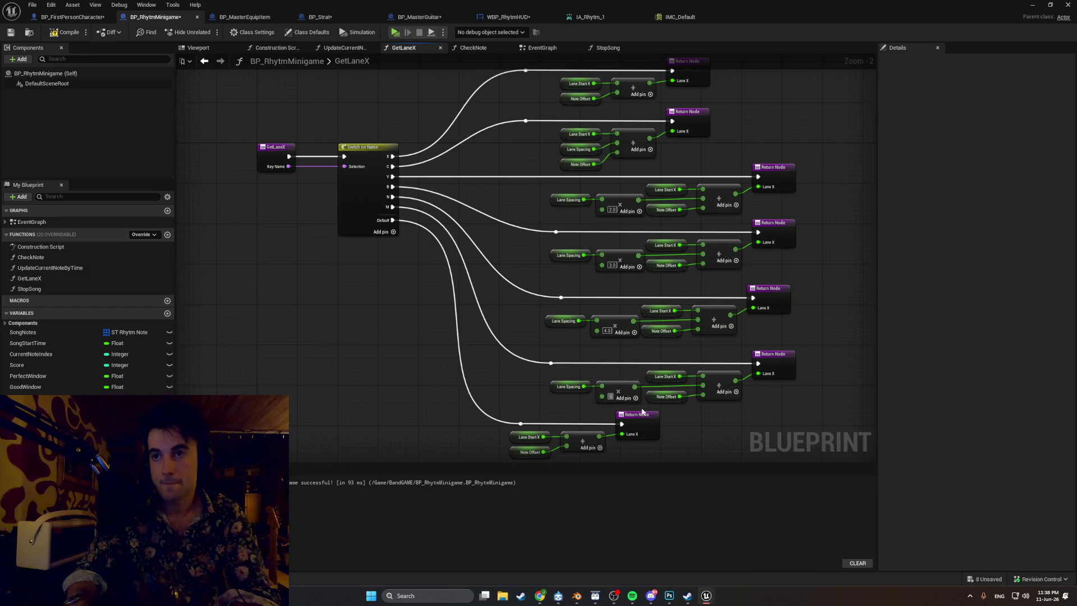
type("5")
left_click(517, 382)
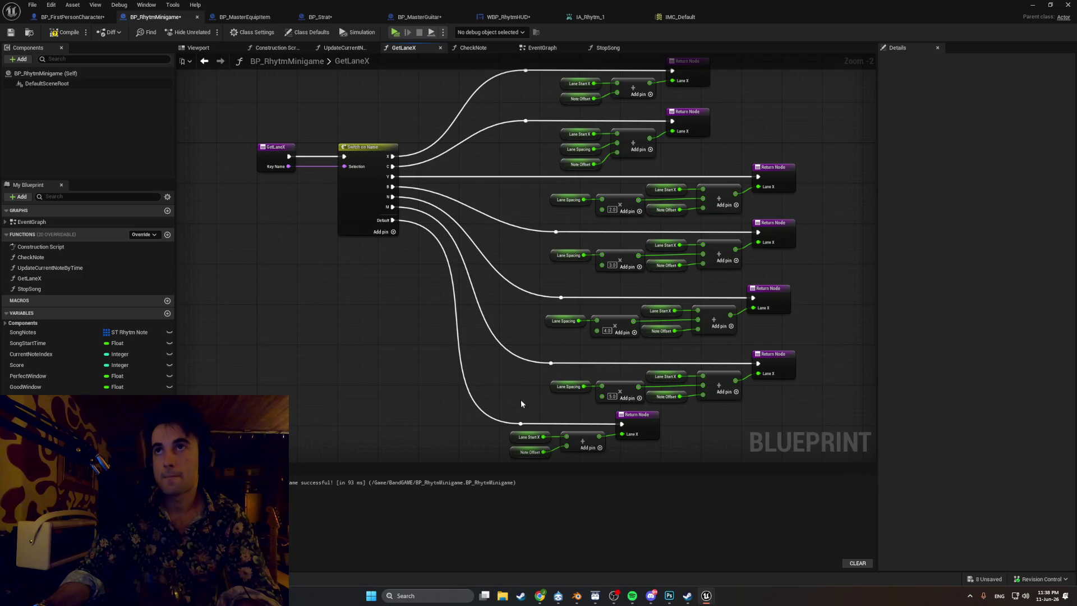
- Frame the full GetLaneX graph and capture it with a Snipping Tool screenshot
left_click_drag(505, 465, 482, 516)
left_click_drag(460, 416, 456, 447)
key("super+shift+s")
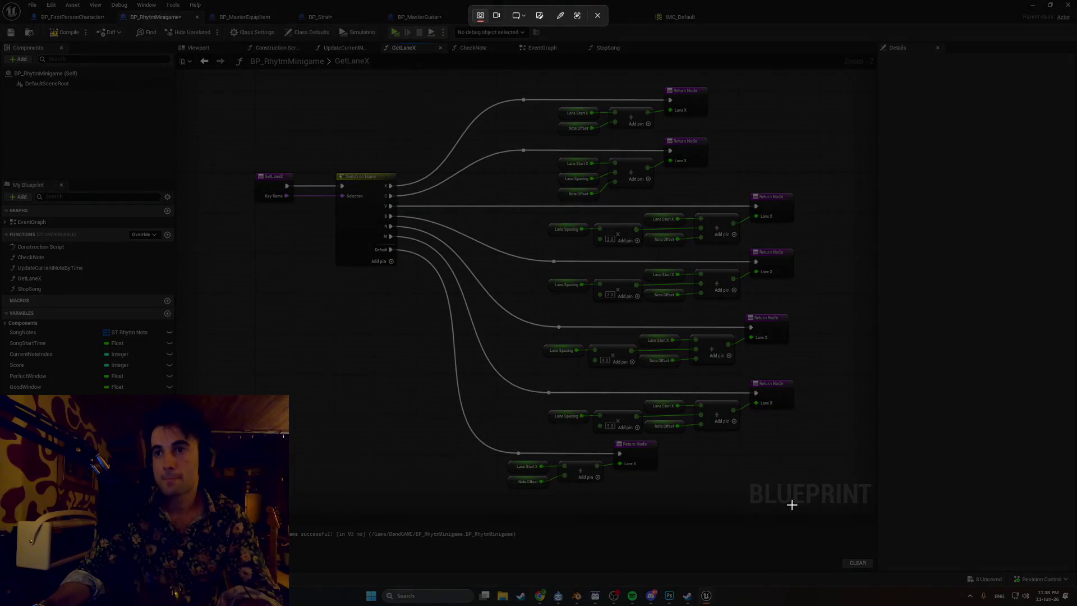
mouse_move(870, 510)
left_mouse_down()
mouse_move(411, 145)
mouse_move(221, 84)
left_mouse_up()
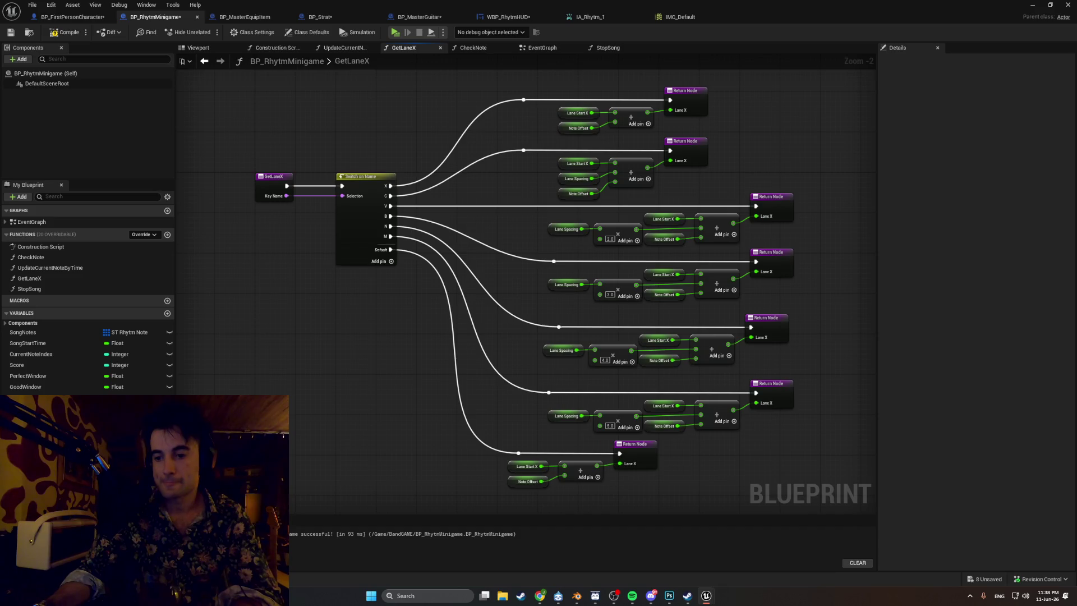
key("alt+Tab")
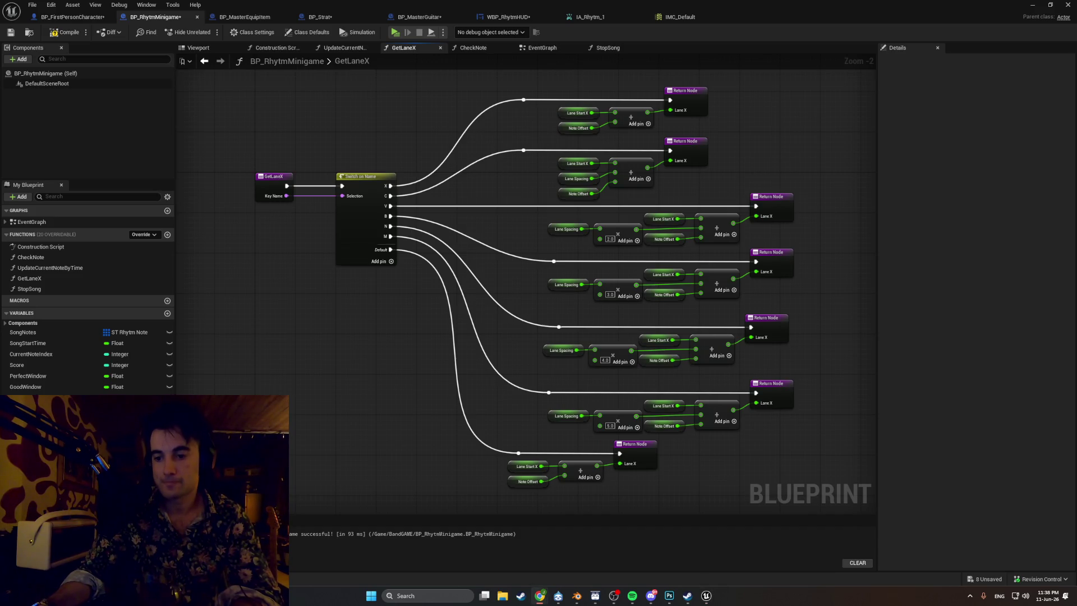
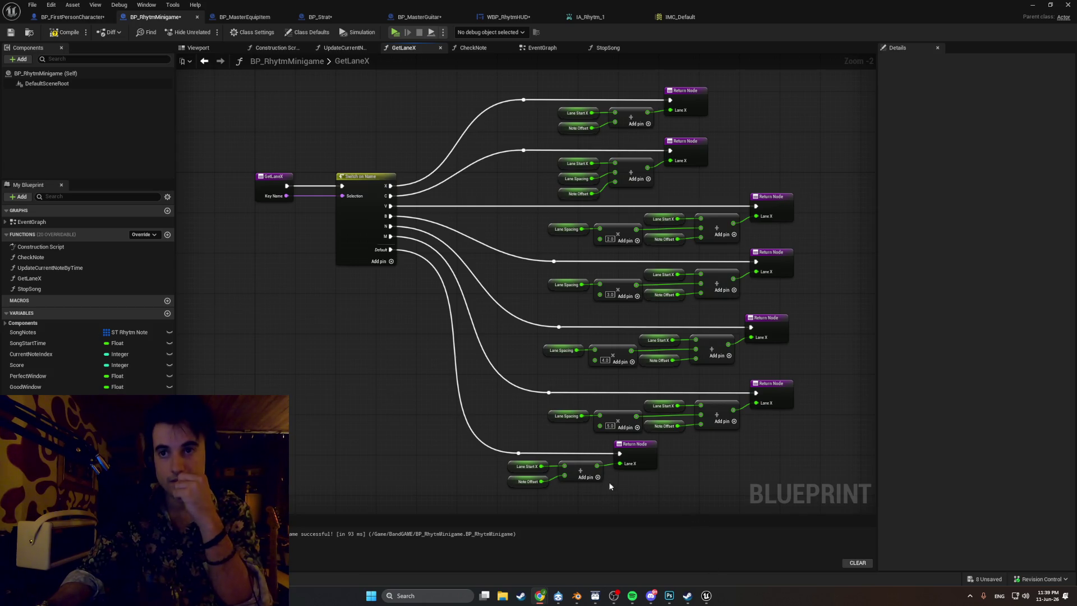
- Replace the default lane's summed Lane X return with a constant -9999.0
left_click(620, 464, "alt")
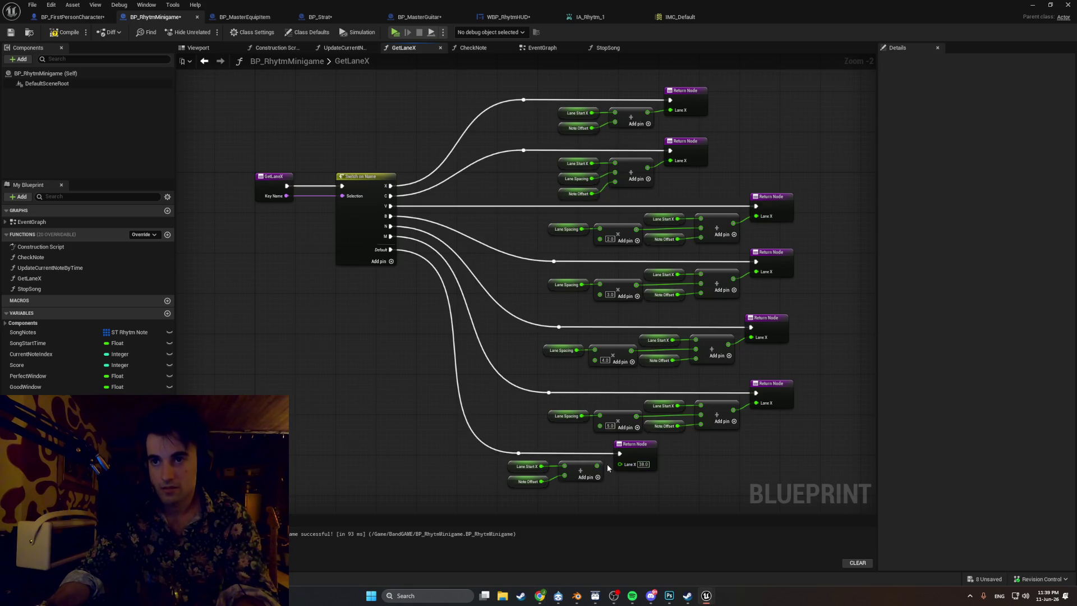
scroll(627, 468, "up", 2)
left_click(648, 462)
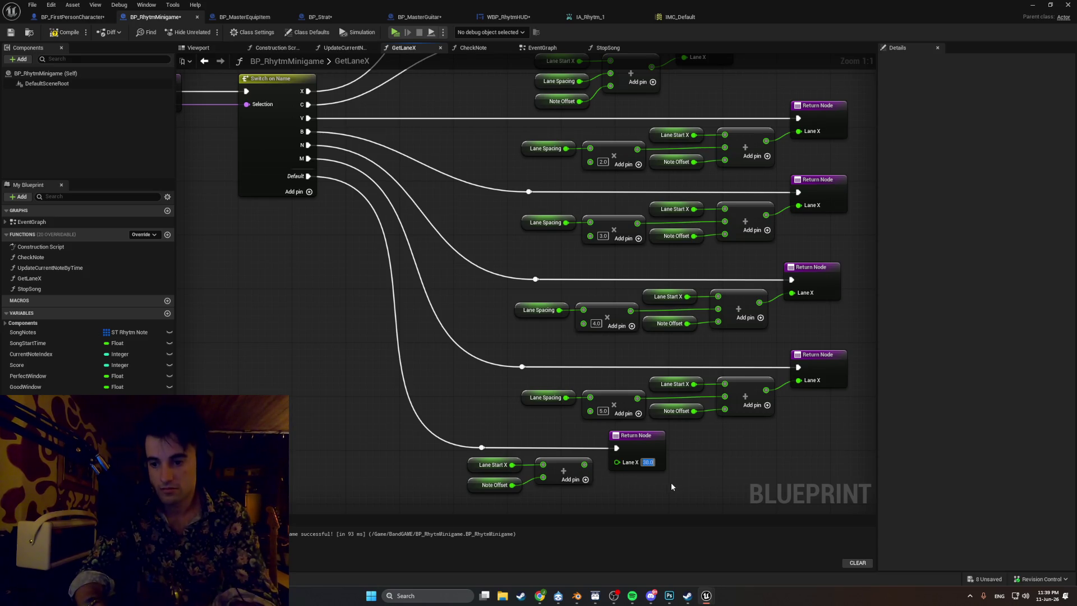
type("-99")
type("9")
key("Return")
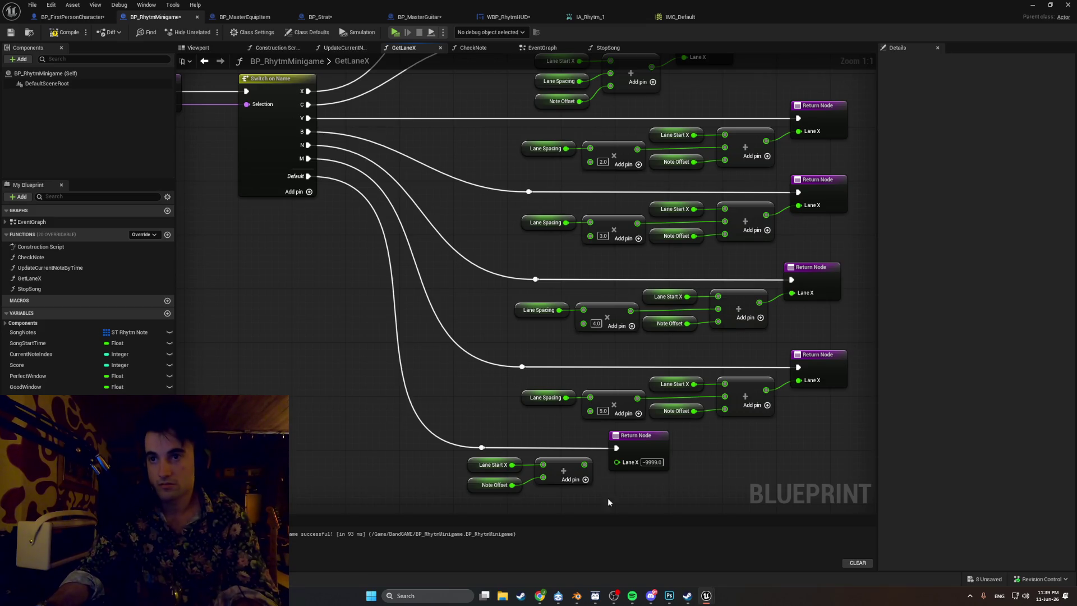
- Move the unused start, offset and sum nodes aside, screenshot the graph, and switch to the browser
mouse_move(639, 494)
left_mouse_down()
mouse_move(578, 449)
mouse_move(505, 443)
left_mouse_up()
left_click_drag(597, 450, 590, 497)
key("super+shift+s")
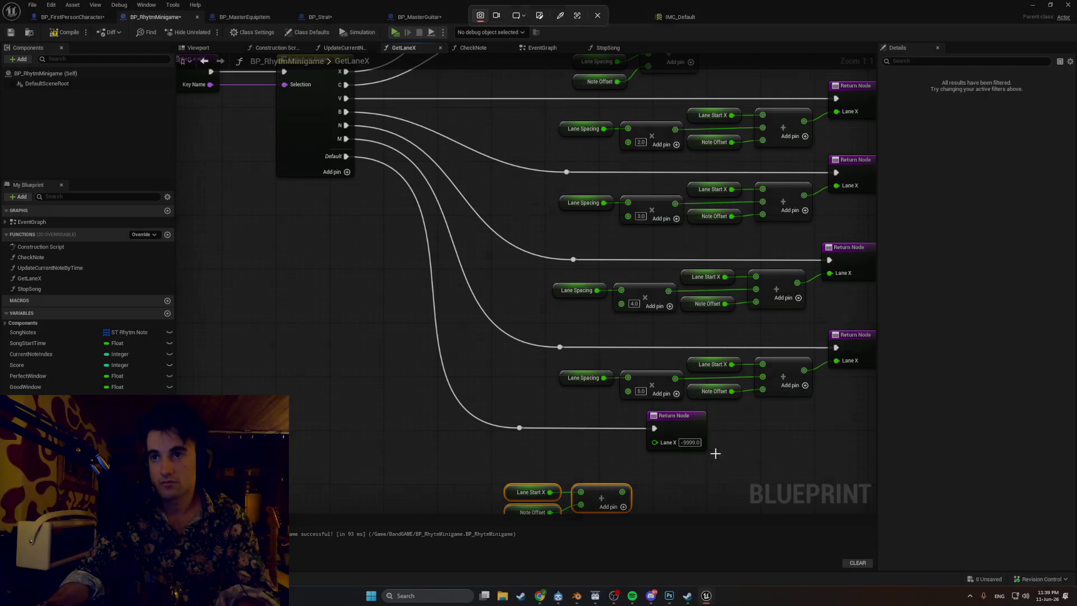
mouse_move(721, 456)
left_mouse_down()
mouse_move(461, 333)
mouse_move(269, 128)
left_mouse_up()
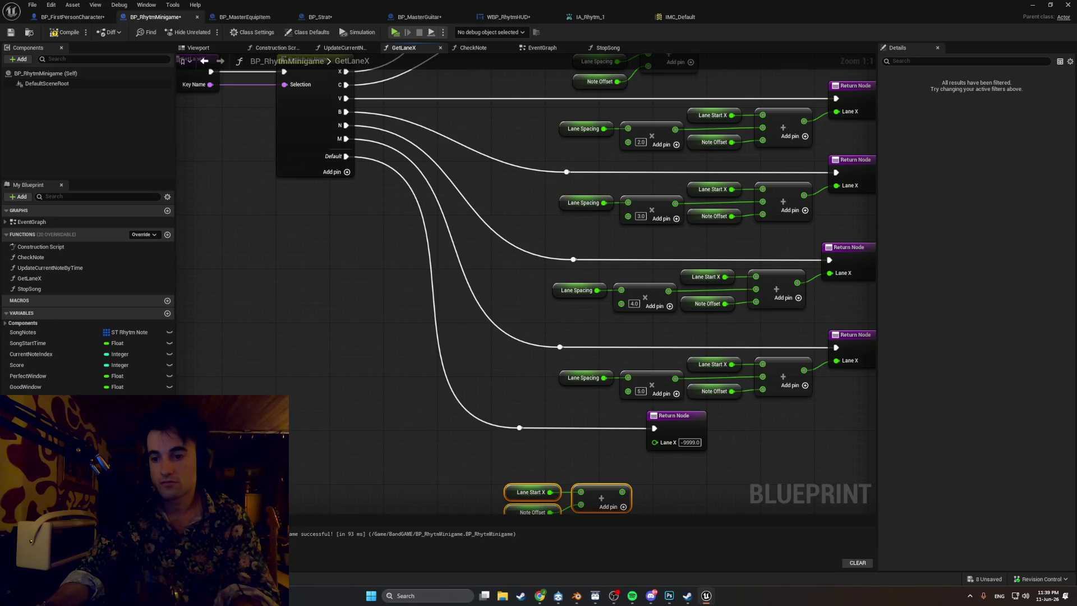
key("alt+Tab")
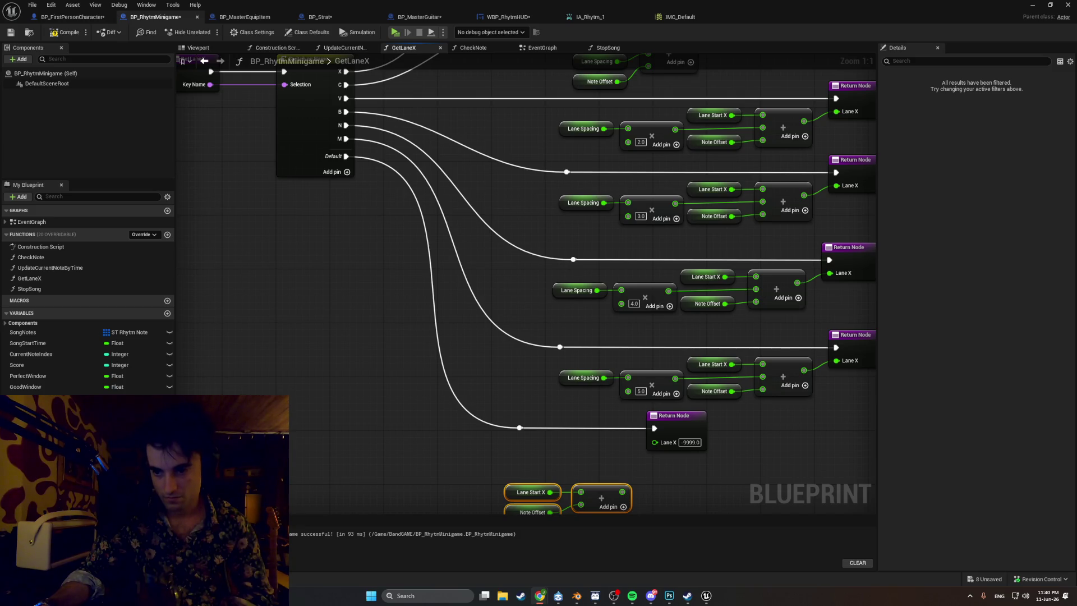
- Compile BP_RhytmMinigame and open WBP_RhytmNoteBlock from the Content Drawer
left_click_drag(421, 346, 387, 390)
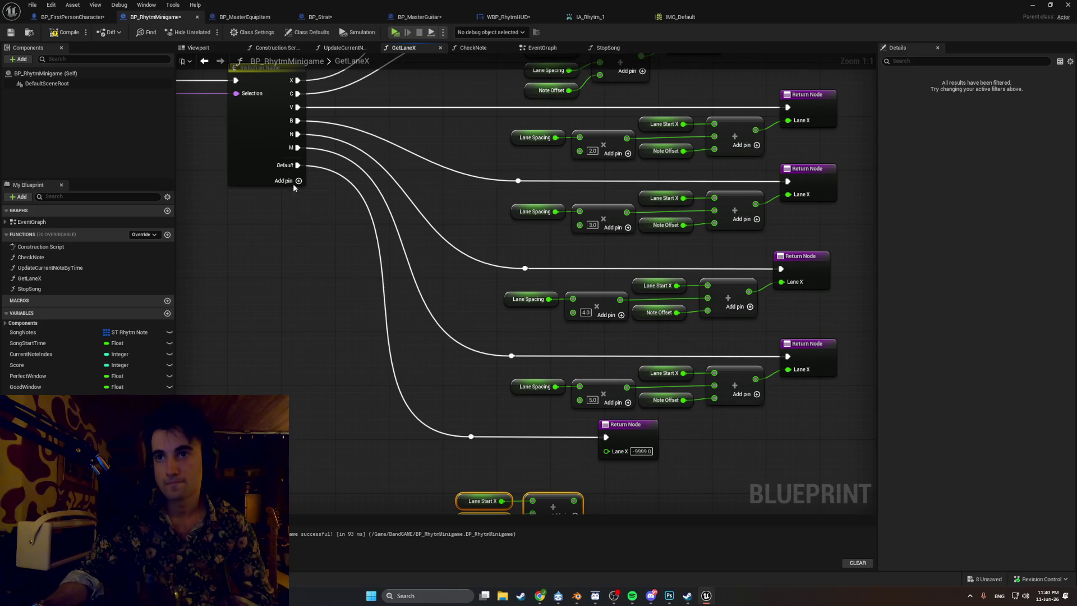
left_click(66, 32)
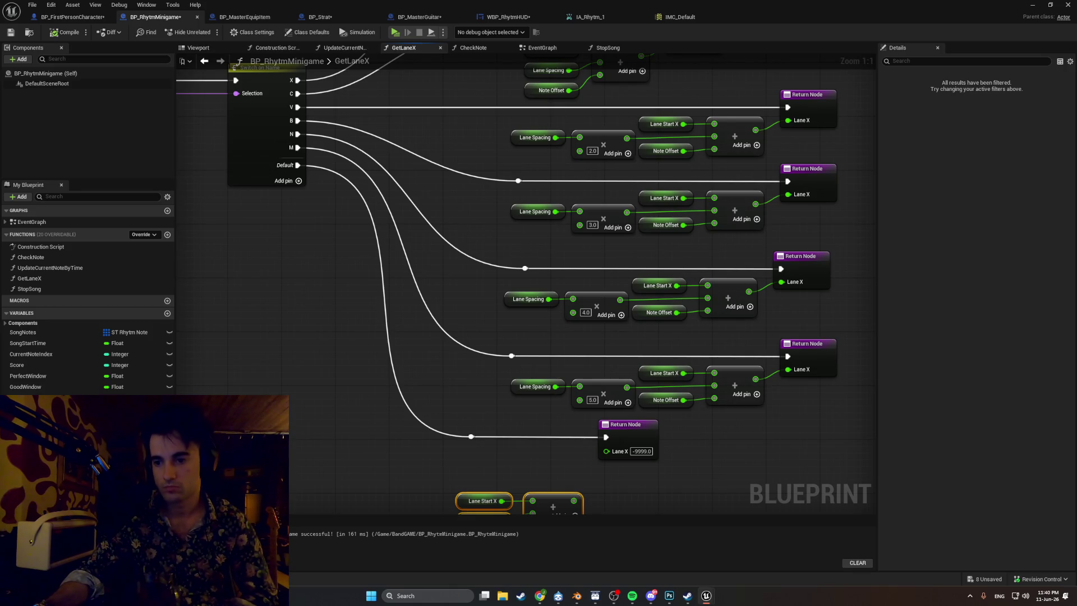
key("ctrl+space")
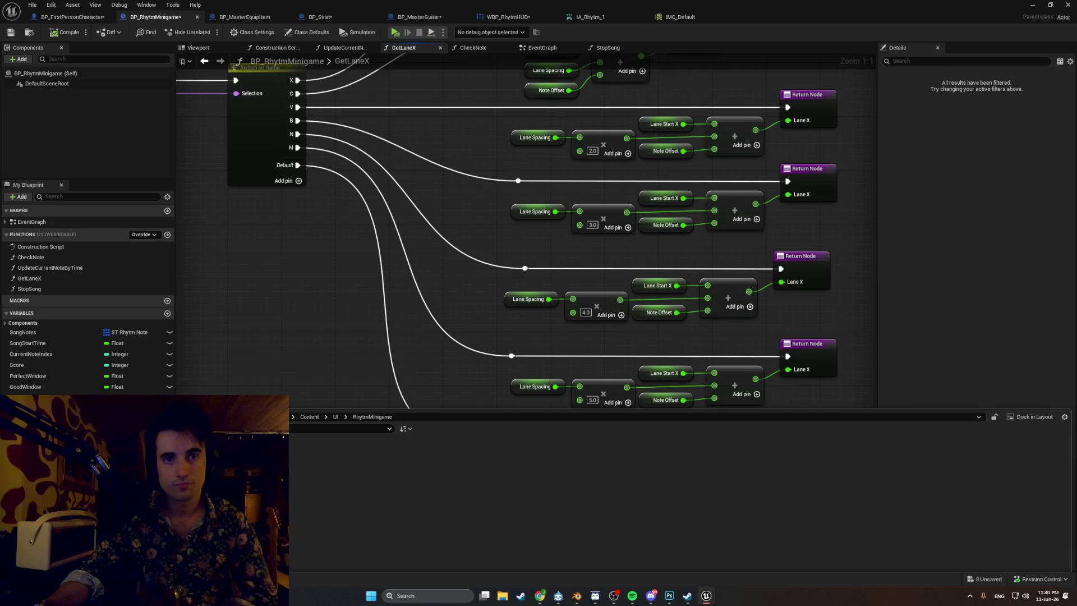
double_click(113, 449)
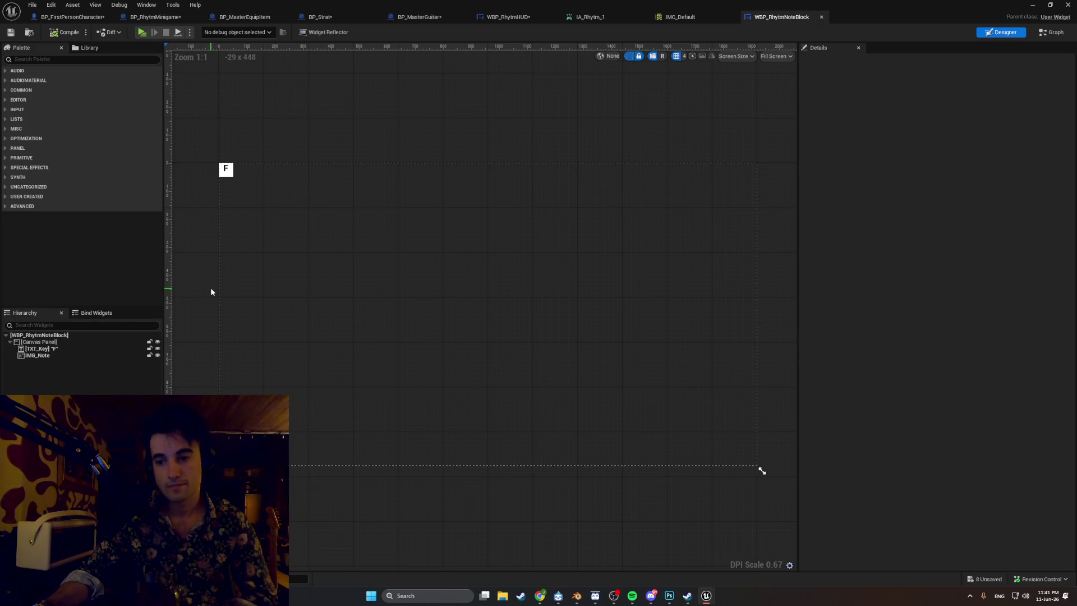
- Inspect the note block's Canvas Panel, then go to the BP_FirstPersonCharacter blueprint
left_click(240, 208)
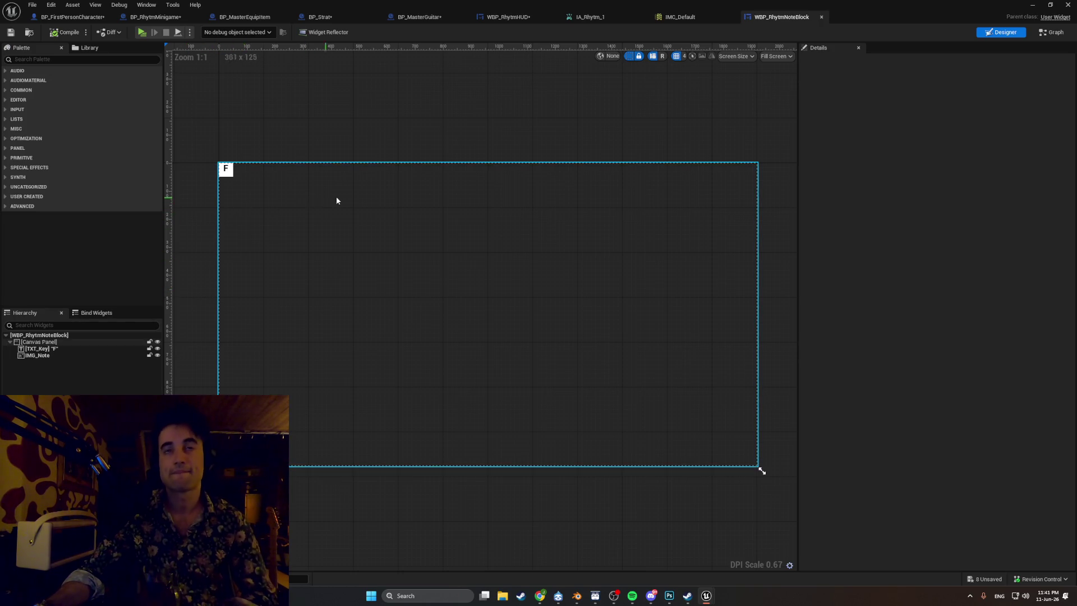
key("Escape")
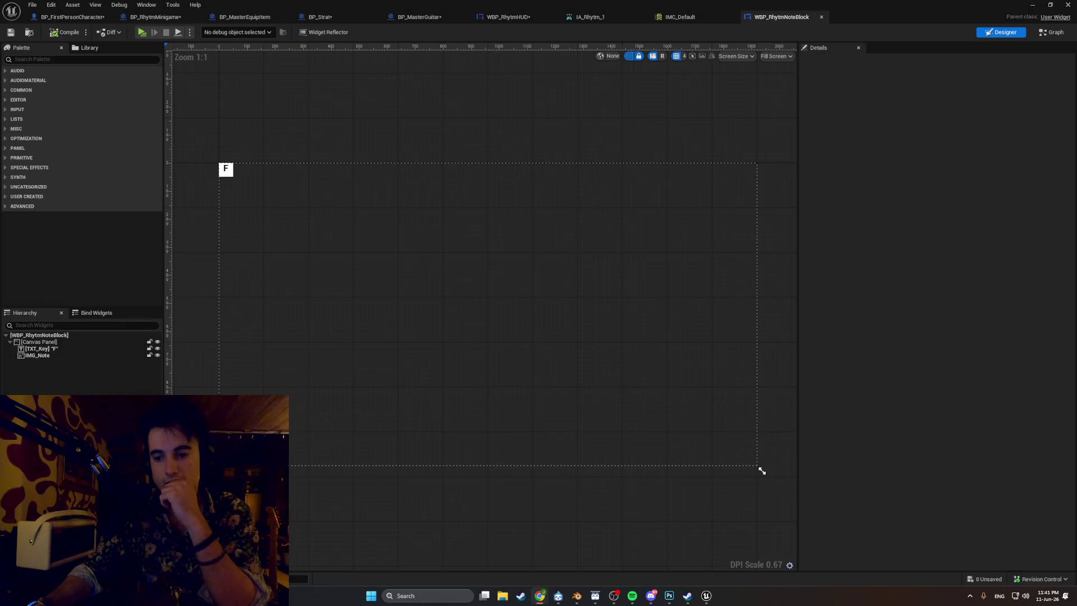
left_click(65, 20)
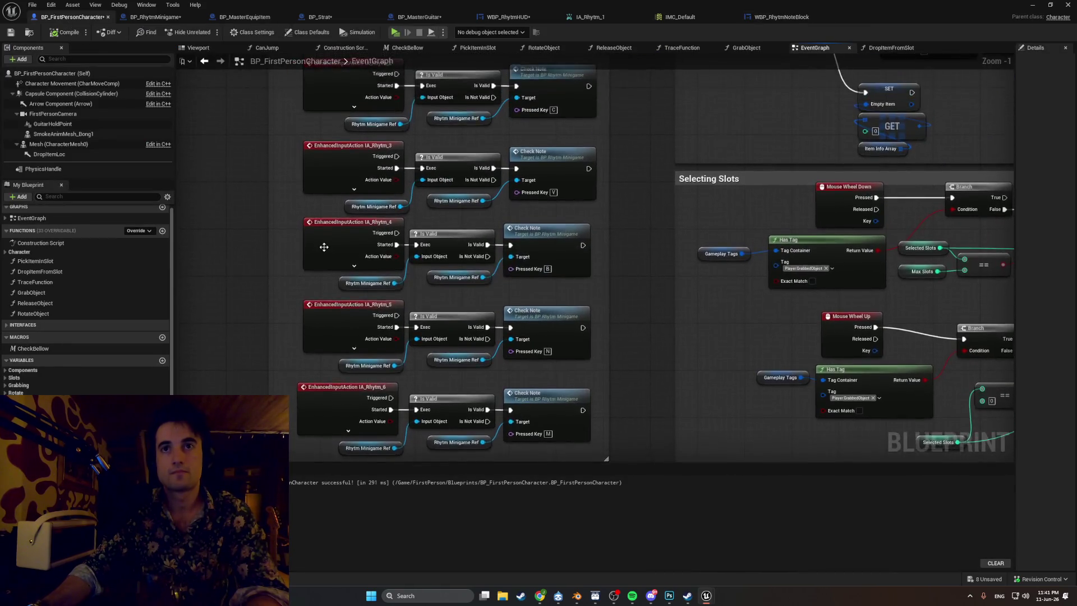
- Reframe the event graph and screenshot the Rhytm Minigame Keys comment box
scroll(324, 248, "down", 1)
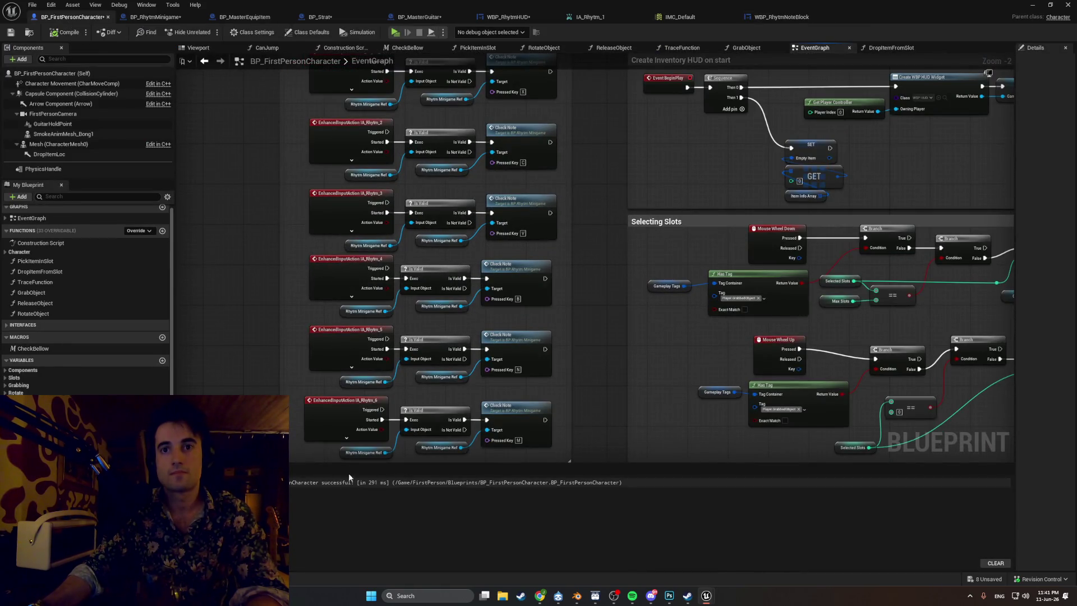
left_click_drag(348, 477, 349, 546)
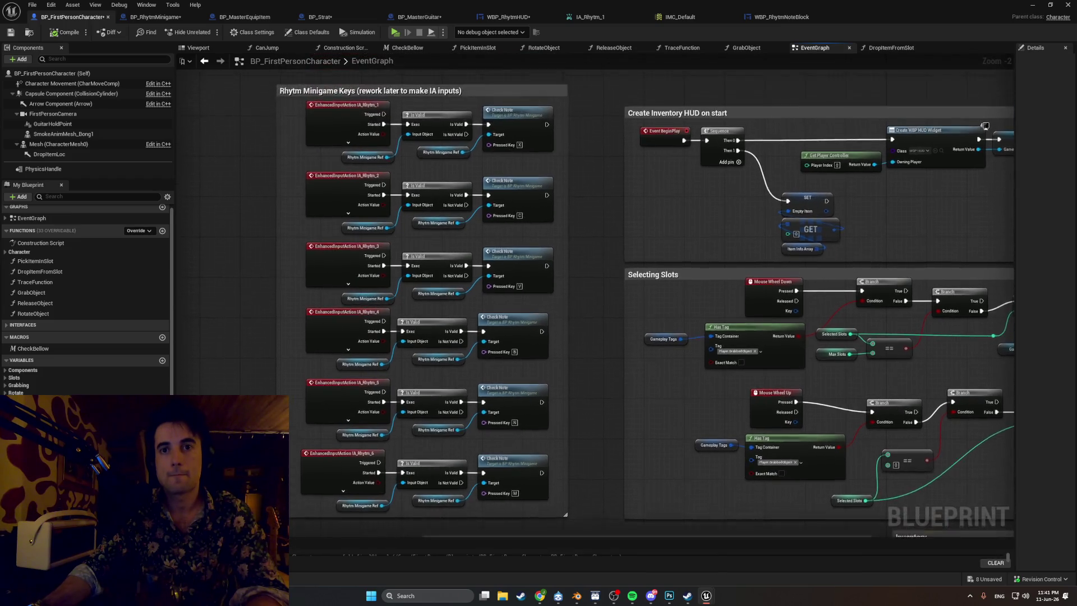
key("super+shift+s")
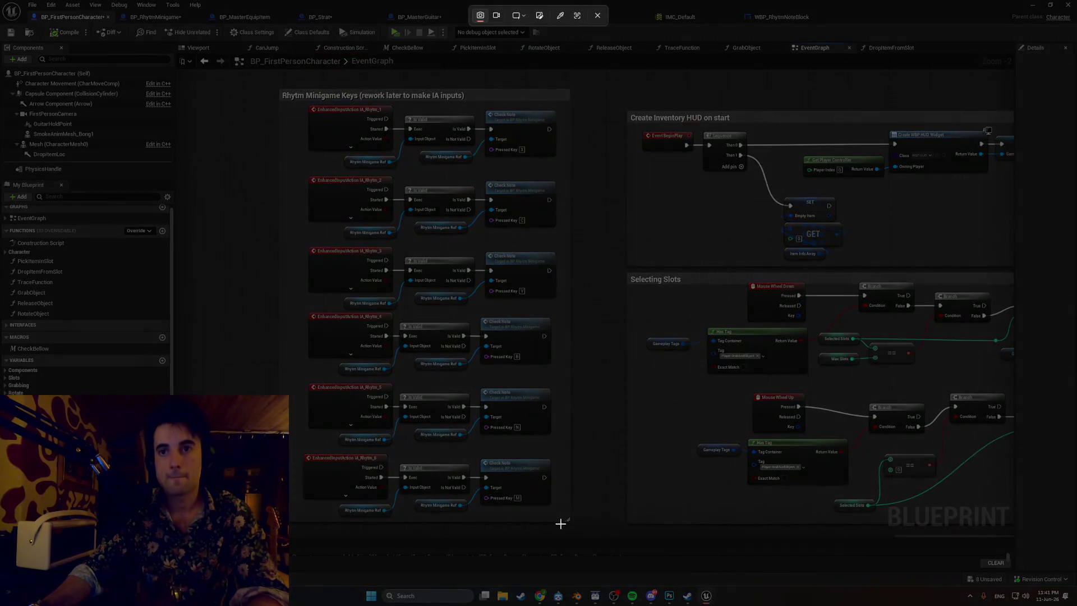
mouse_move(569, 522)
left_mouse_down()
mouse_move(568, 496)
mouse_move(314, 110)
mouse_move(284, 101)
left_mouse_up()
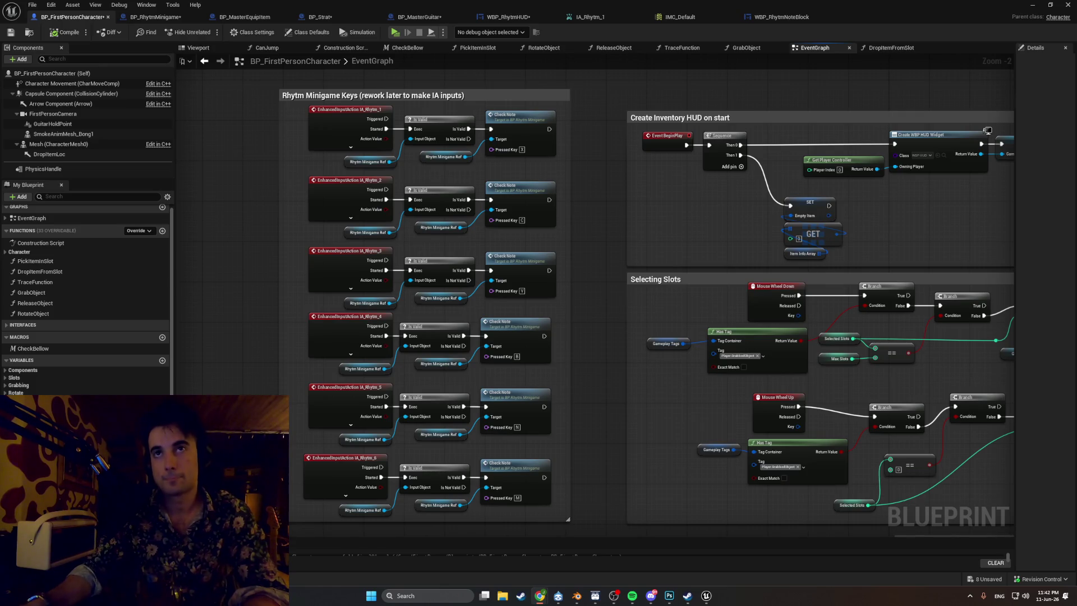
- Shorten the comment title to 'Rhytm Minigame Keys' by removing the rework note
double_click(405, 101)
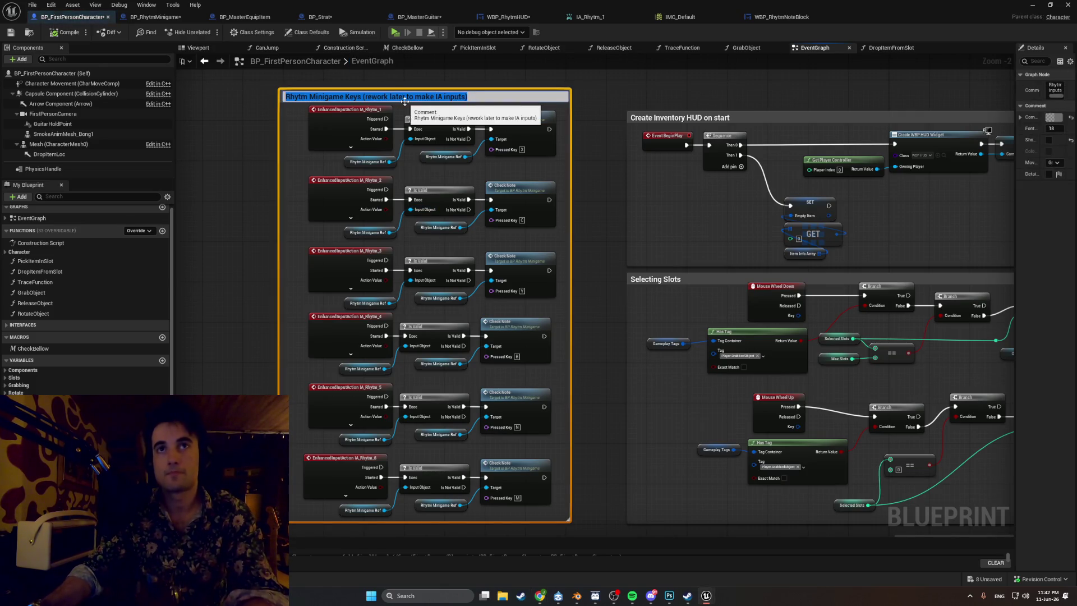
key("End")
key("BackSpace")
key("BackSpace")
key("BackSpace")
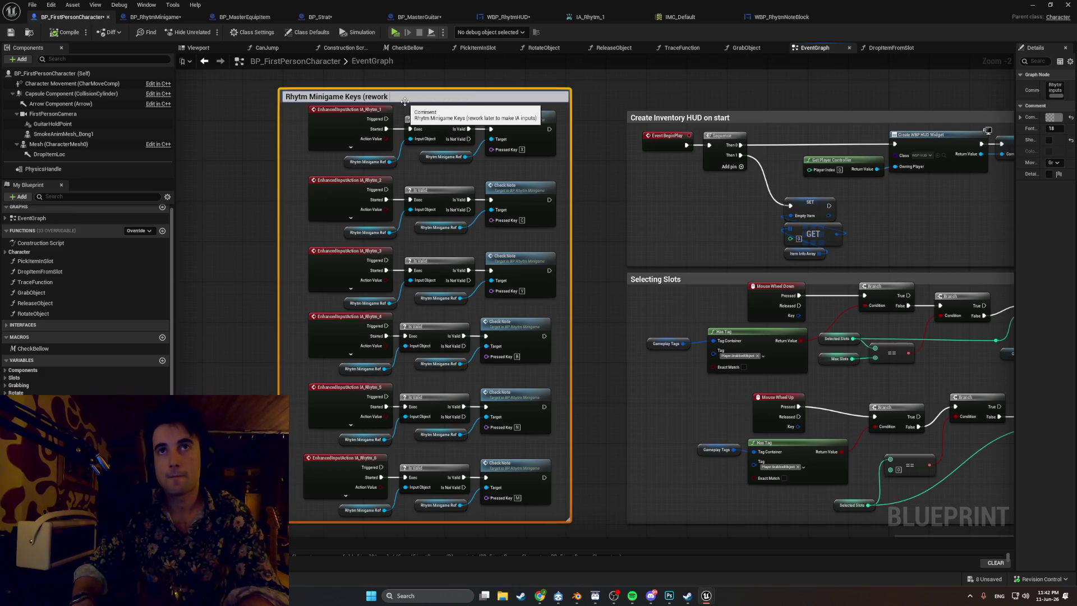
key("BackSpace")
key("BackSpace")
key("BackSpace")
key("Return")
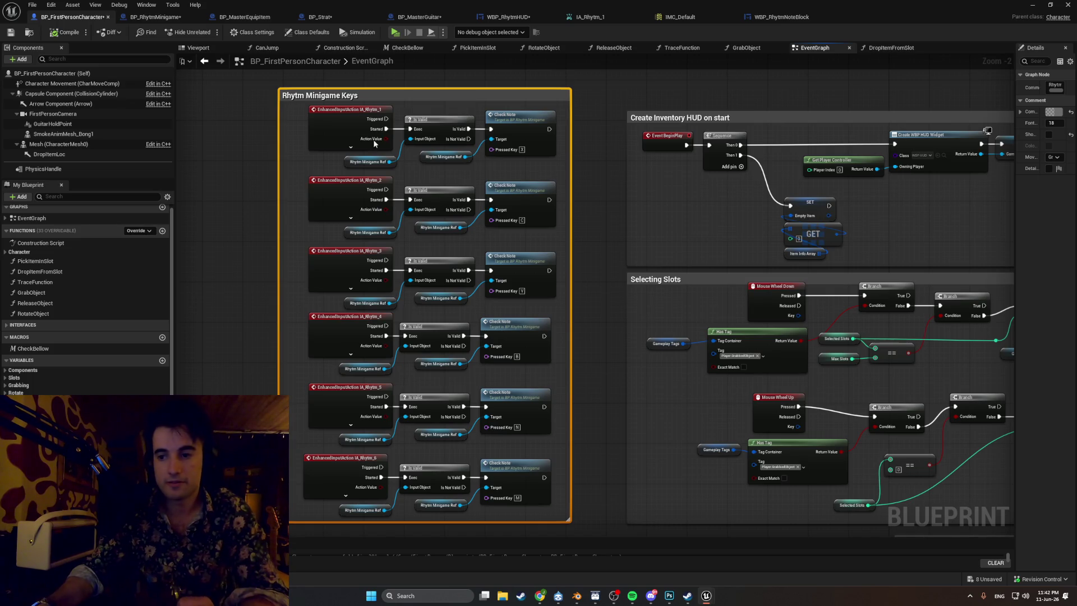
left_click(252, 150)
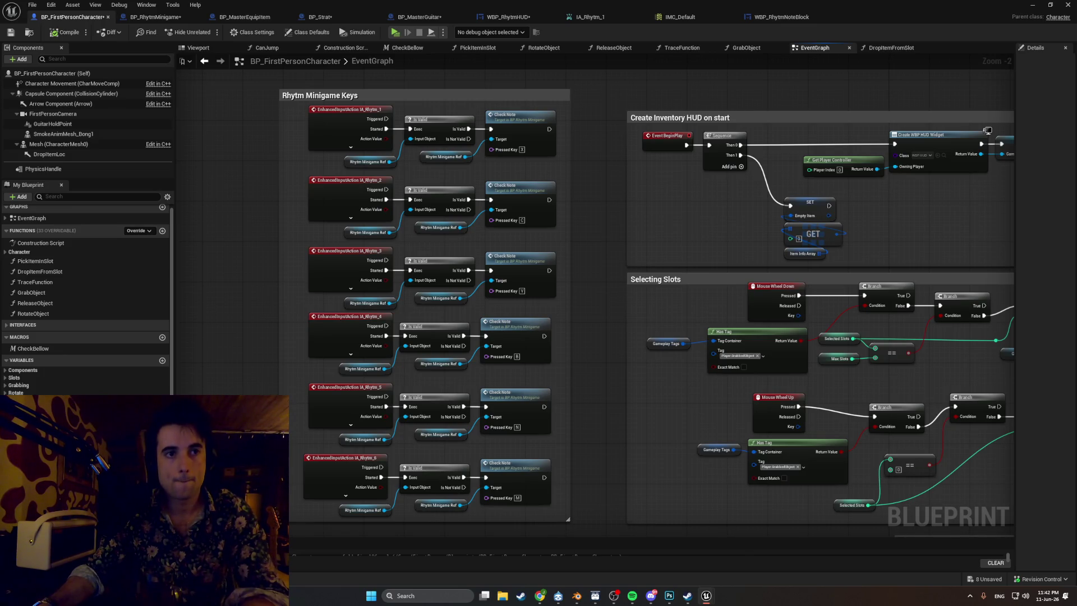
- Look over the character's event graph, then open the Content Drawer at the BandGAME folder
scroll(87, 281, "up", 1)
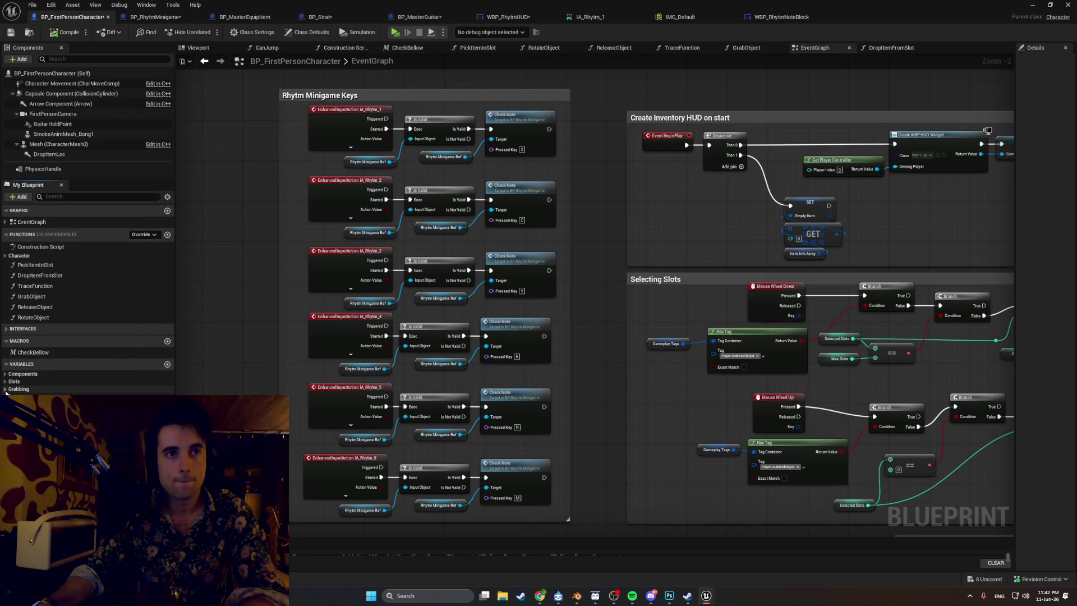
scroll(324, 359, "down", 4)
scroll(321, 364, "down", 3)
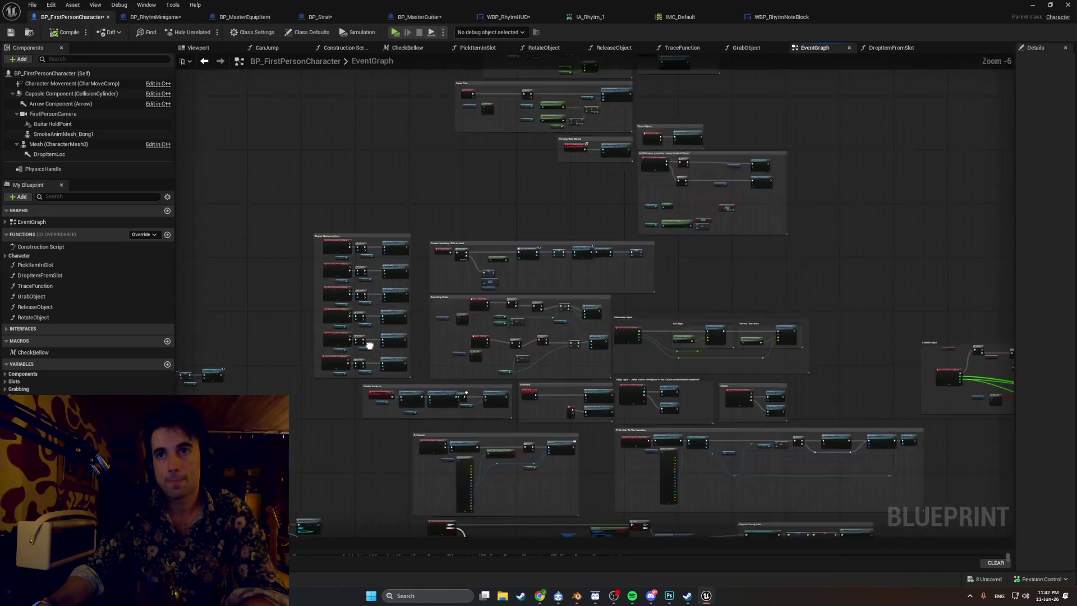
scroll(444, 371, "up", 6)
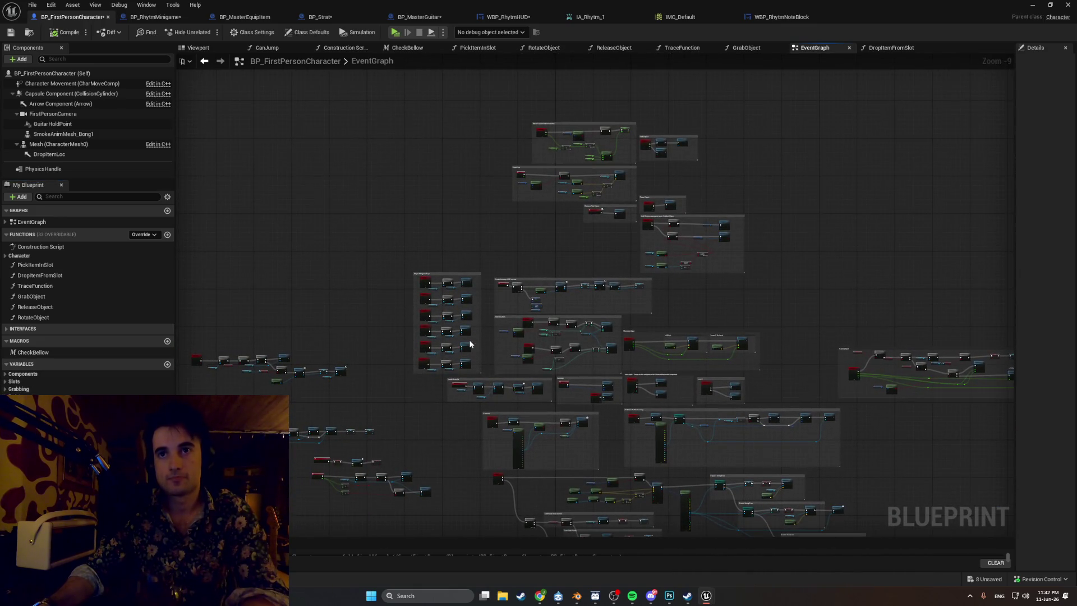
scroll(352, 394, "down", 9)
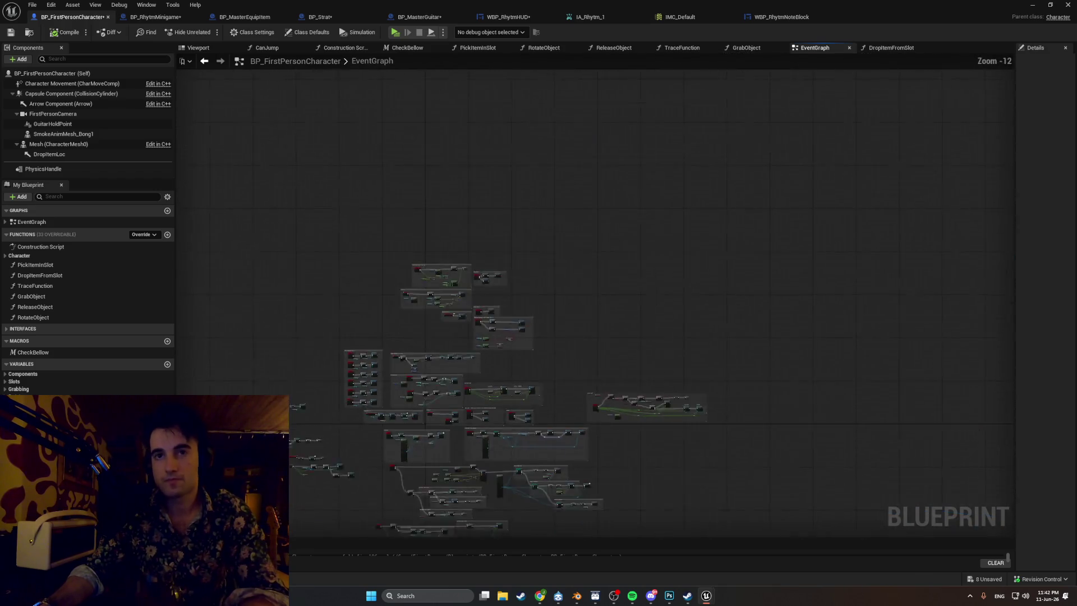
scroll(451, 344, "up", 5)
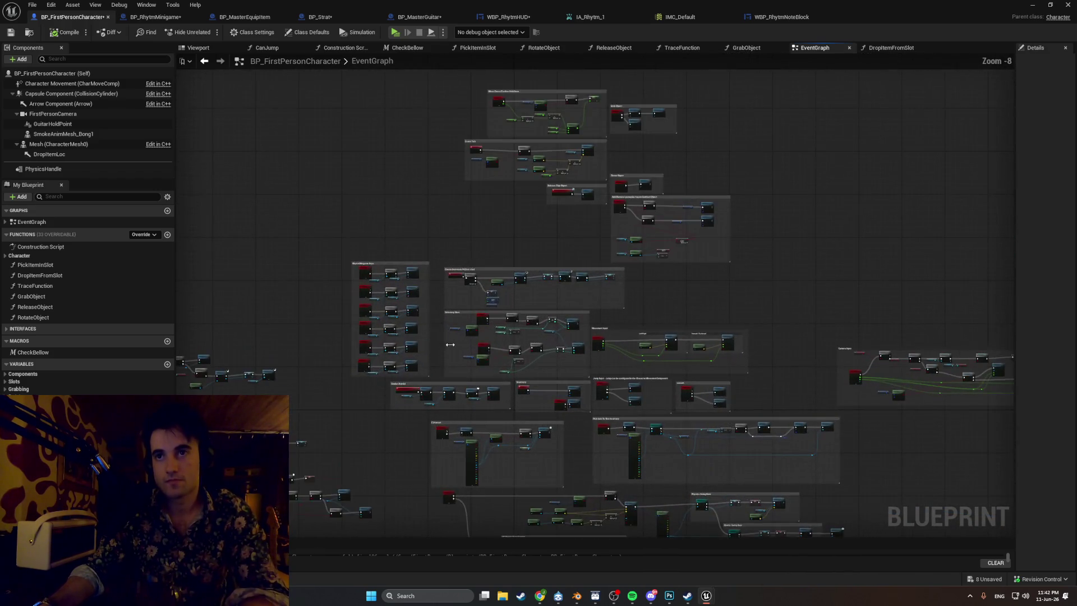
scroll(700, 228, "up", 4)
scroll(700, 227, "down", 1)
scroll(700, 227, "up", 2)
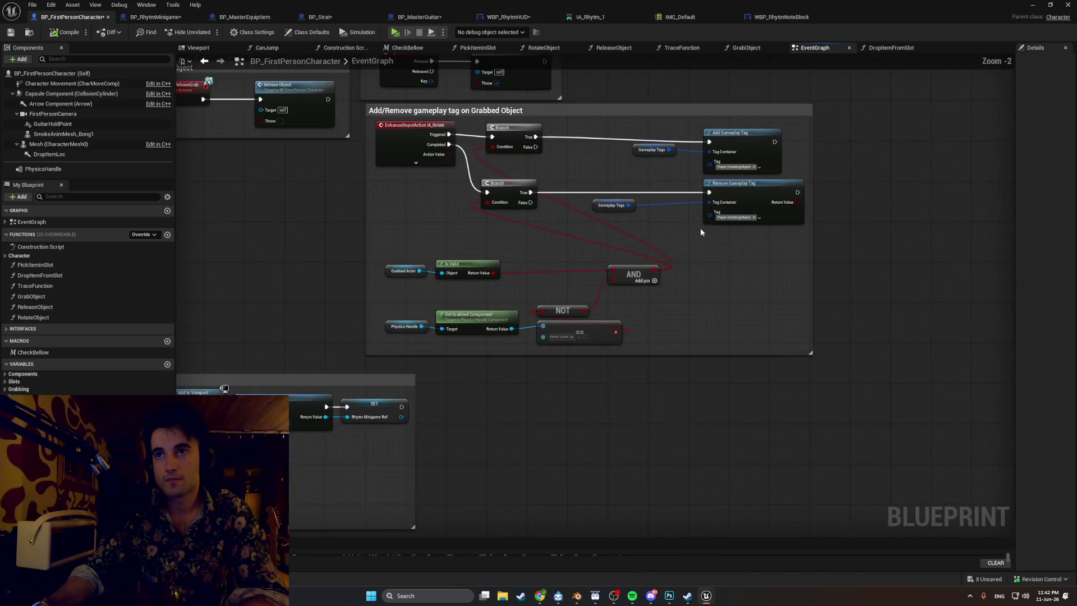
scroll(666, 245, "up", 2)
left_click_drag(453, 277, 460, 356)
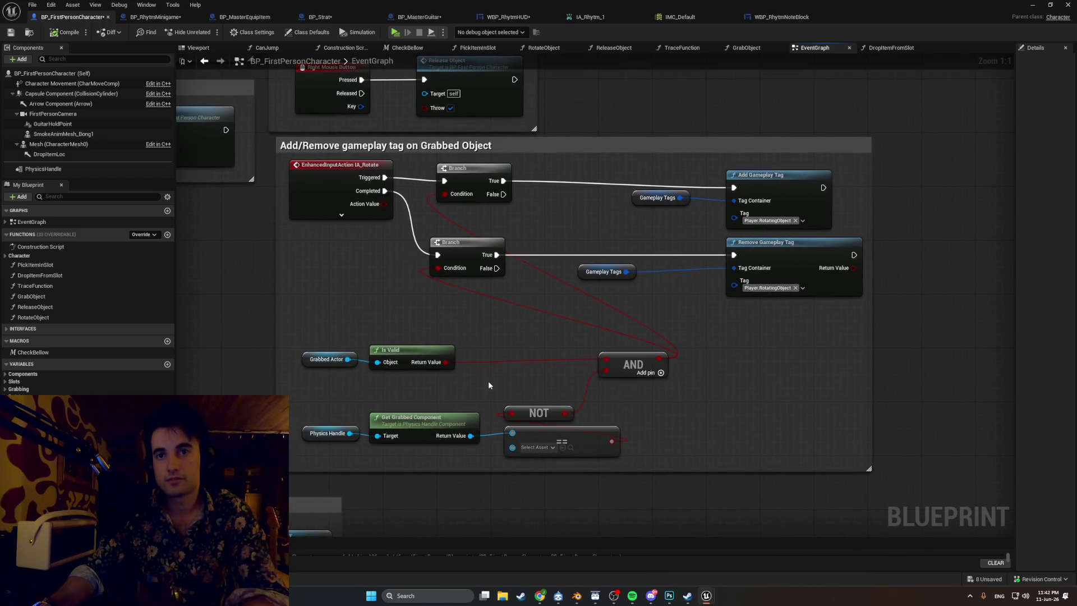
left_click_drag(418, 399, 454, 391)
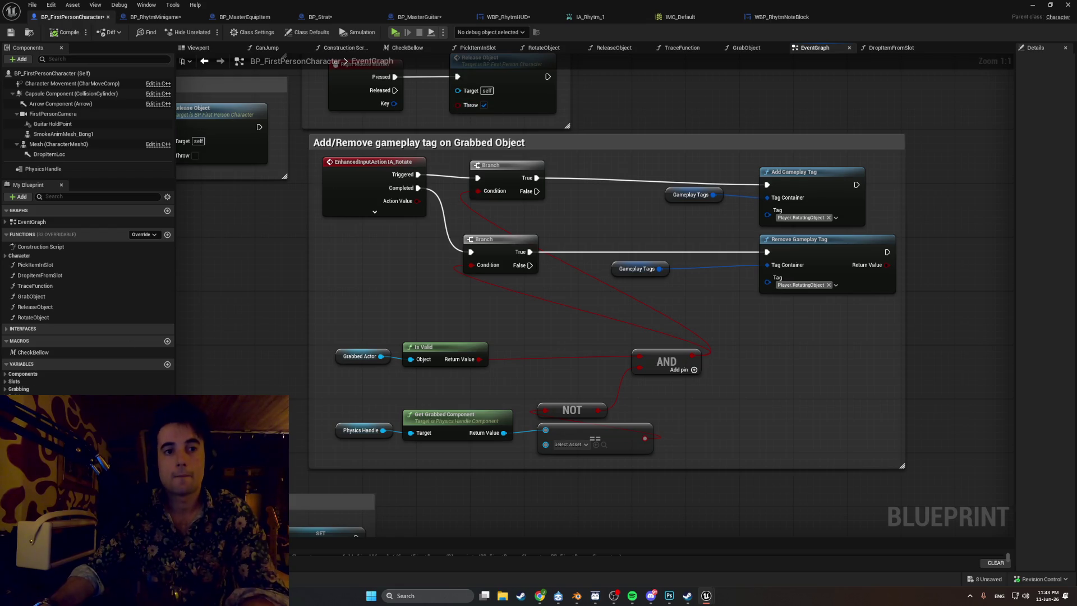
key("ctrl+space")
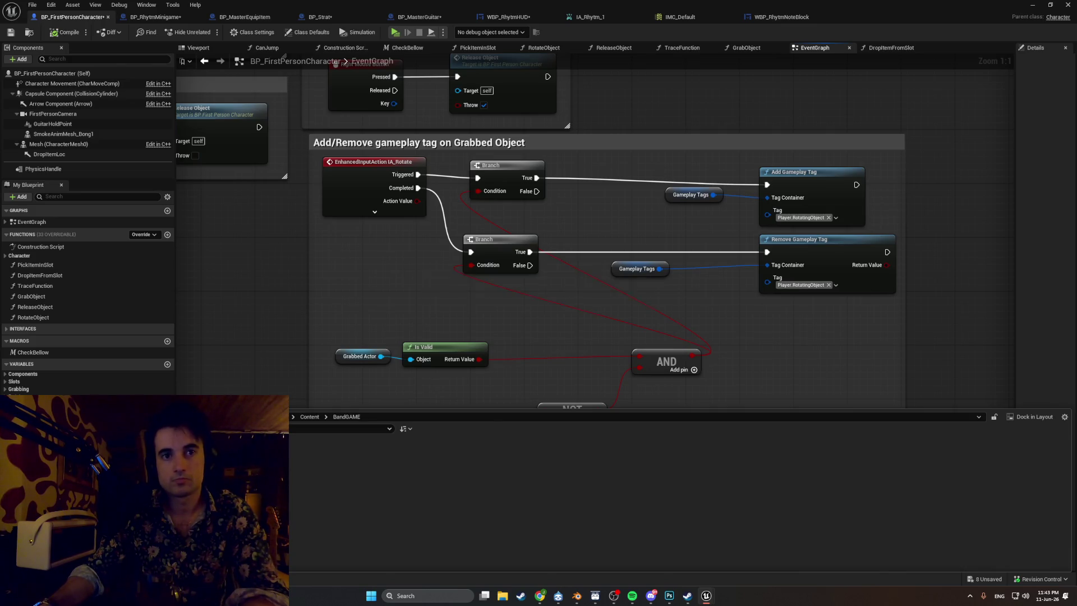
- Close the Content Drawer, return to BP_RhytmMinigame's GetLaneX graph, and select SongNotes
key("ctrl+space")
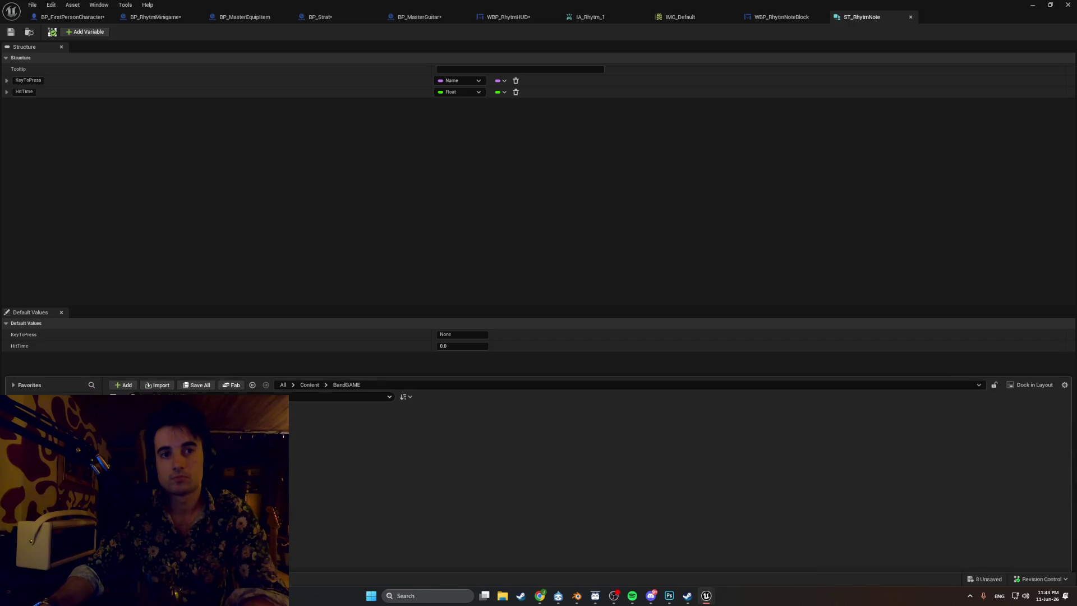
left_click(156, 17)
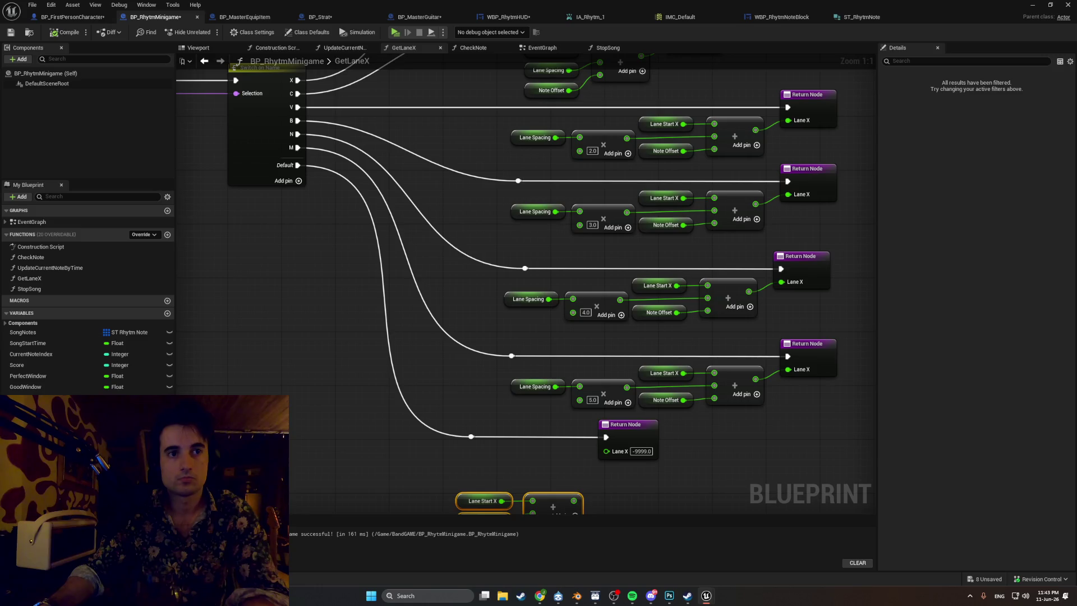
left_click(70, 334)
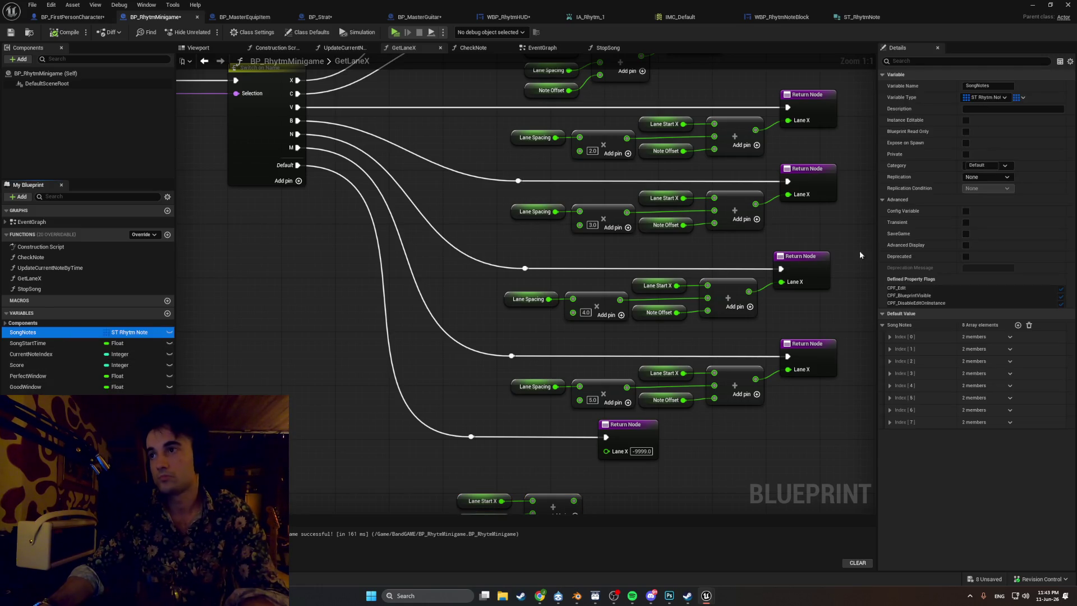
- Set the first song note's key to X and expand all the SongNotes entries
left_click(889, 337)
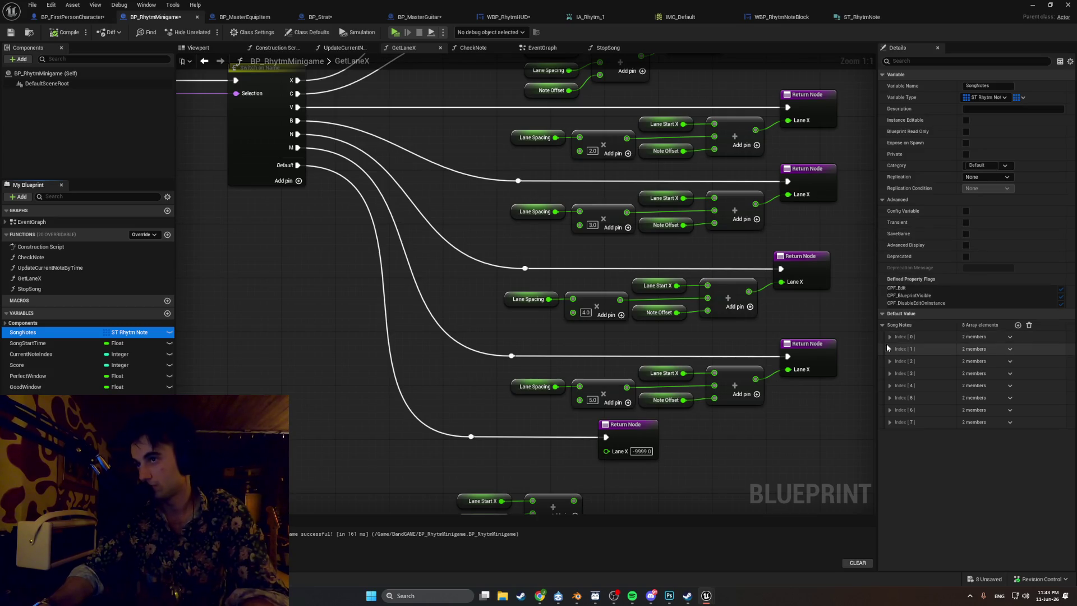
left_click(989, 348)
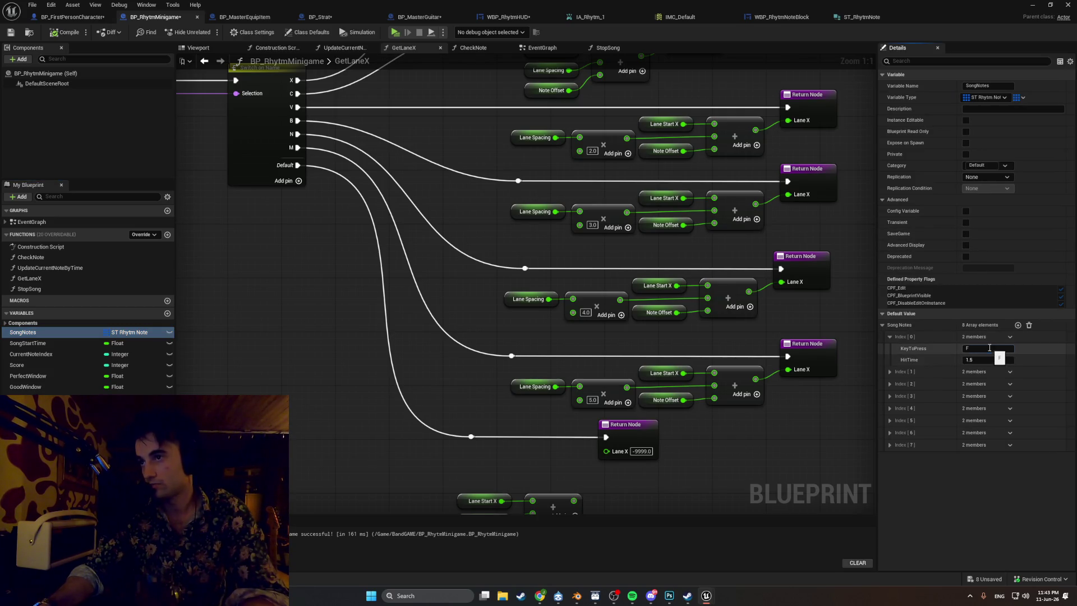
type("X")
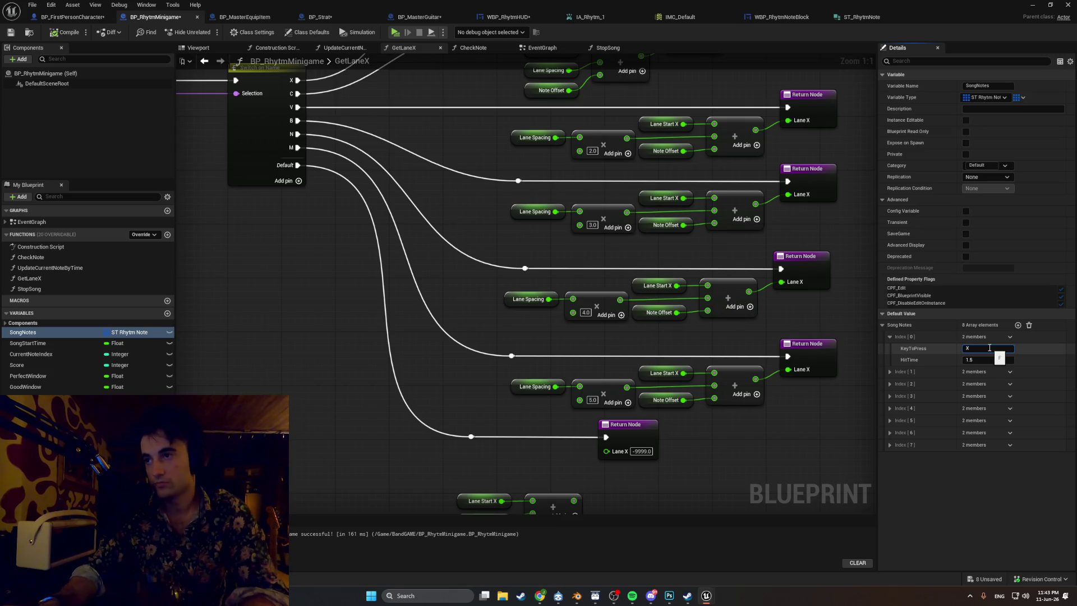
left_click(889, 372)
left_click(975, 382)
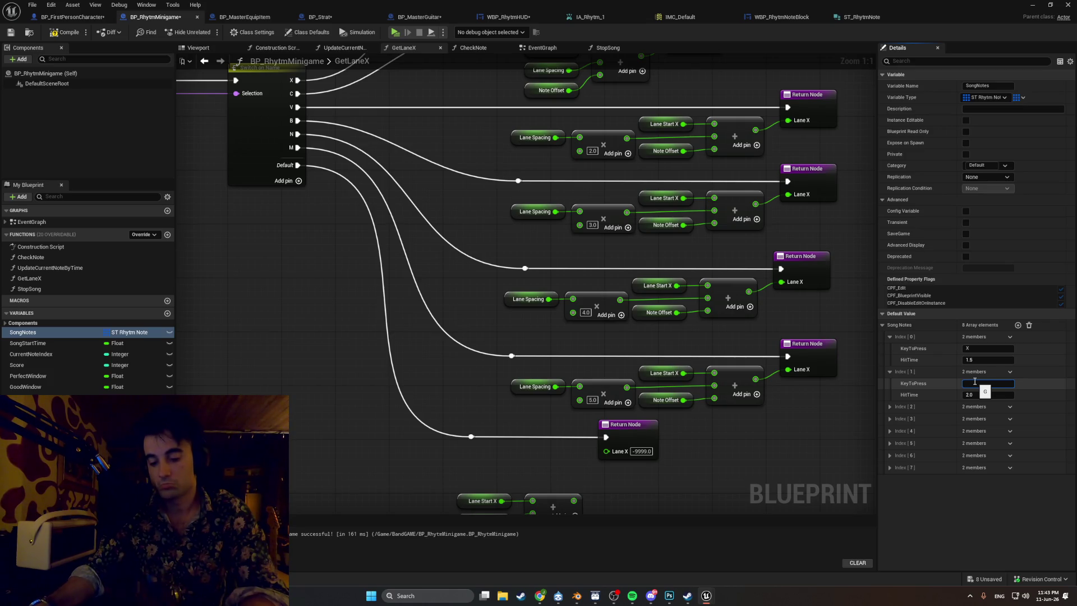
type("V")
left_click(890, 407)
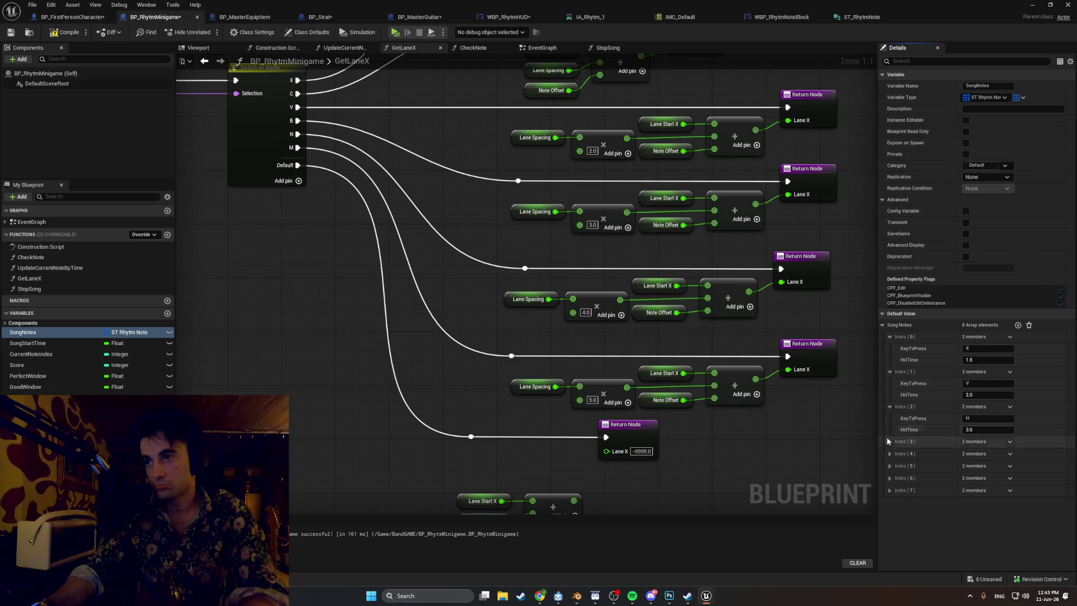
left_click(889, 442)
left_click(891, 475)
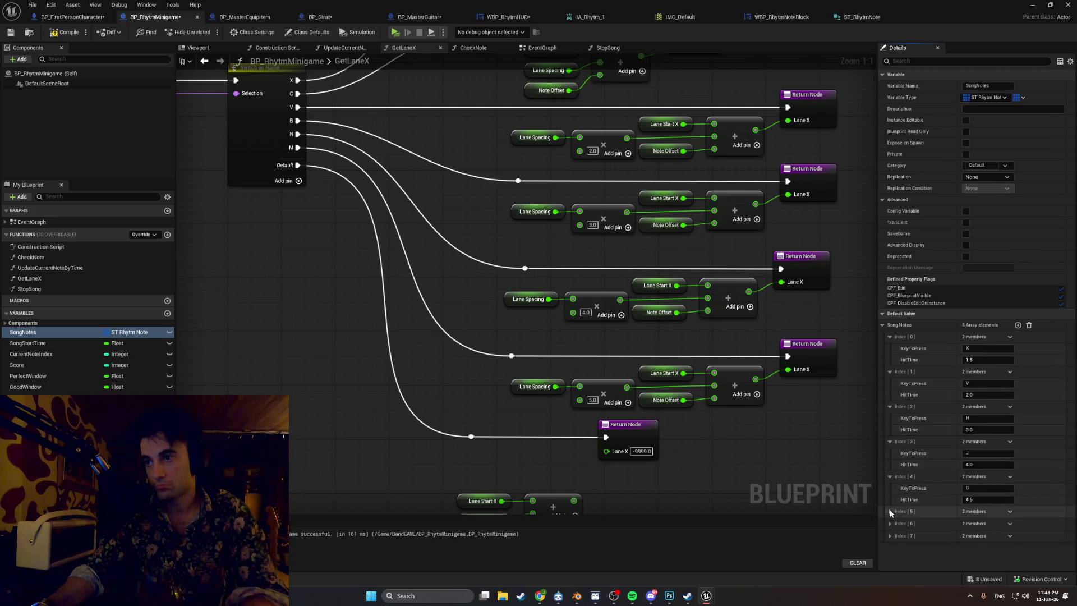
left_click(890, 511)
left_click(889, 546)
scroll(889, 542, "down", 1)
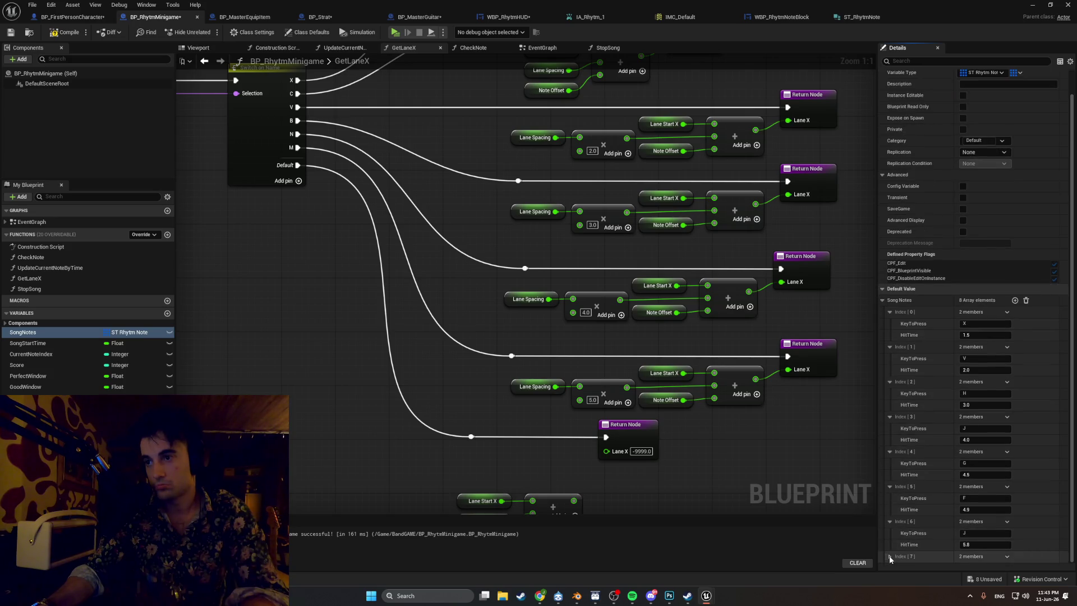
left_click(890, 556)
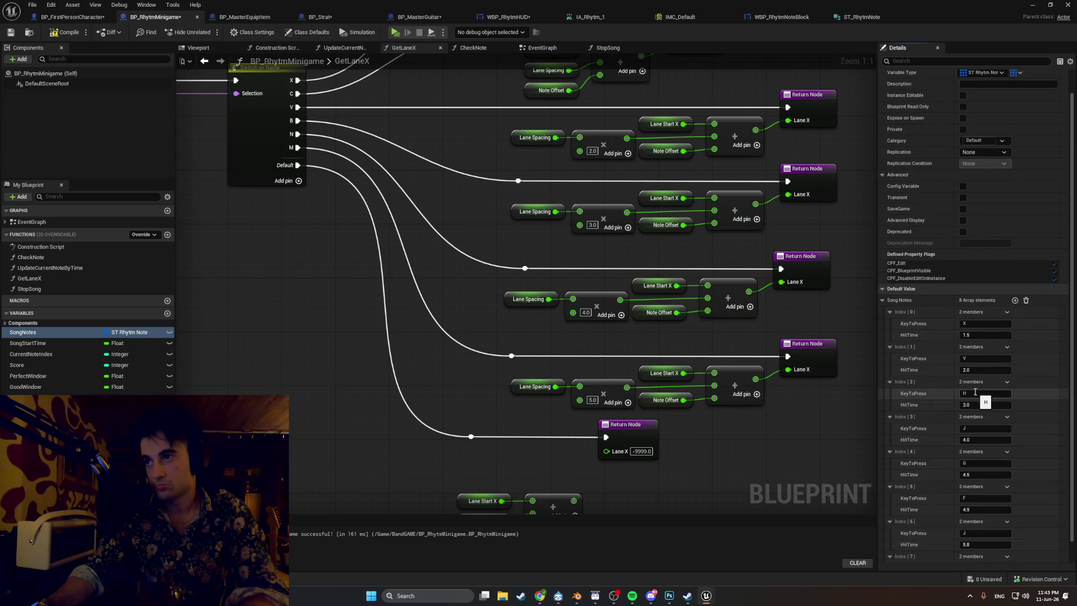
- Set the keys of song notes two through seven to C, V, B, N, M, X
left_click(979, 360)
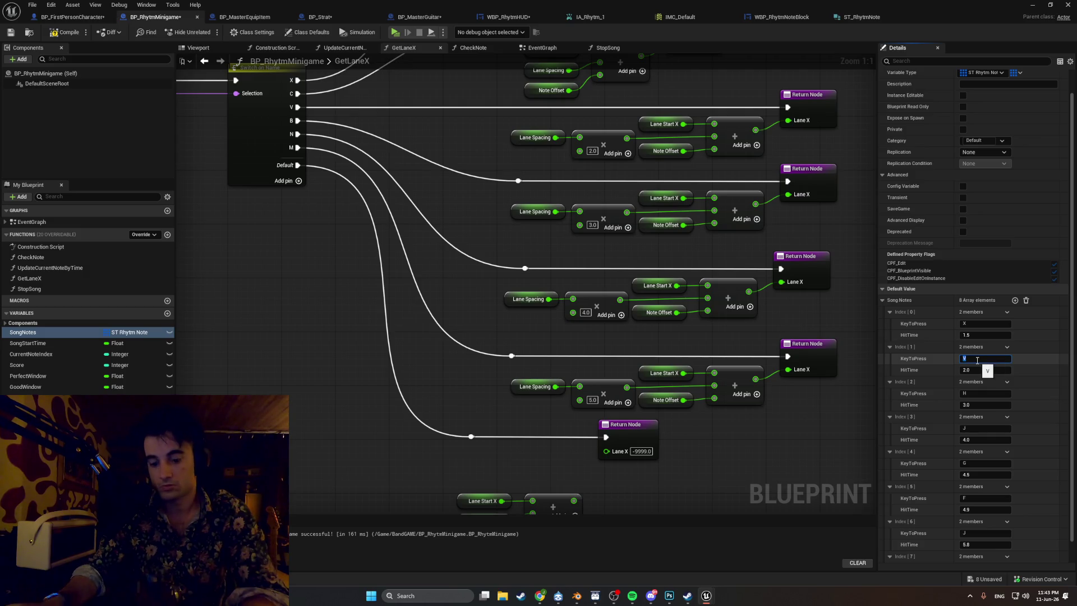
type("QC")
left_click(972, 394)
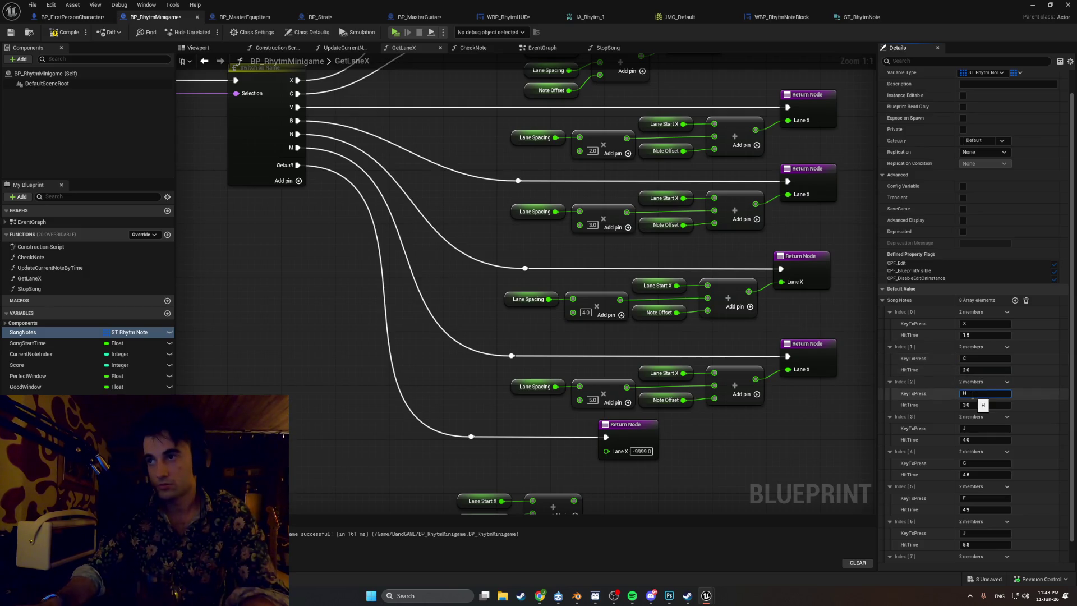
type("V")
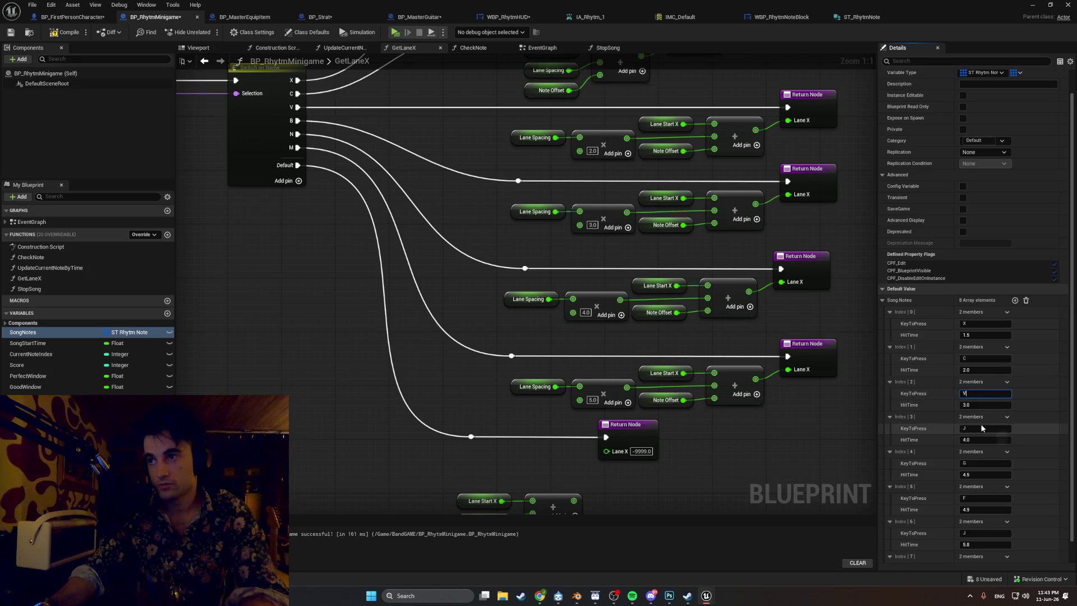
left_click(979, 428)
type("B")
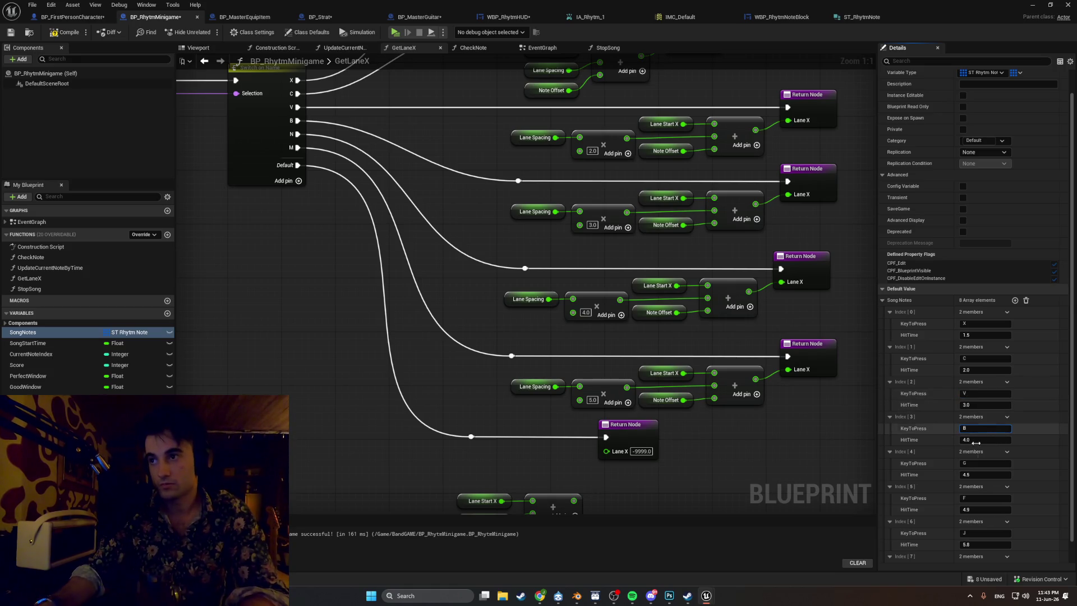
left_click(977, 462)
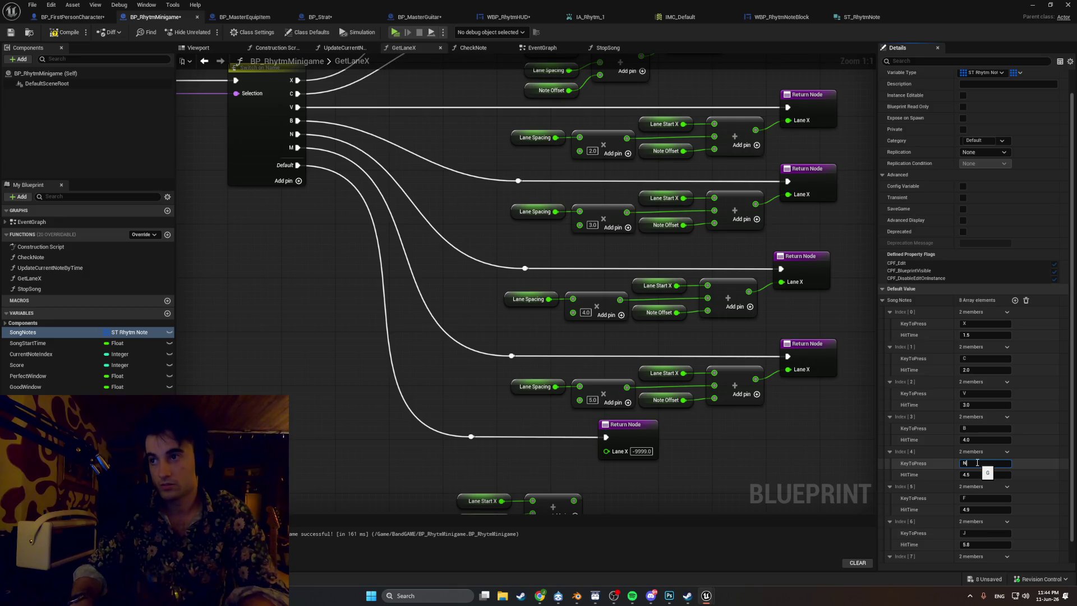
type("N")
left_click(981, 498)
type("M")
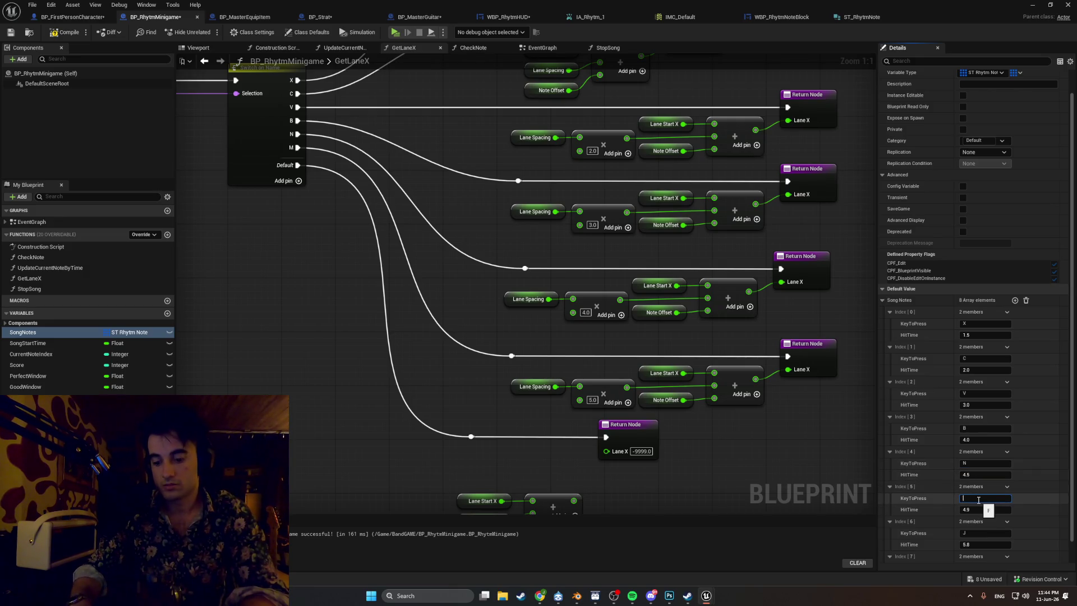
left_click(981, 534)
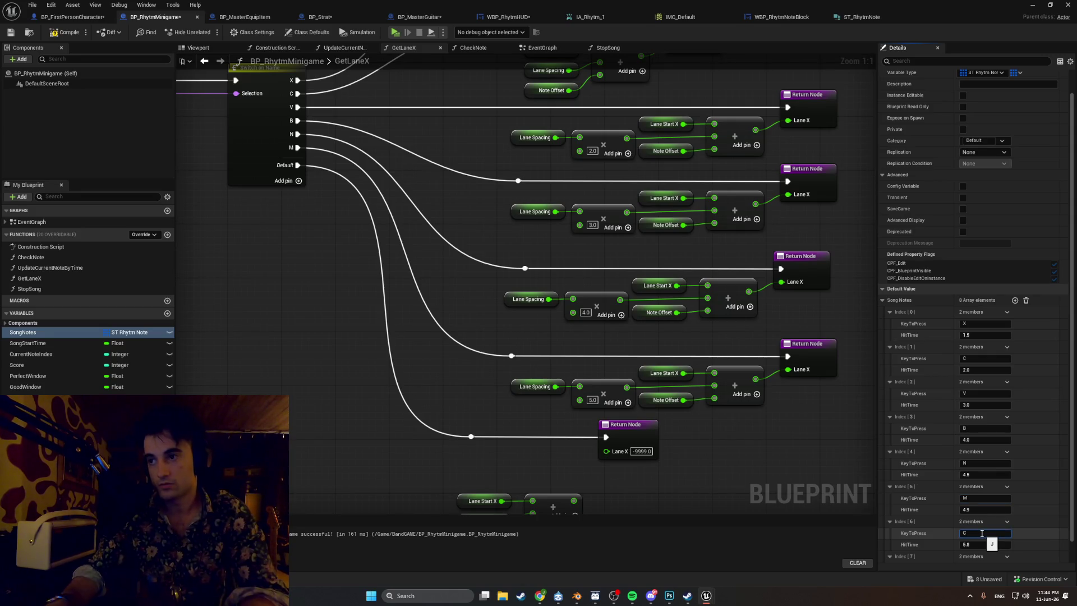
type("X")
key("Return")
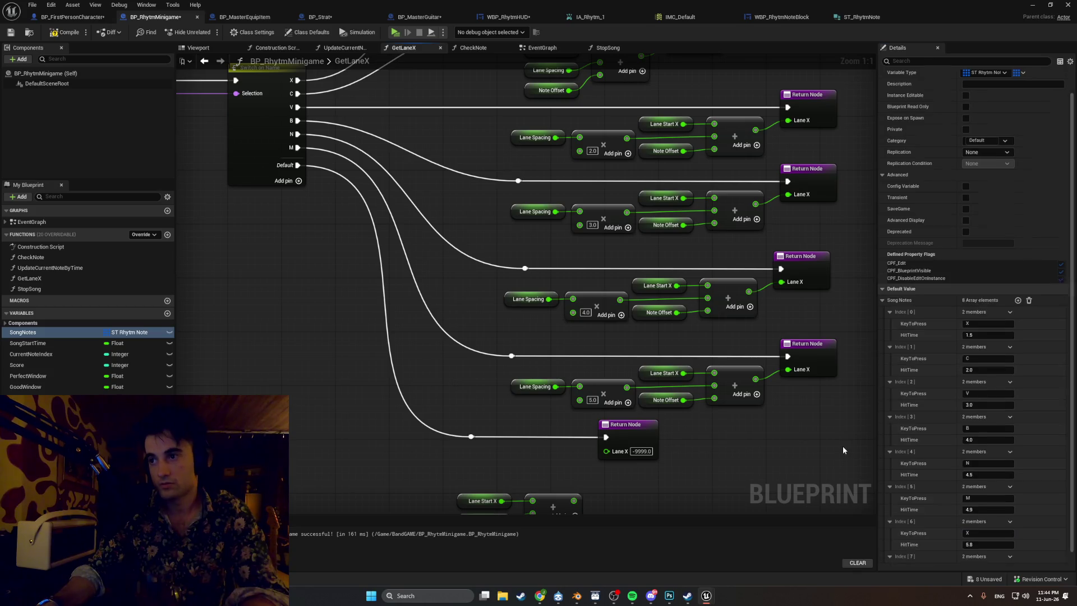
- Launch a standalone playtest of the level
scroll(943, 436, "down", 2)
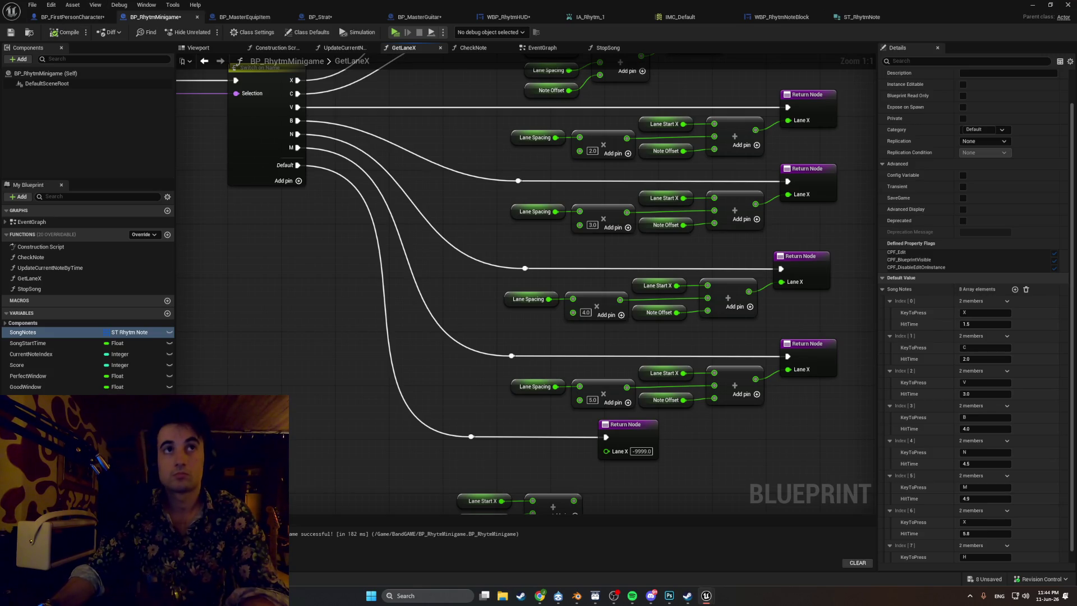
left_click(1030, 4)
left_click(206, 34)
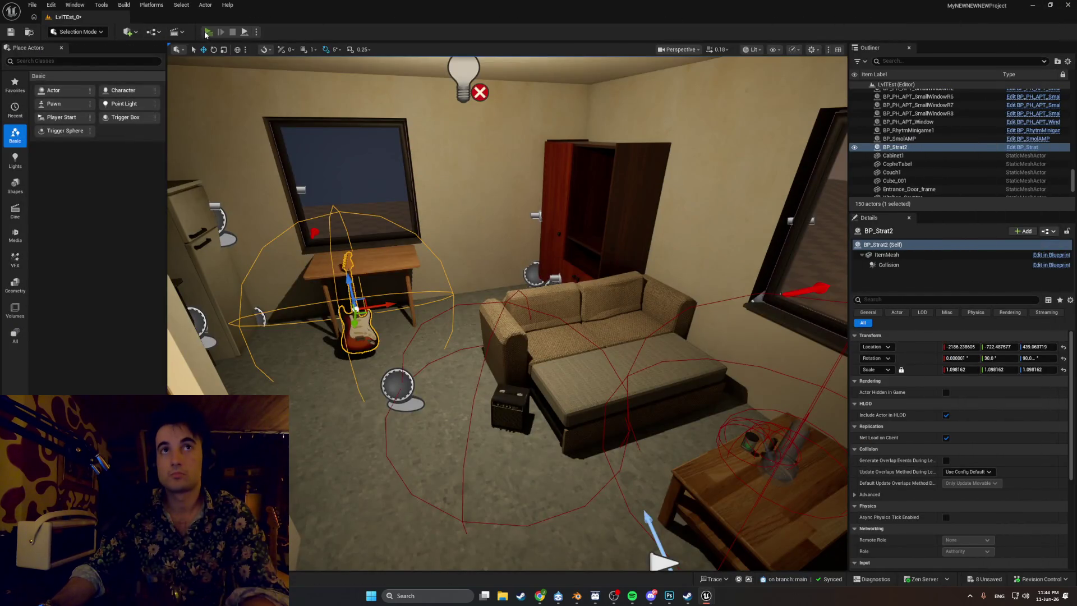
- Pick up the guitar, start Test Song, and hit the first X note
key("e")
key("f")
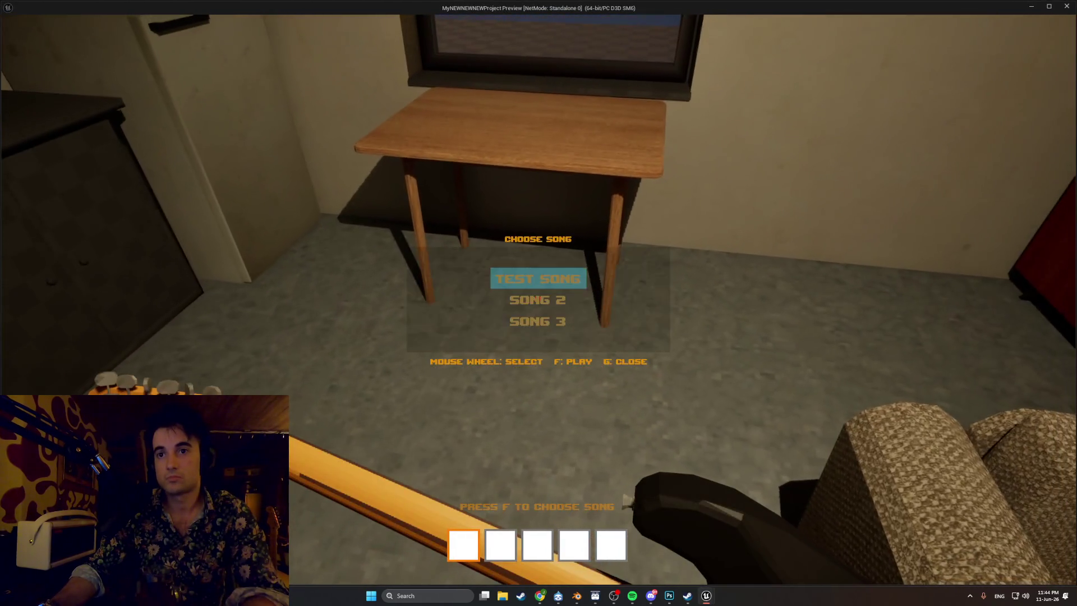
key("e")
key("x")
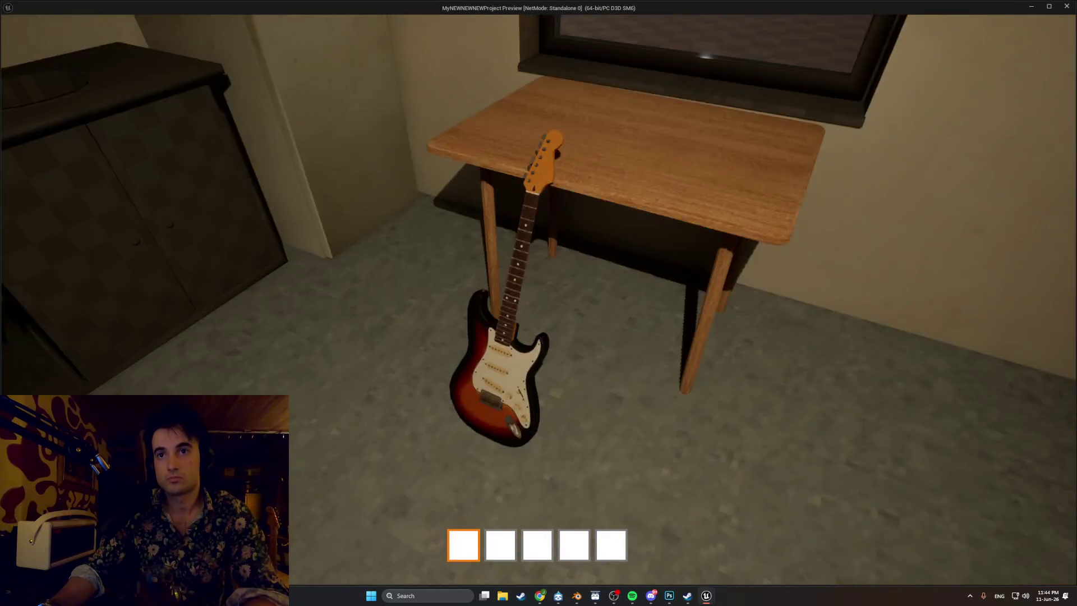
- Restart Test Song and hit the X, V, B, N, M, X and H notes for 550 points
key("e")
key("f")
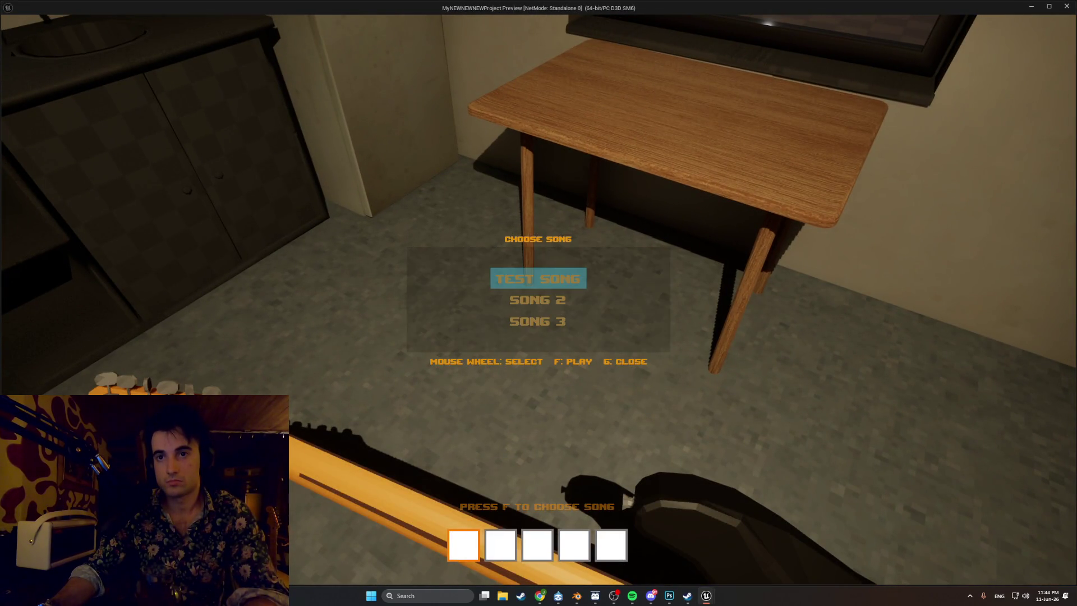
key("f")
key("x")
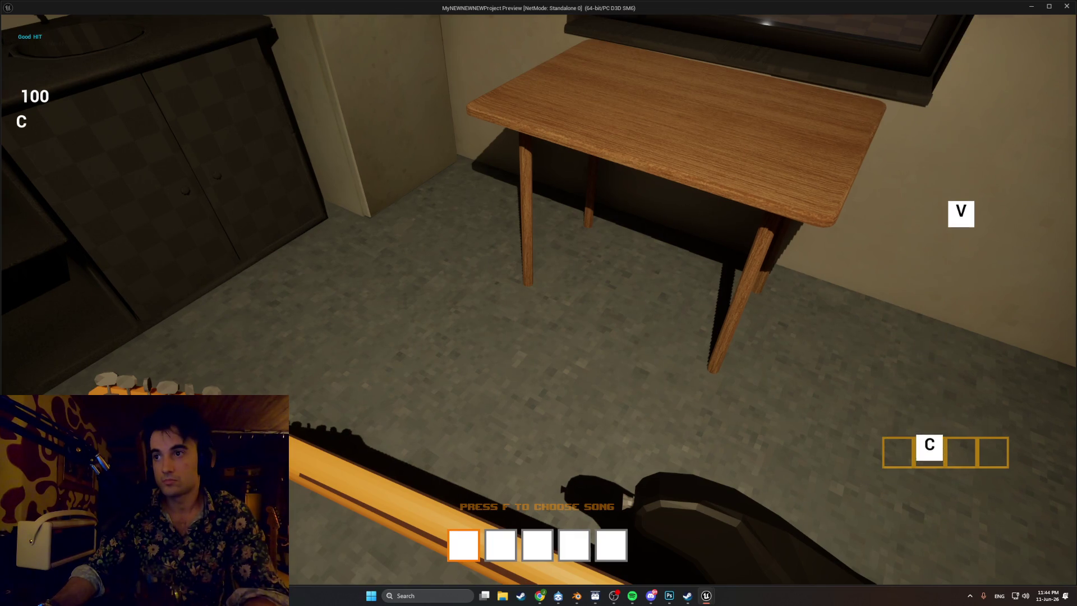
key("v")
key("b")
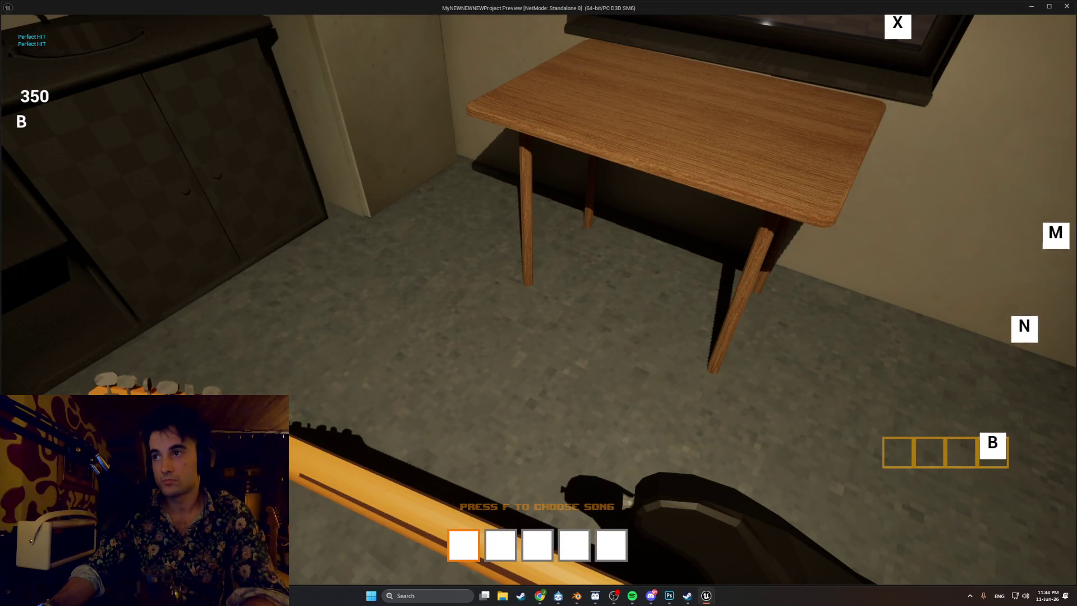
key("n")
key("m")
key("x")
key("h")
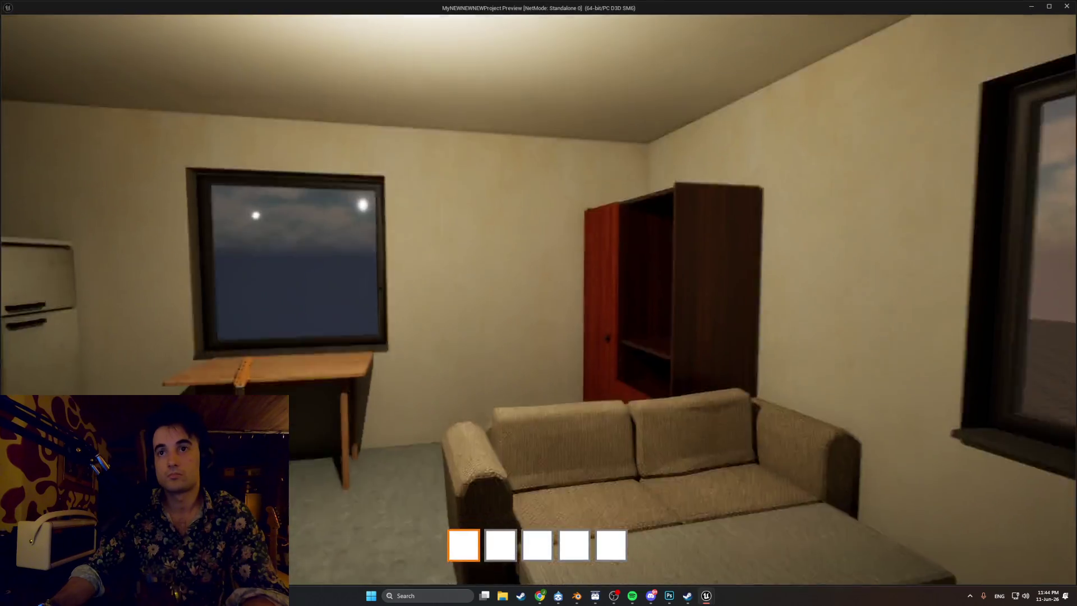
- Pick up the guitar and hit the X, C, V, B, N, M, X notes for 875 points
key("w")
key("e")
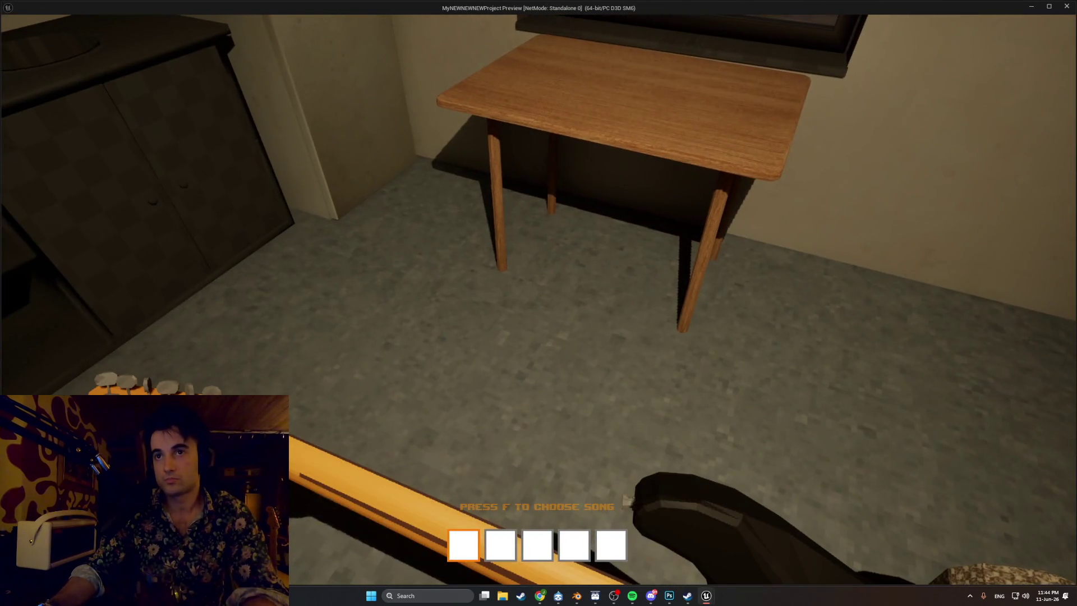
key("f")
key("f")
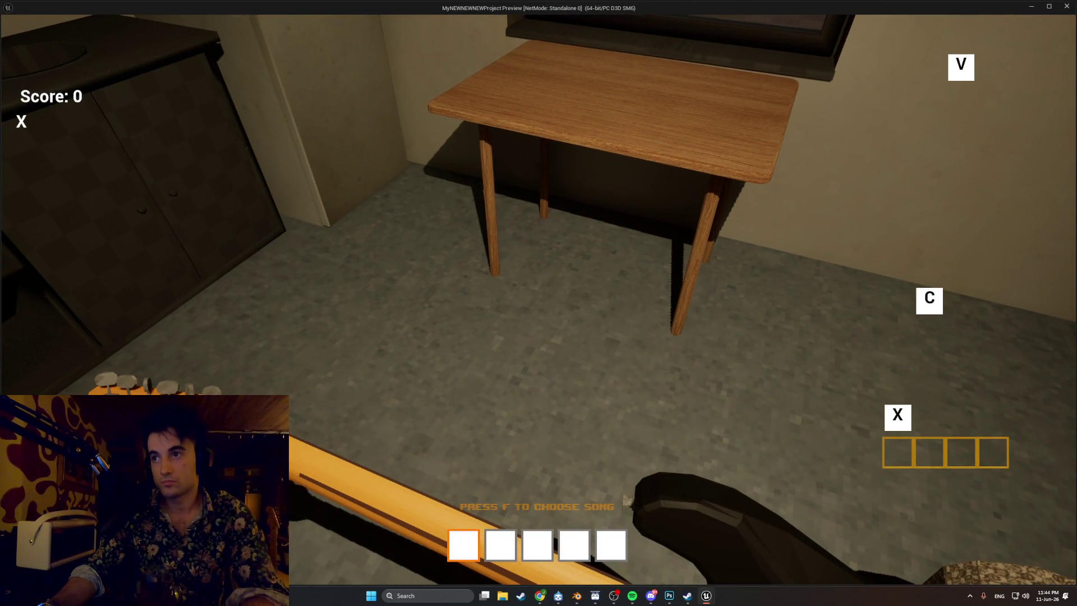
key("x")
key("c")
key("v")
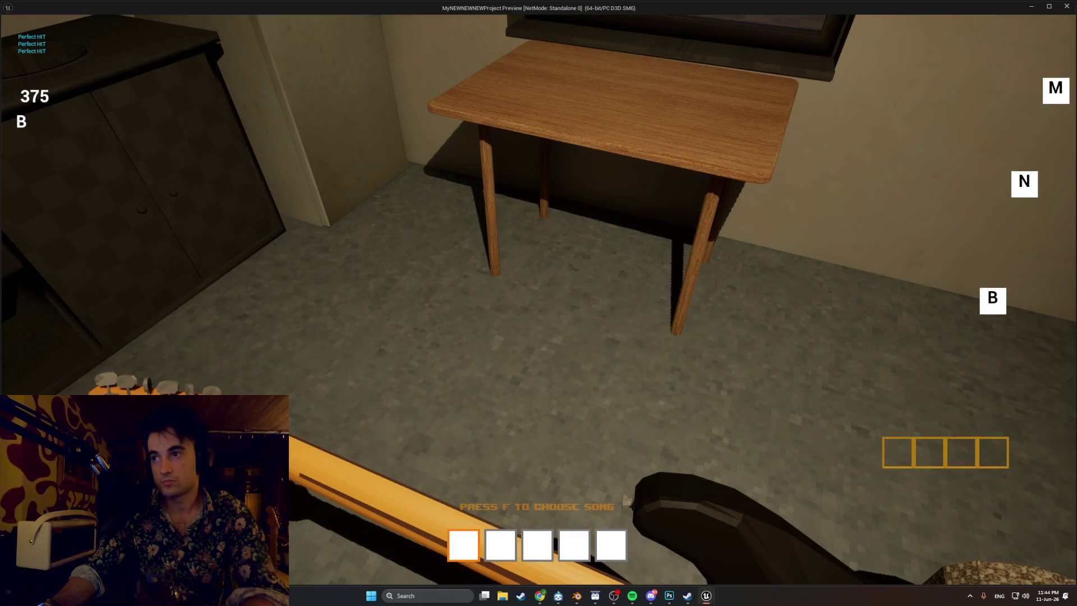
key("b")
key("n")
key("m")
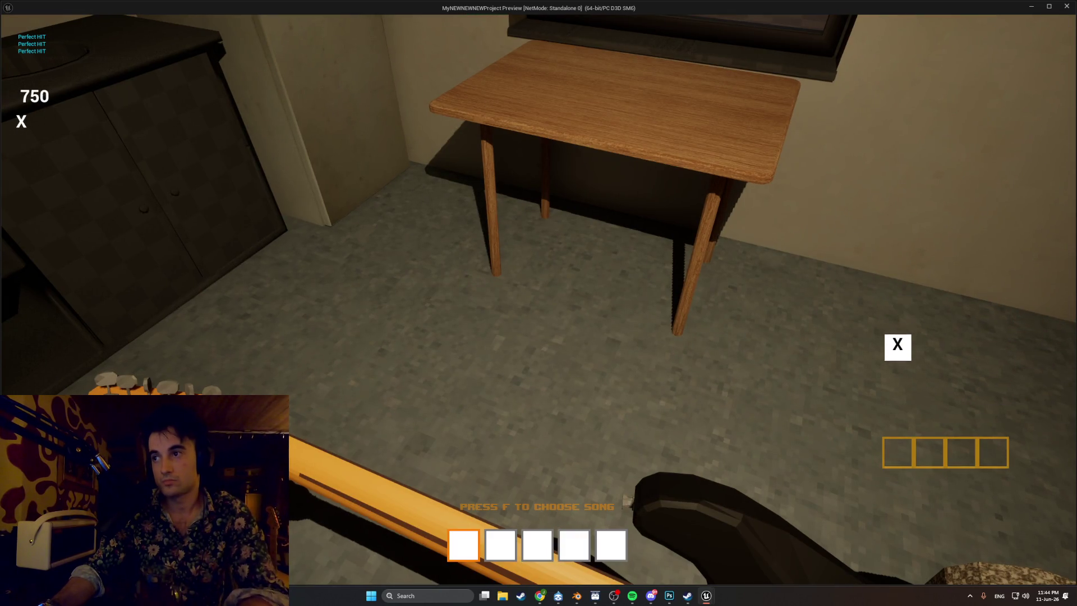
key("x")
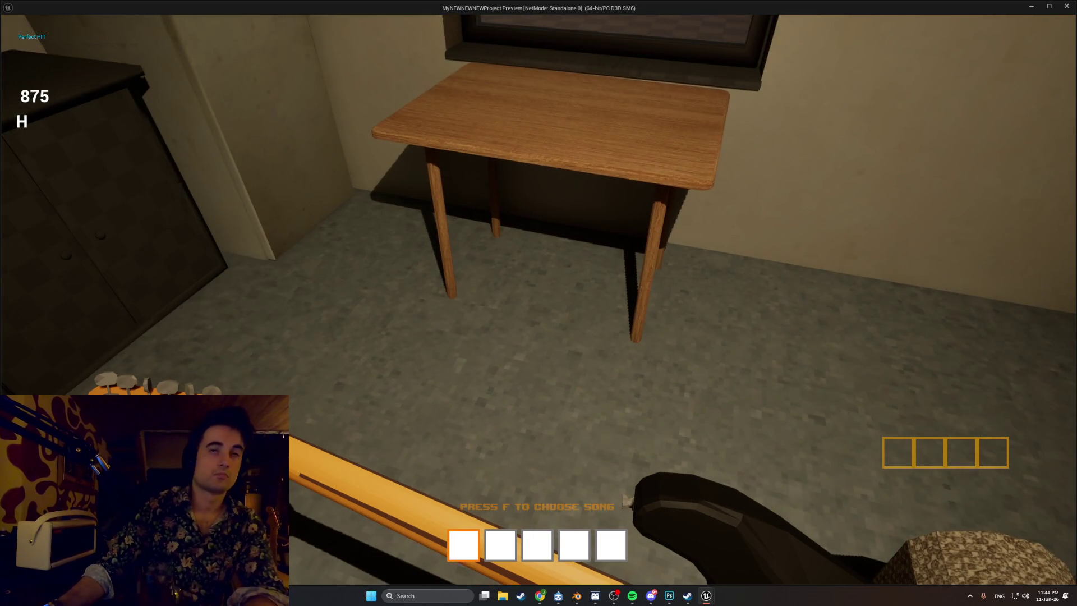
- Walk back to the table, stop the playtest, and bring the blueprint editor forward
key("s")
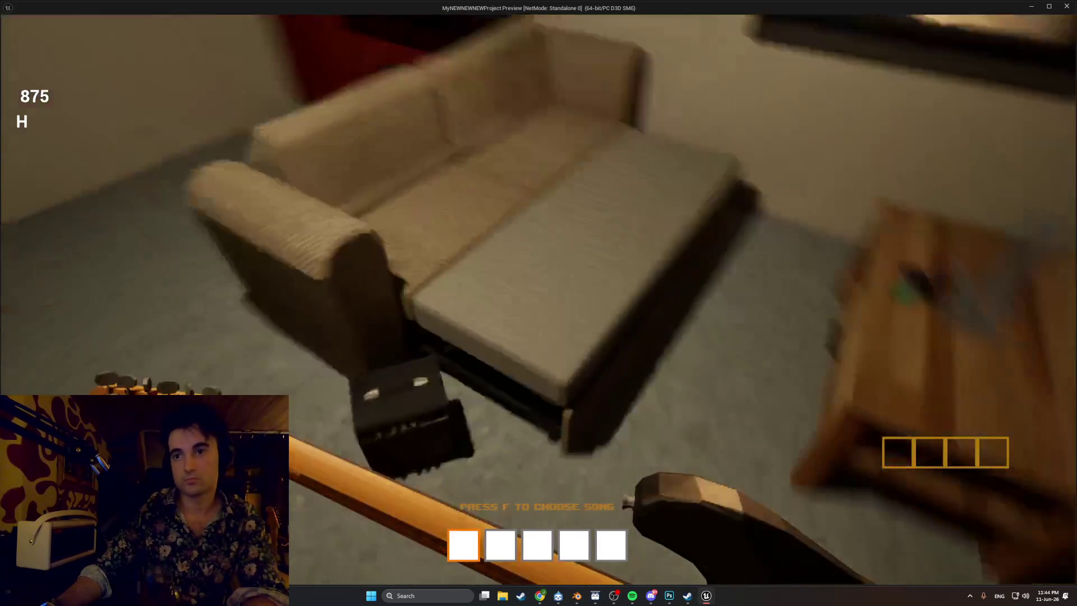
key("w")
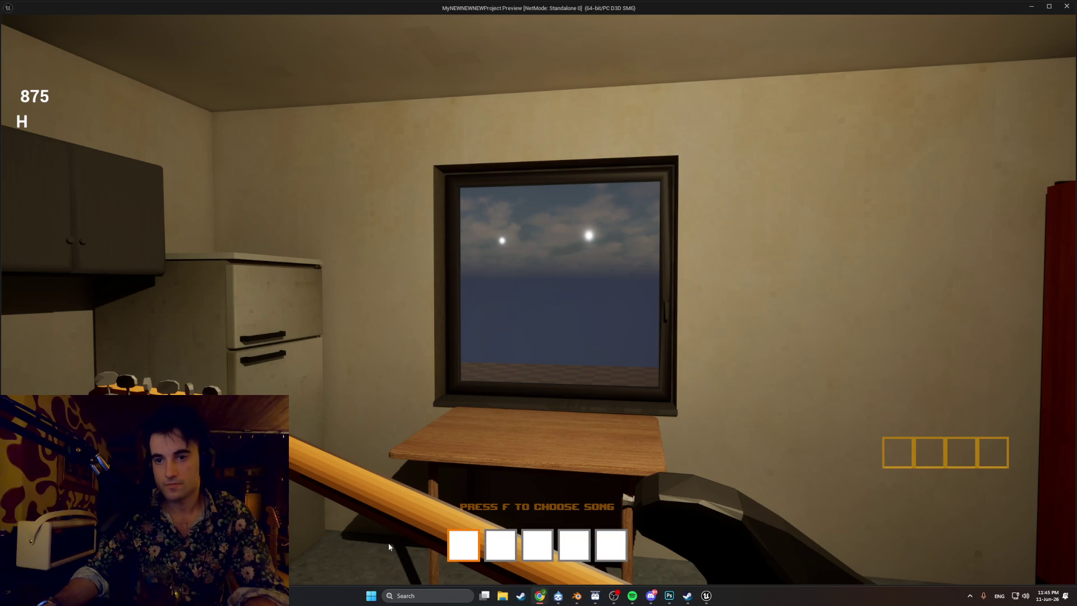
key("Escape")
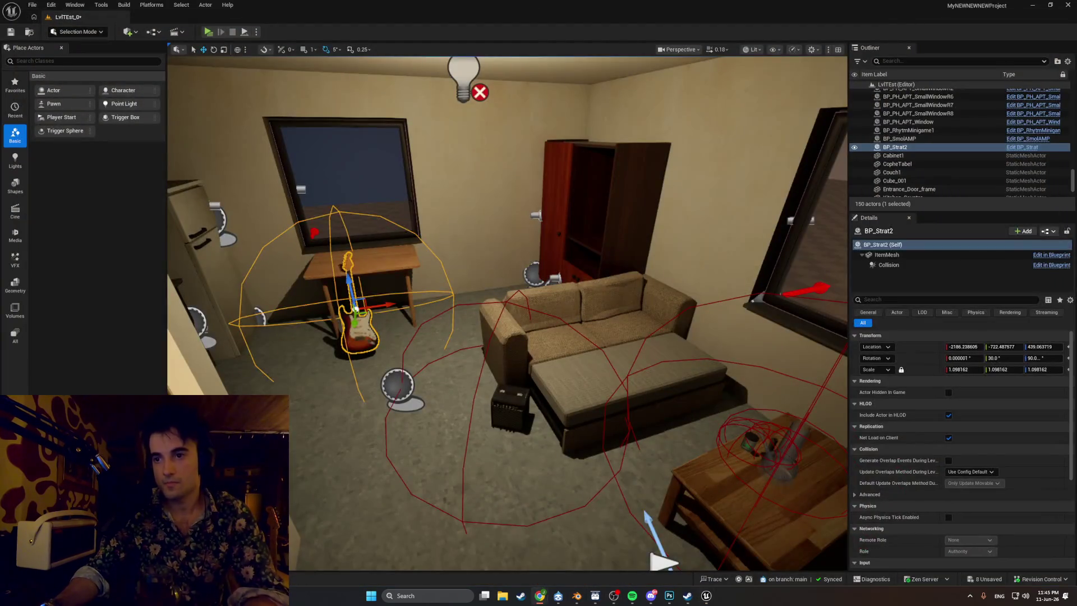
mouse_move(706, 595)
left_click(752, 561)
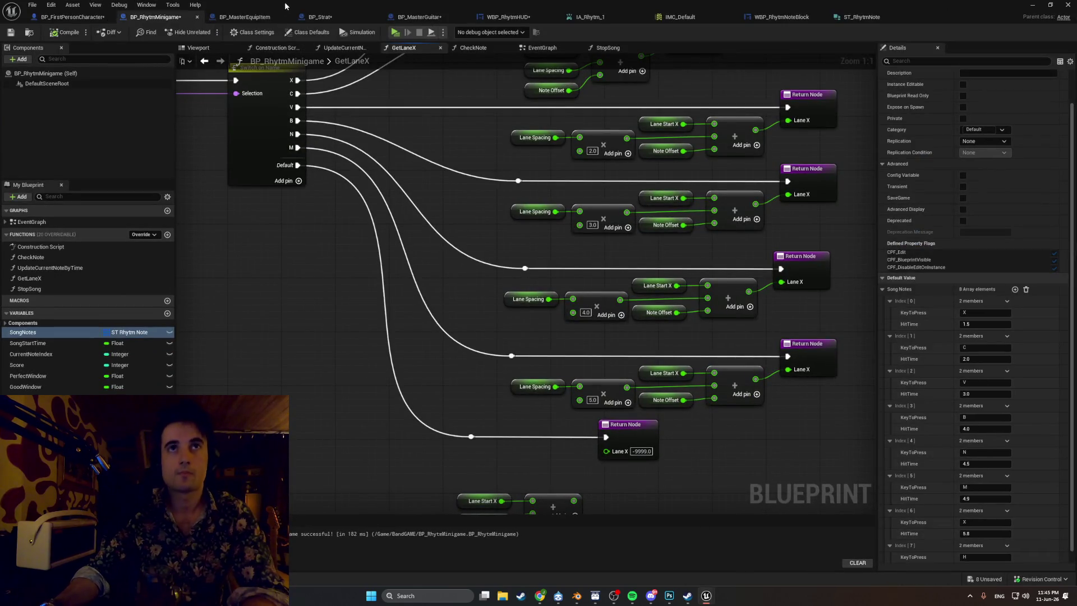
- Show WBP_RhytmHUD's Designer view zoomed and panned onto its four hit frames
left_click(486, 19)
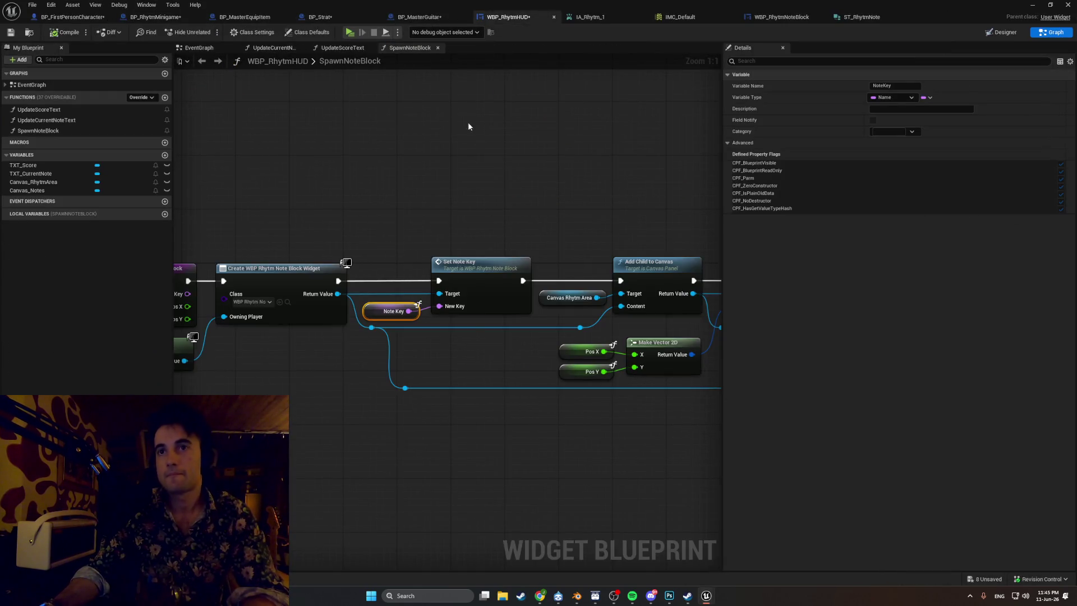
left_click(1001, 31)
scroll(529, 317, "up", 5)
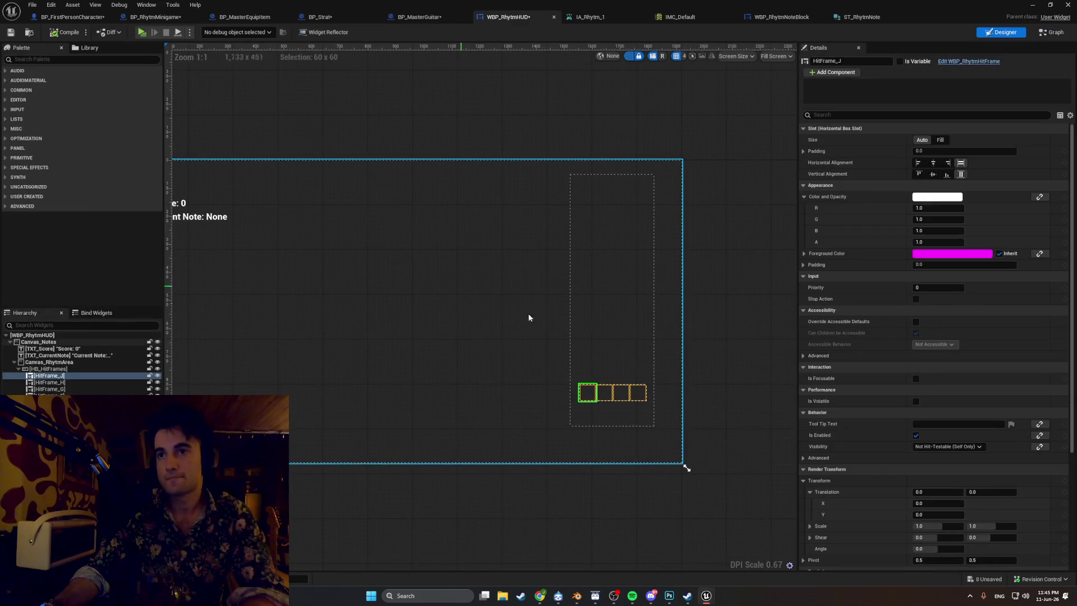
mouse_move(579, 344)
left_mouse_down()
mouse_move(409, 320)
mouse_move(433, 348)
left_mouse_up()
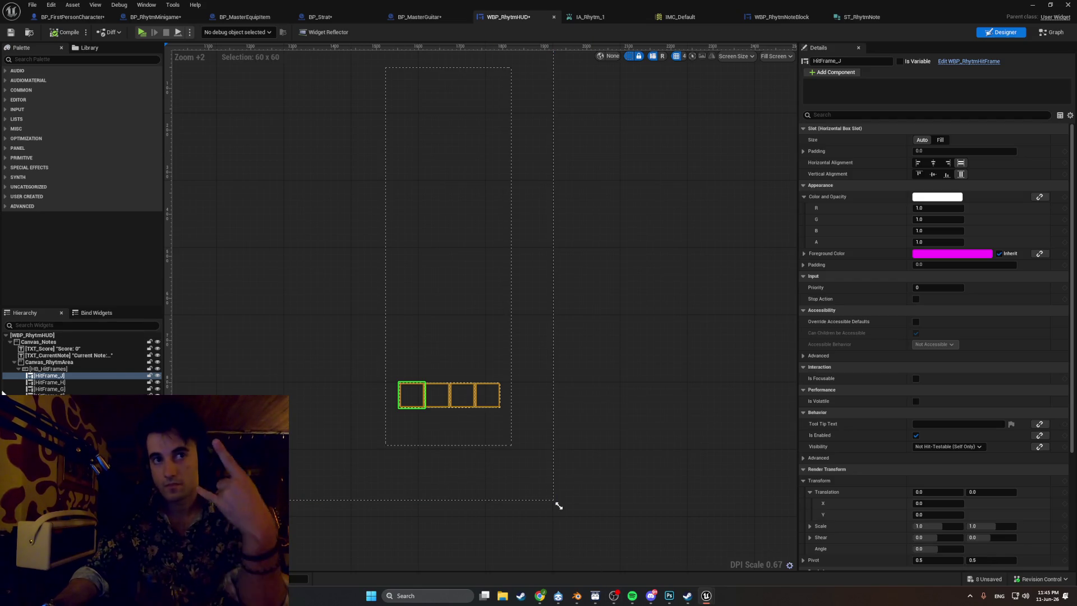
- Rename HitFrame_J, HitFrame_H and HitFrame_G in the Hierarchy to HitFrame_X, HitFrame_C and HitFrame_V
left_click(53, 377)
left_click(53, 377)
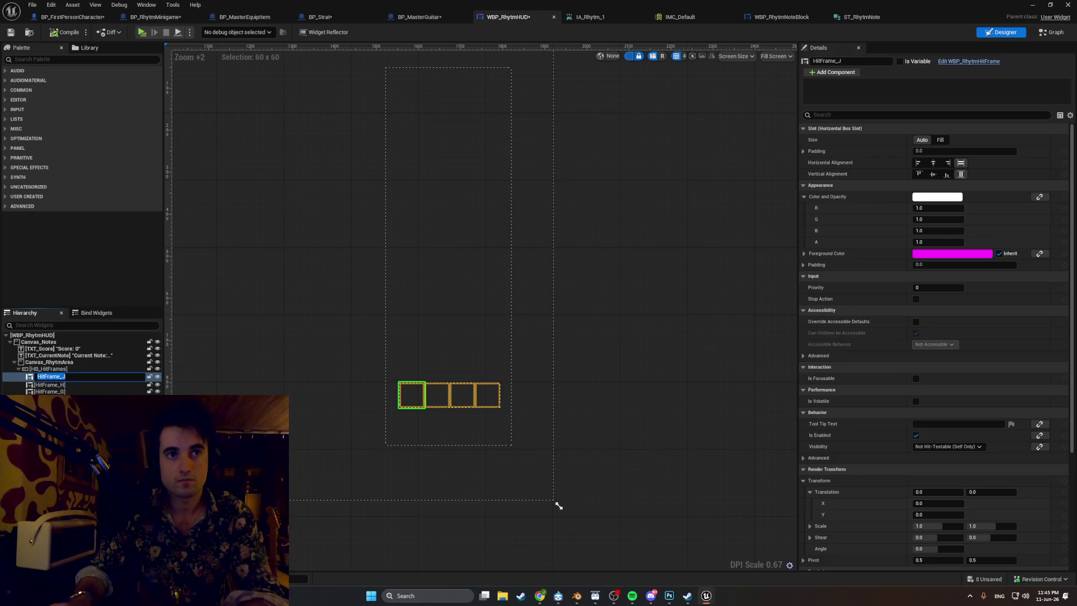
key("BackSpace")
type("X")
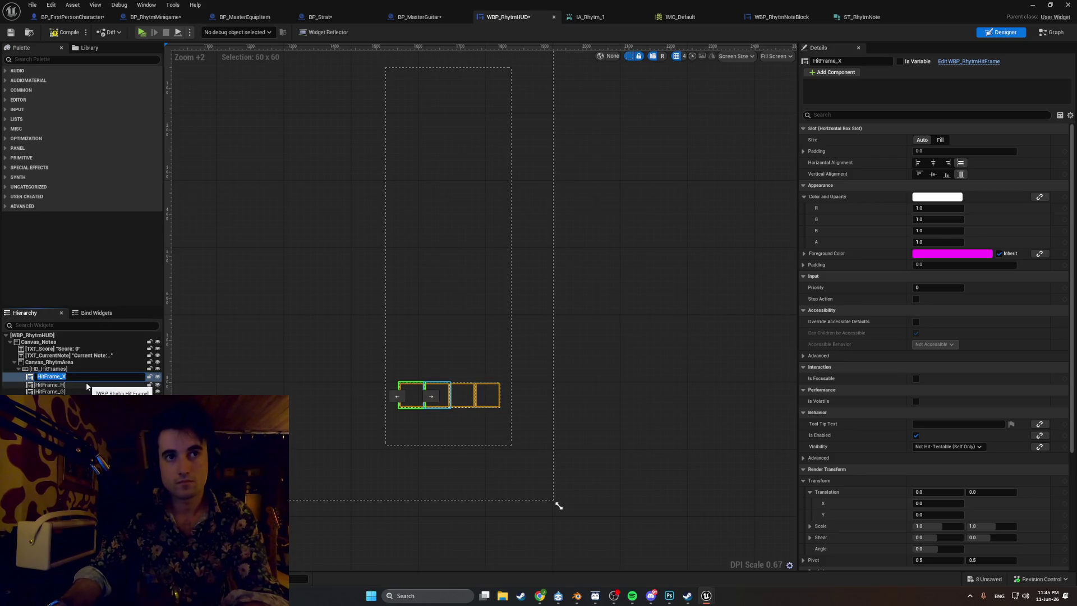
left_click(86, 384)
left_click(75, 383)
type("C")
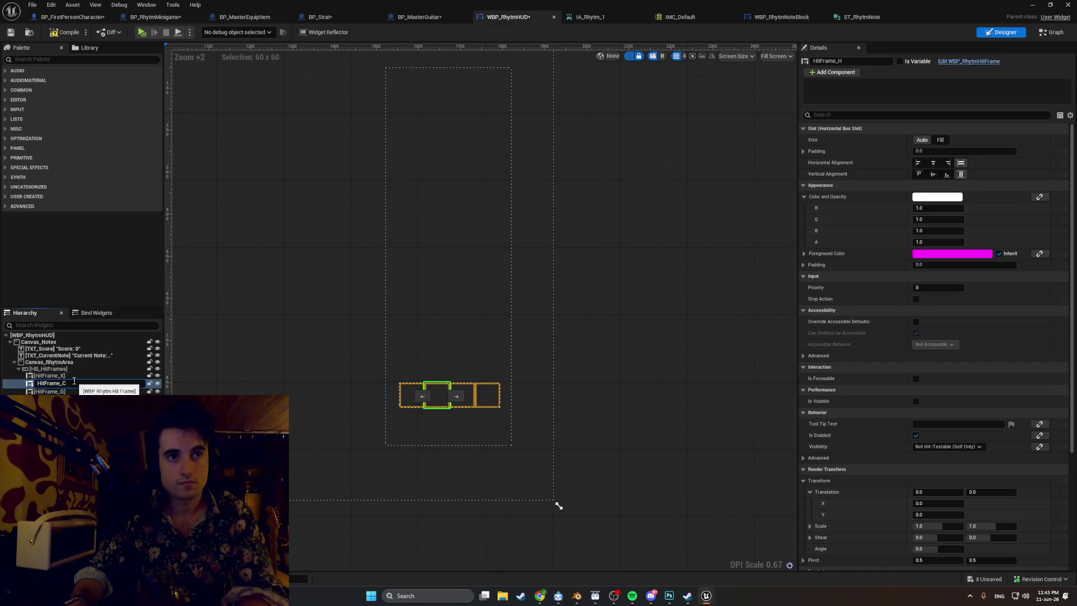
key("Return")
left_click(72, 388)
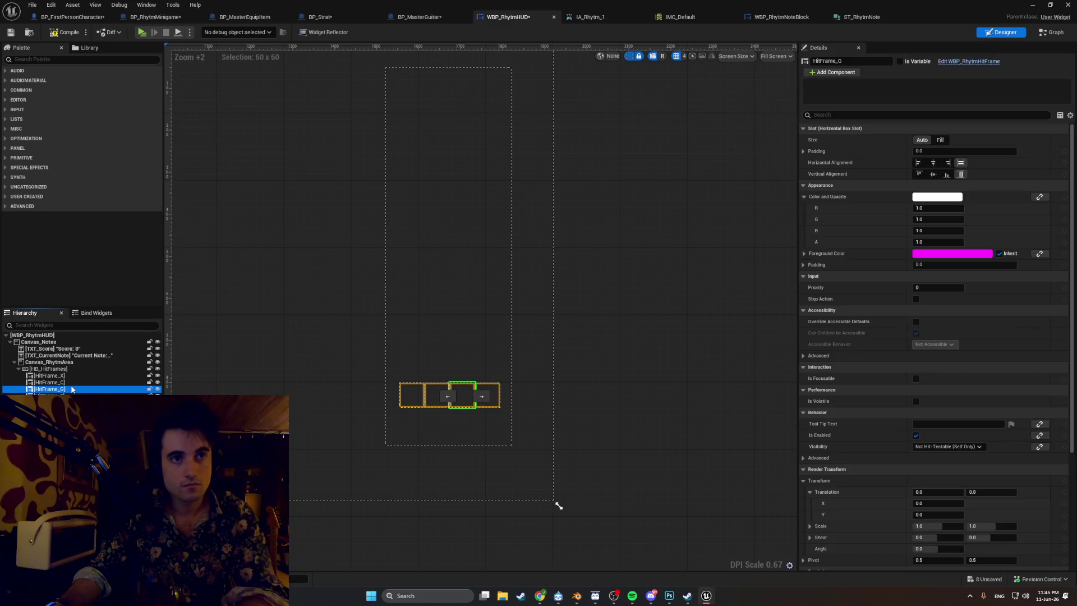
left_click(72, 389)
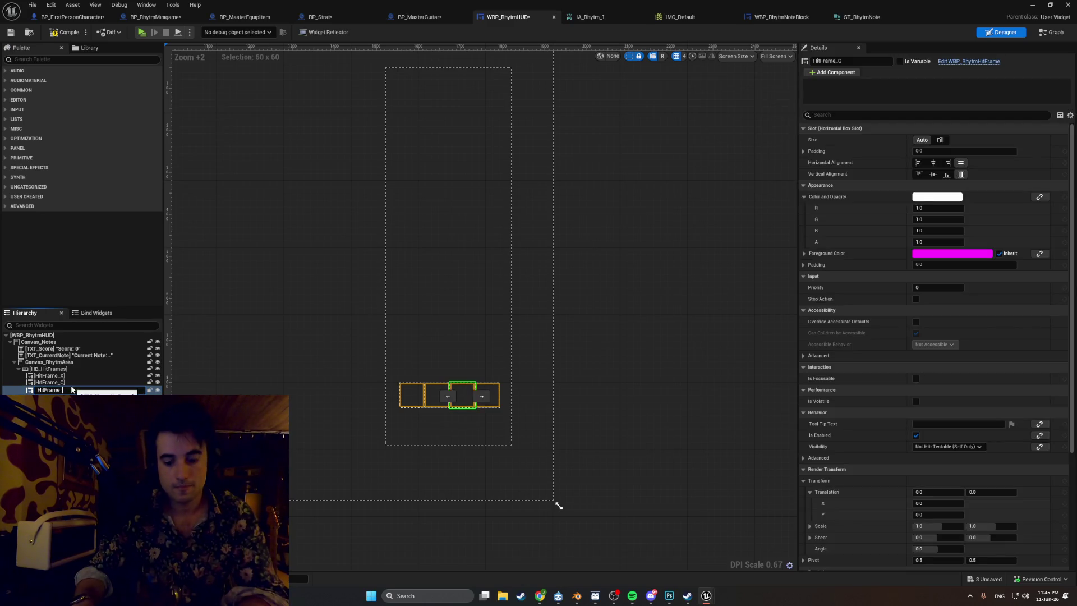
type("V")
key("Return")
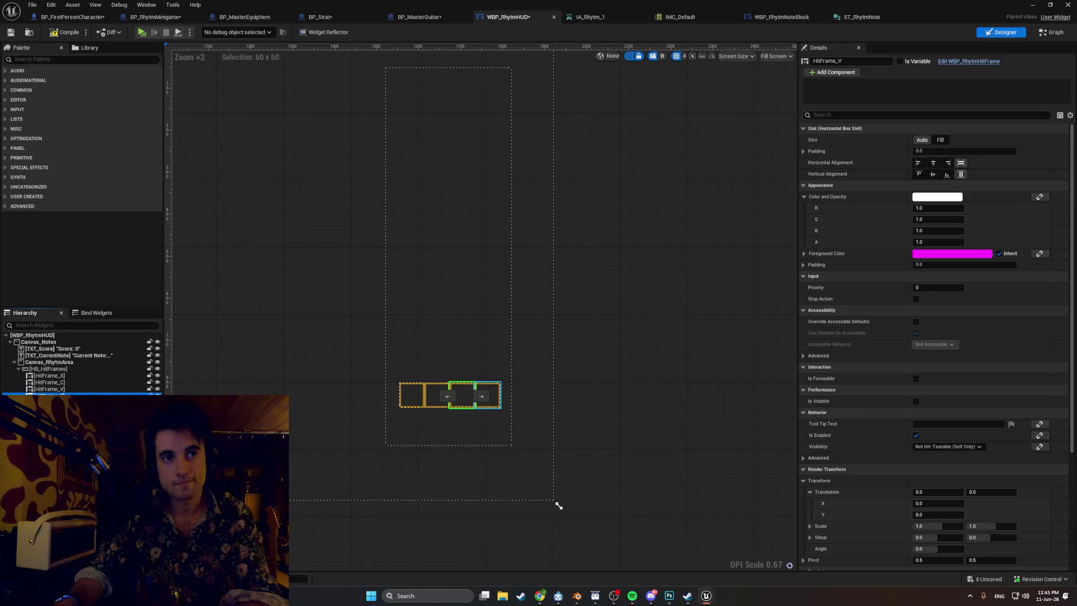
key("Down")
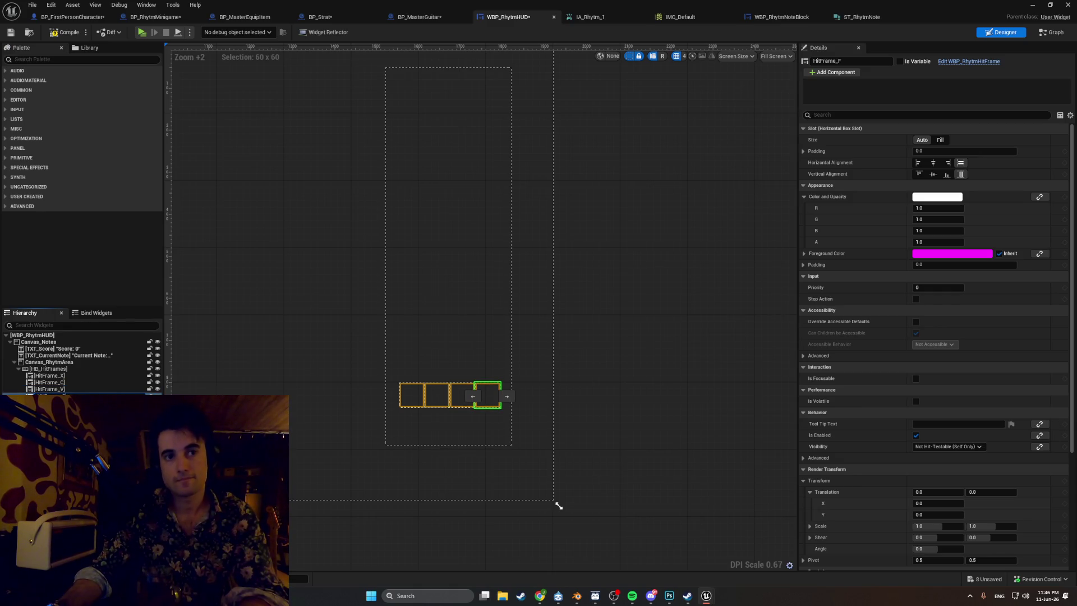
key("Escape")
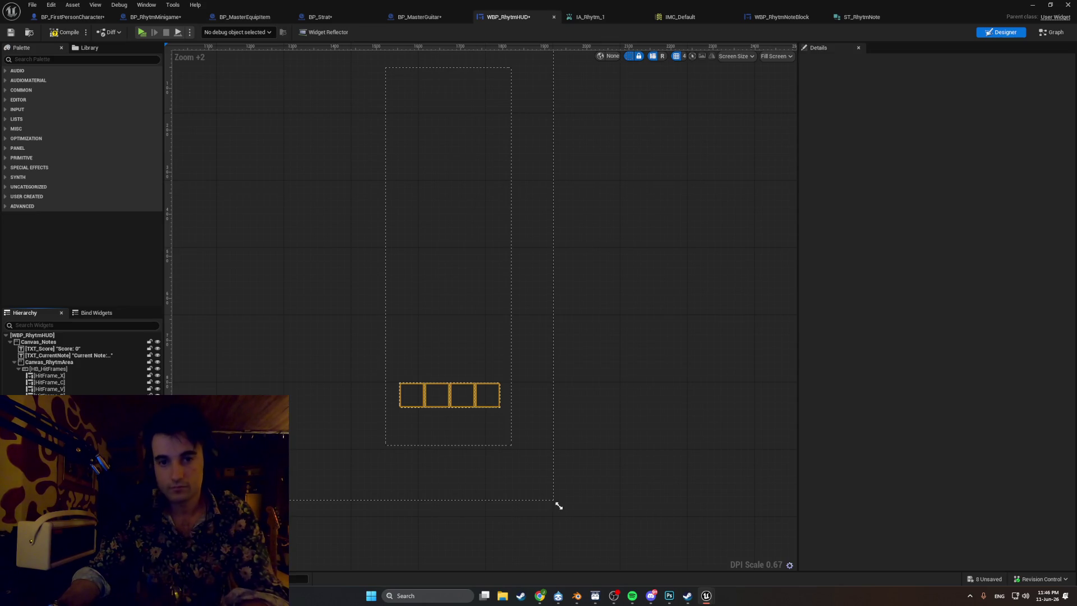
- Duplicate the HitFrame_B box twice with Ctrl+D, adding two hit frames to the row
left_click(50, 395)
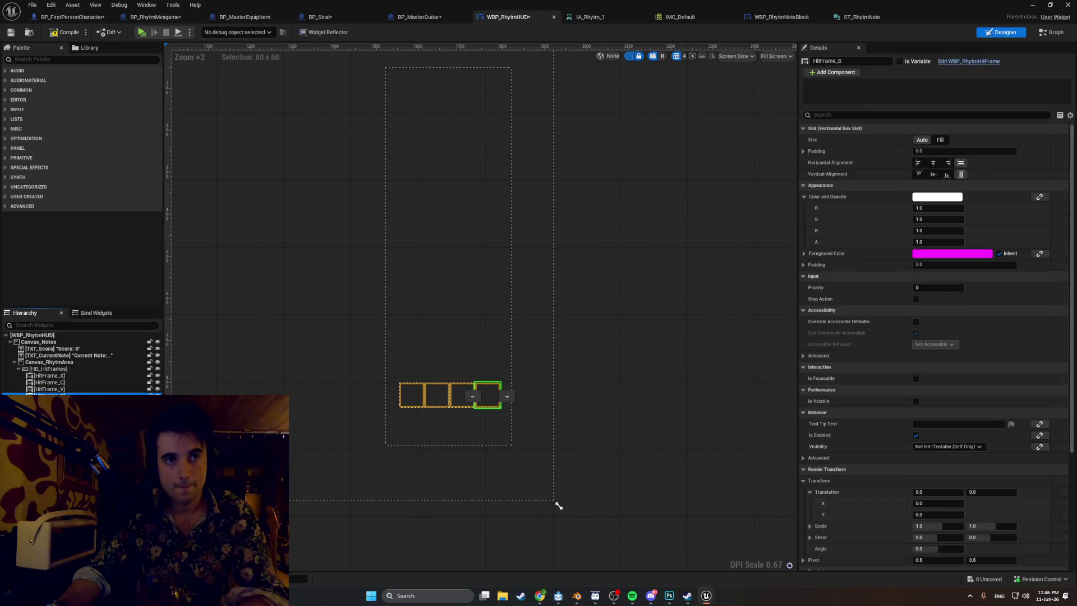
key("ctrl+d")
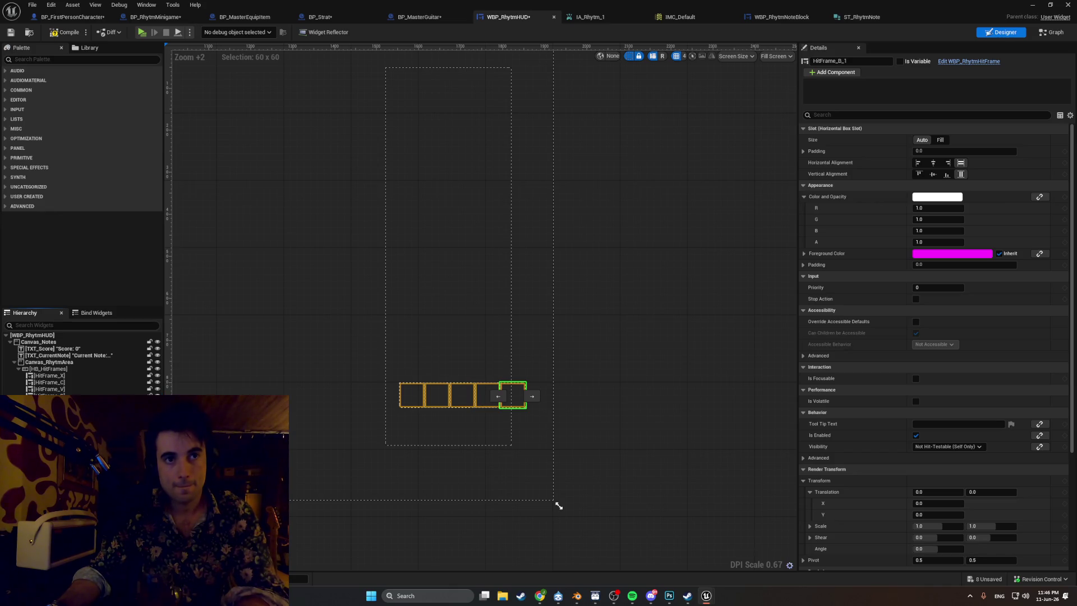
key("ctrl+d")
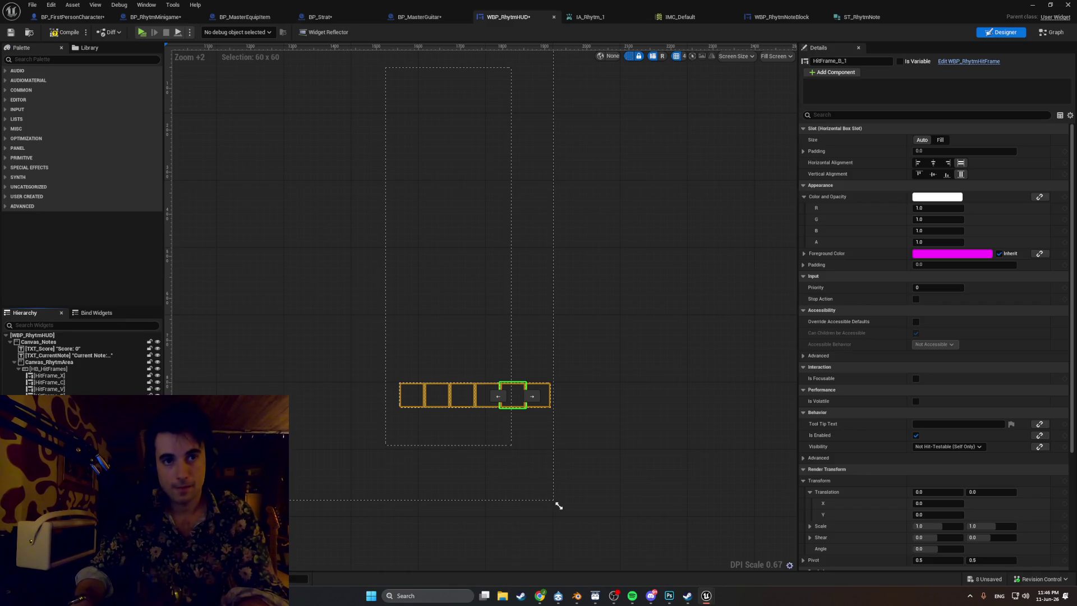
left_click(559, 506)
key("ctrl+z")
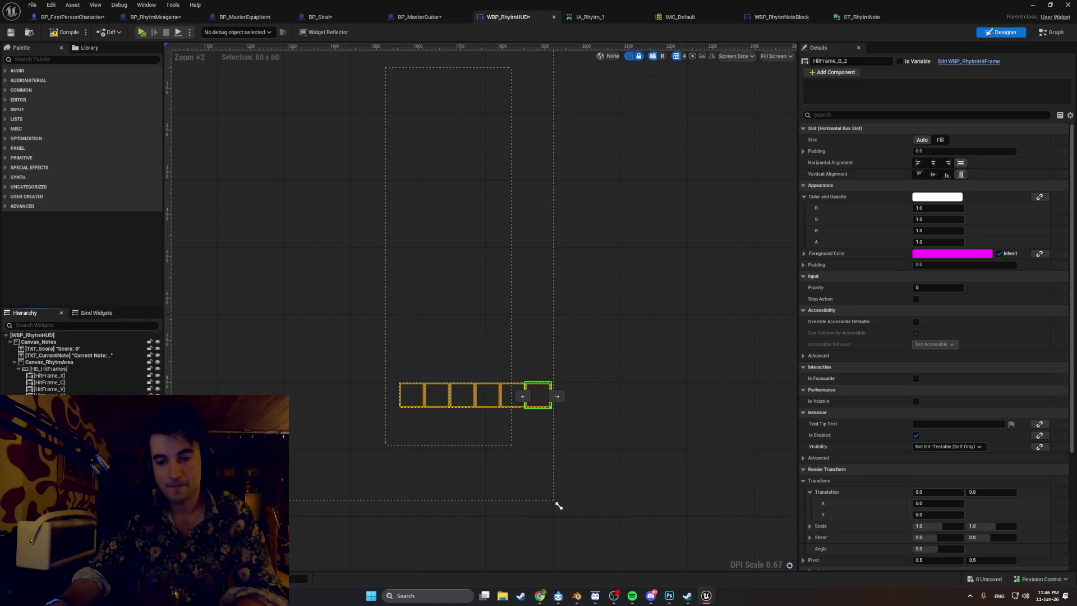
key("ctrl+z")
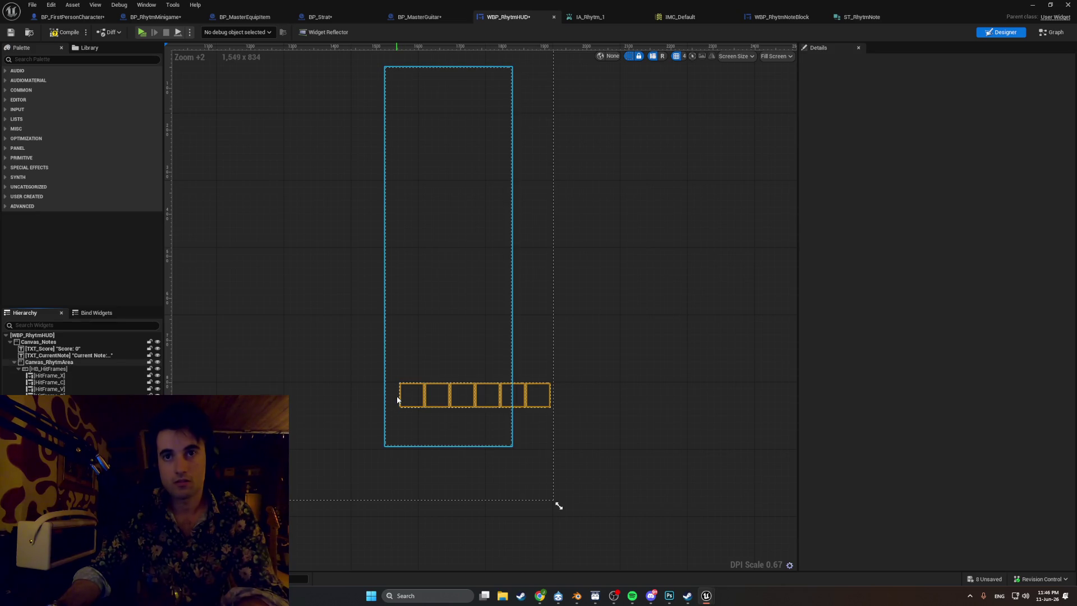
left_click(401, 398)
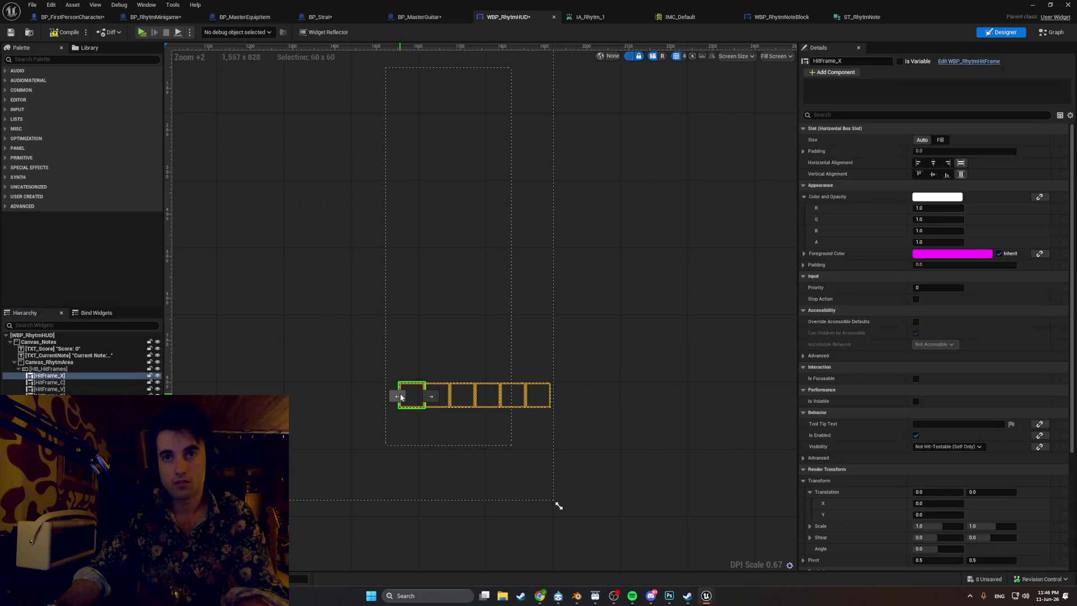
- Widen the HB_HitFrames row to fit six boxes, undoing a trial shift left
left_click(67, 368)
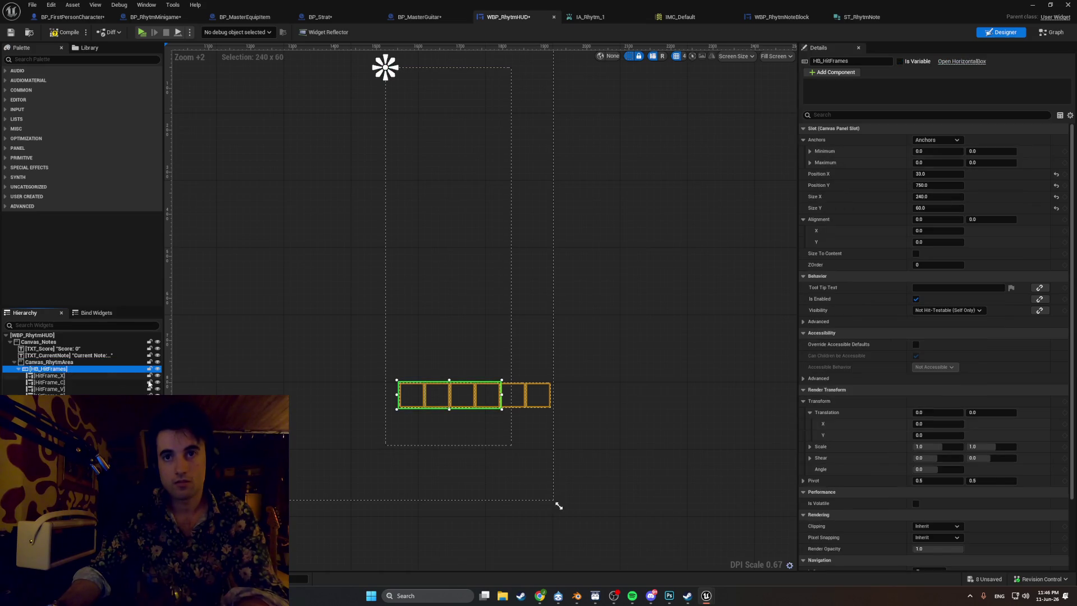
left_click_drag(502, 394, 554, 397)
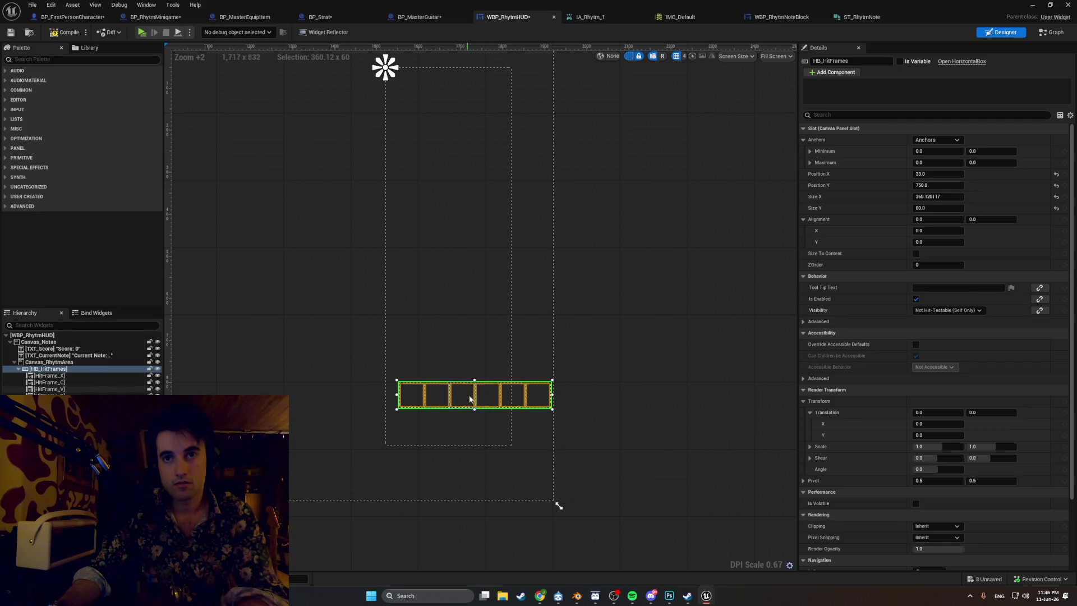
left_click_drag(484, 399, 457, 399)
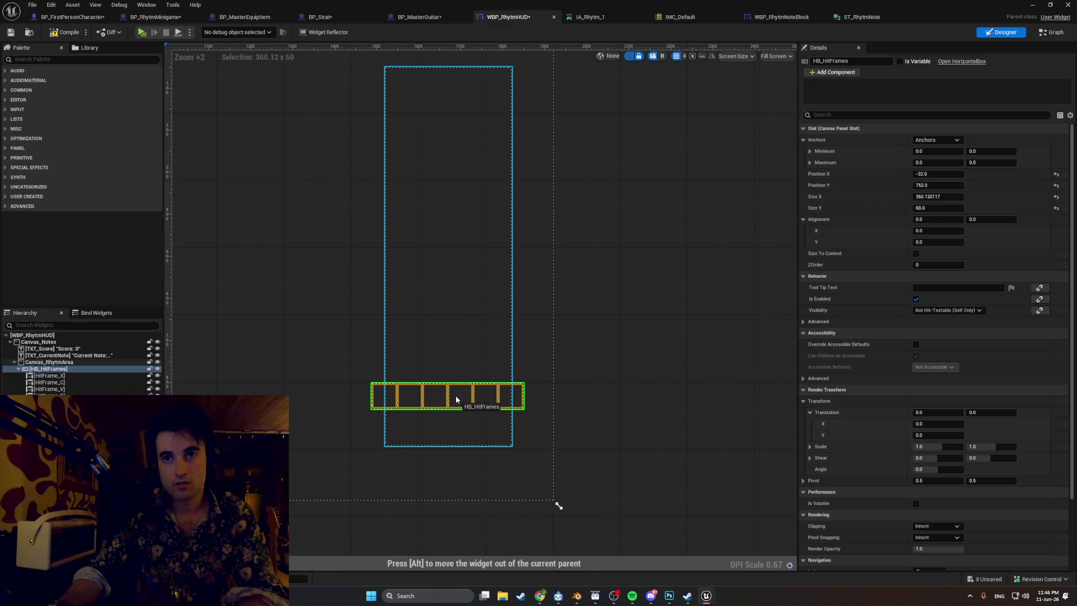
left_click_drag(457, 399, 457, 398)
key("ctrl+z")
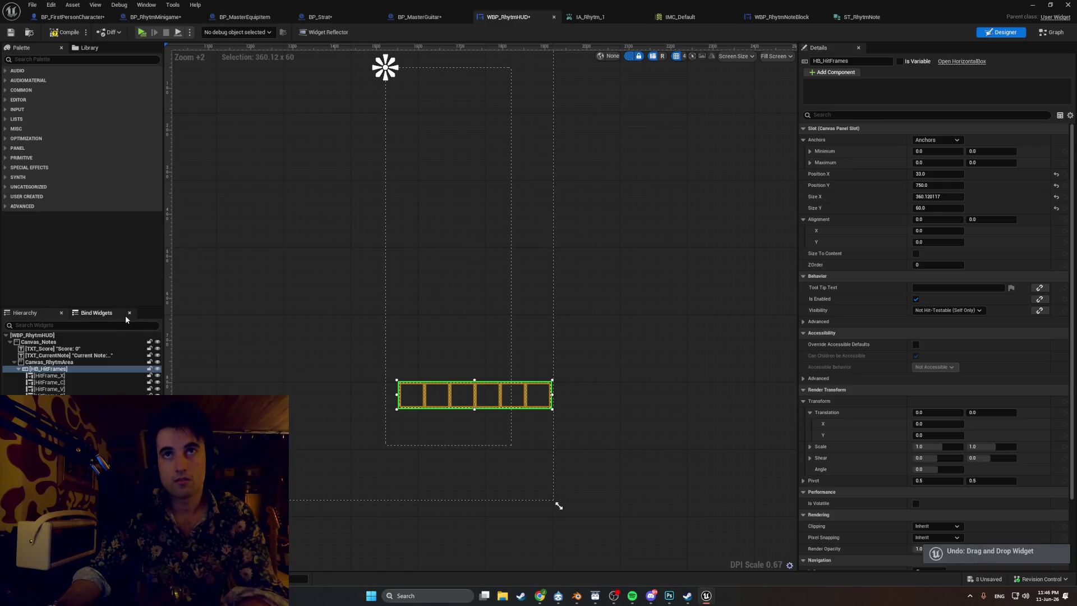
- Shift Canvas_RhytmArea further left on the HUD, then play the level from the level editor
left_click(62, 362)
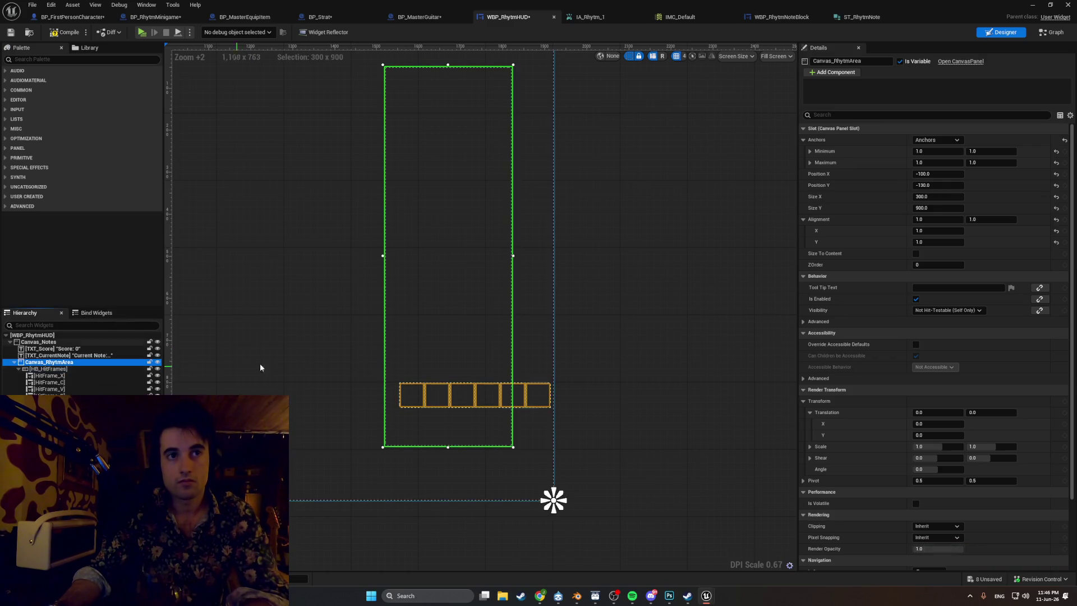
left_click(381, 369)
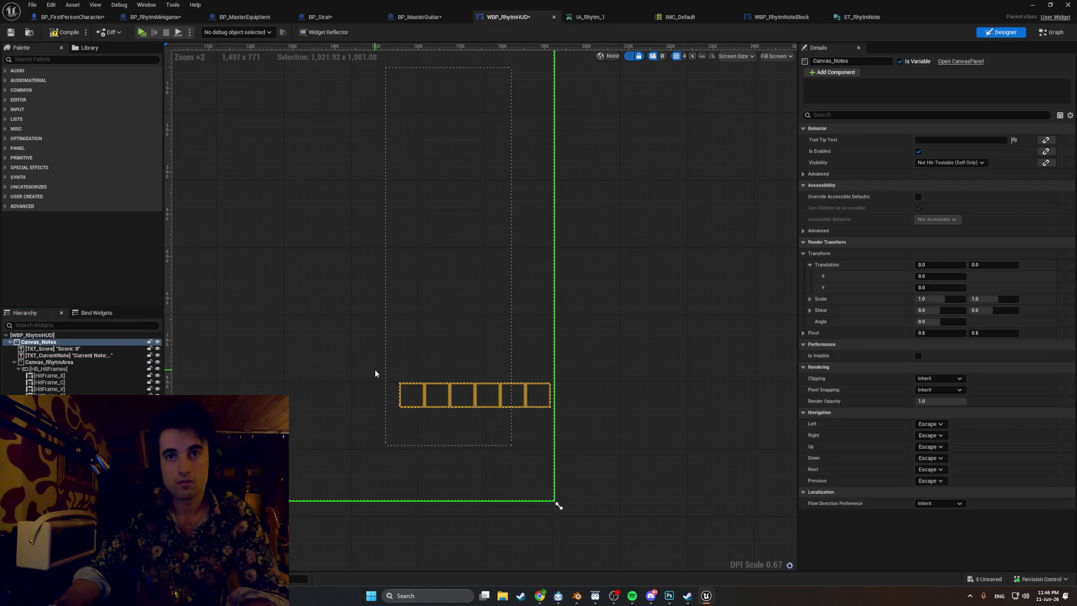
left_click(66, 363)
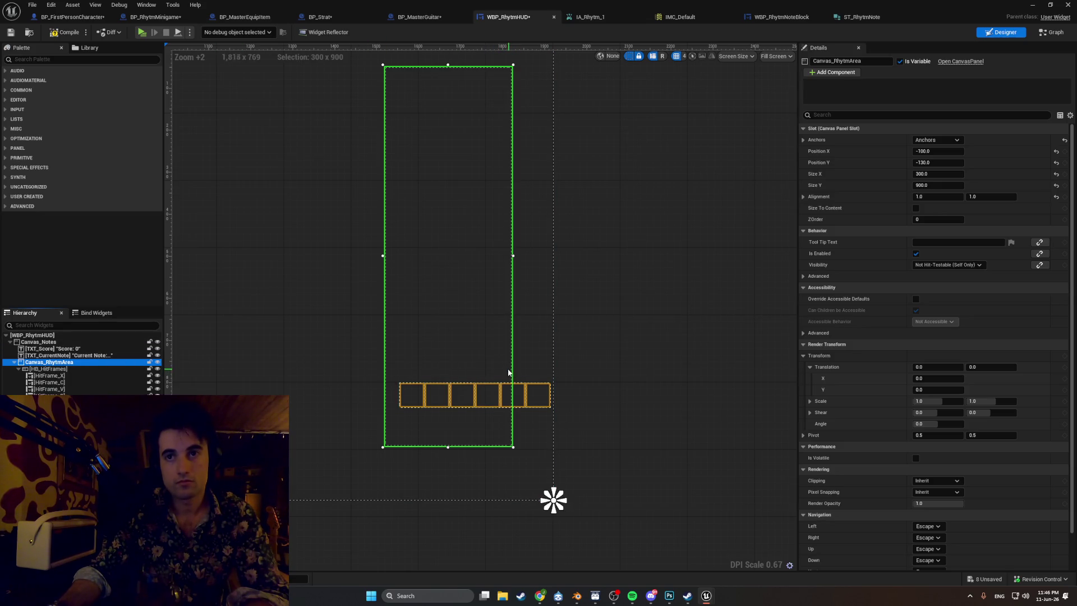
mouse_move(494, 367)
left_mouse_down()
mouse_move(472, 370)
mouse_move(475, 356)
mouse_move(432, 359)
left_mouse_up()
key("ctrl+z")
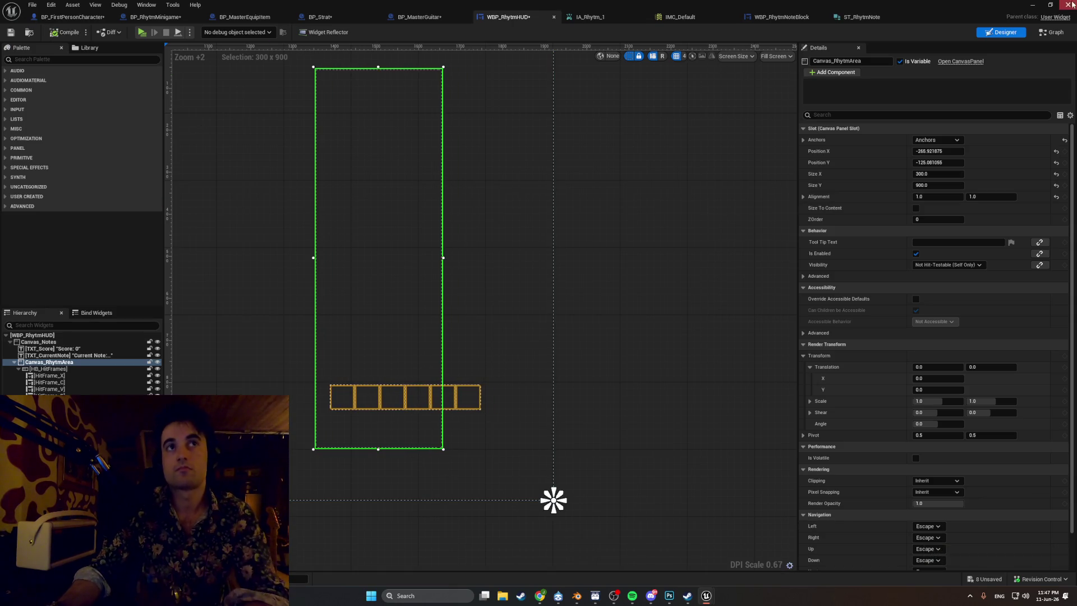
key("alt+Tab")
left_click(209, 32)
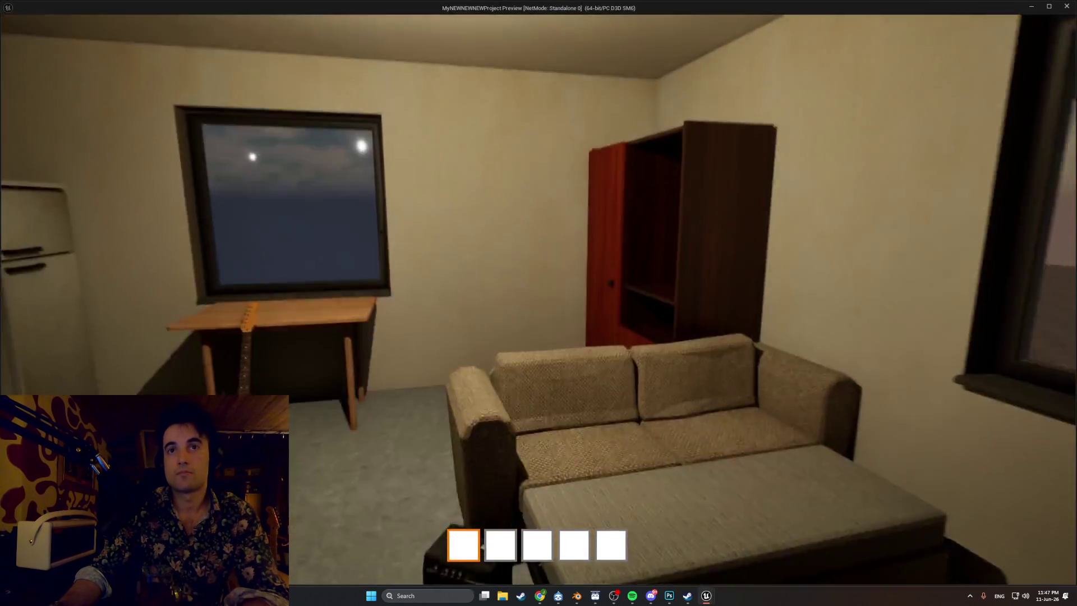
- Pick up the guitar, choose a song and hit the X, C, V, B, N, M notes
key("w")
key("e")
key("f")
key("f")
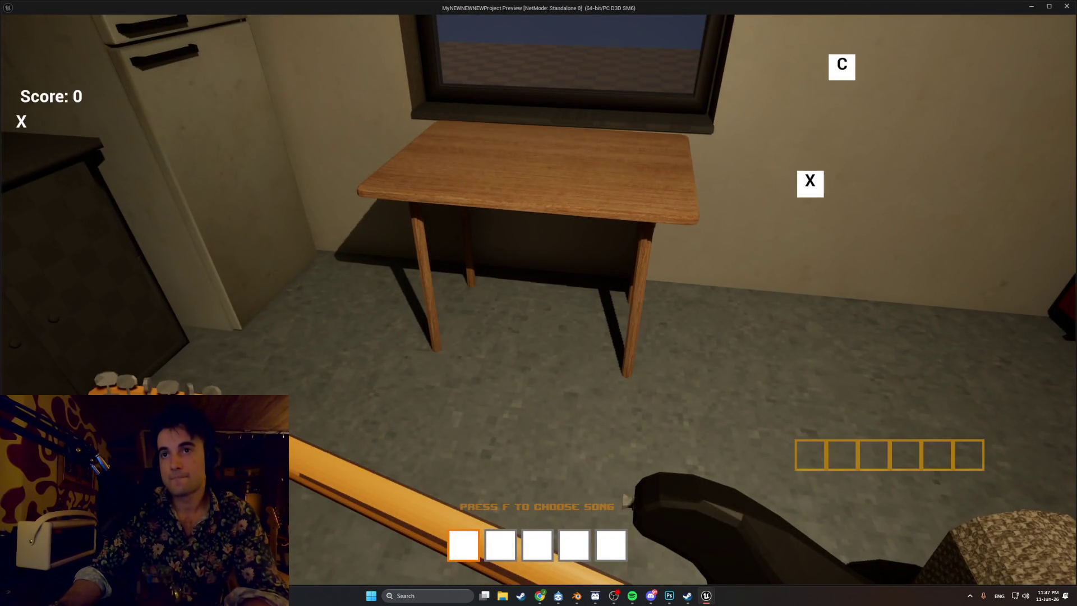
key("x")
key("c")
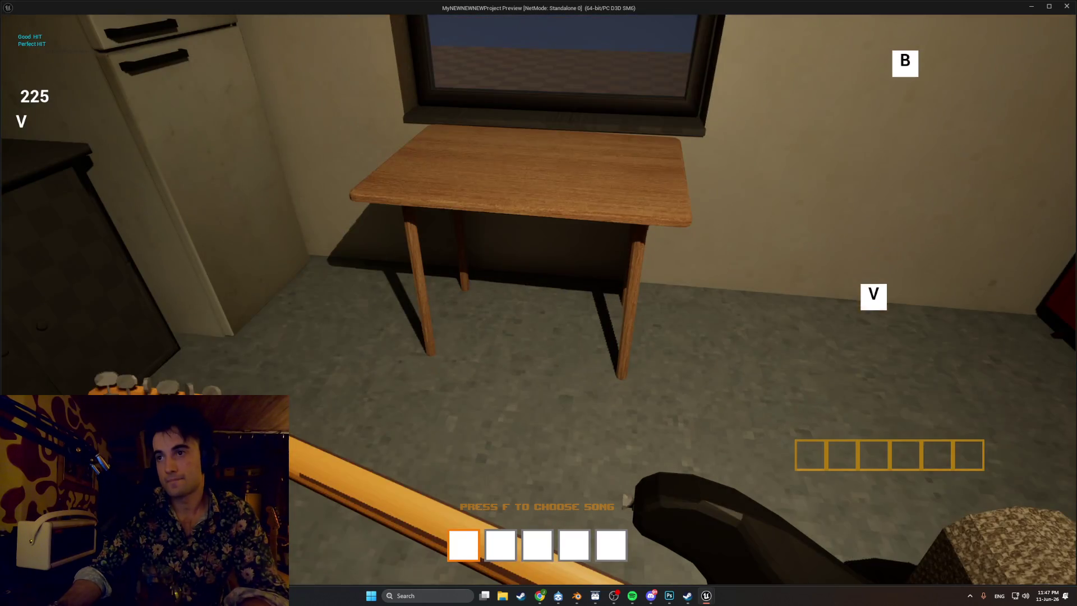
key("v")
key("b")
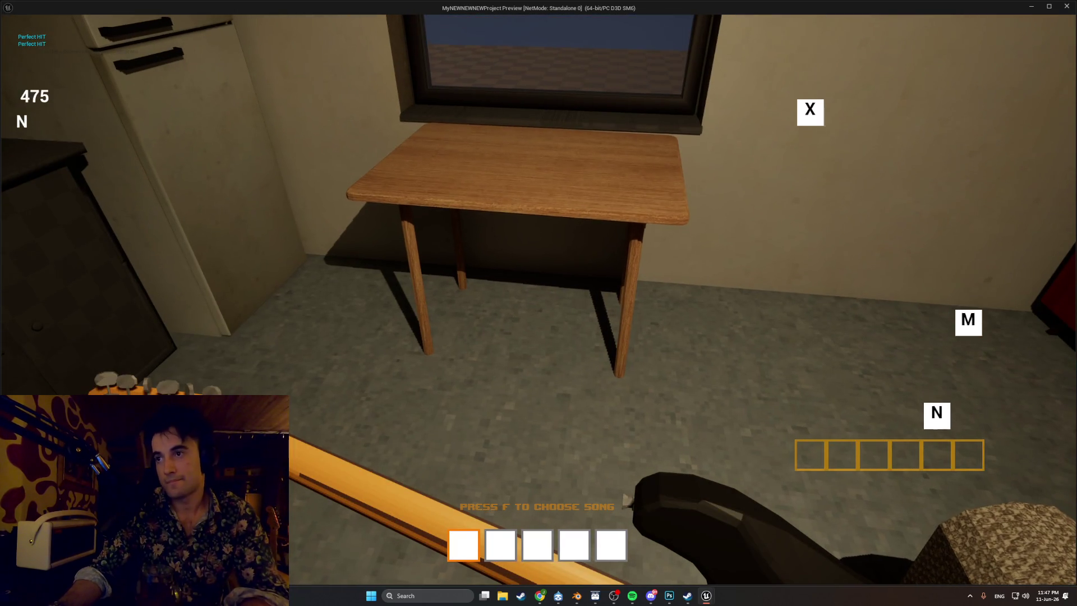
key("n")
key("m")
key("x")
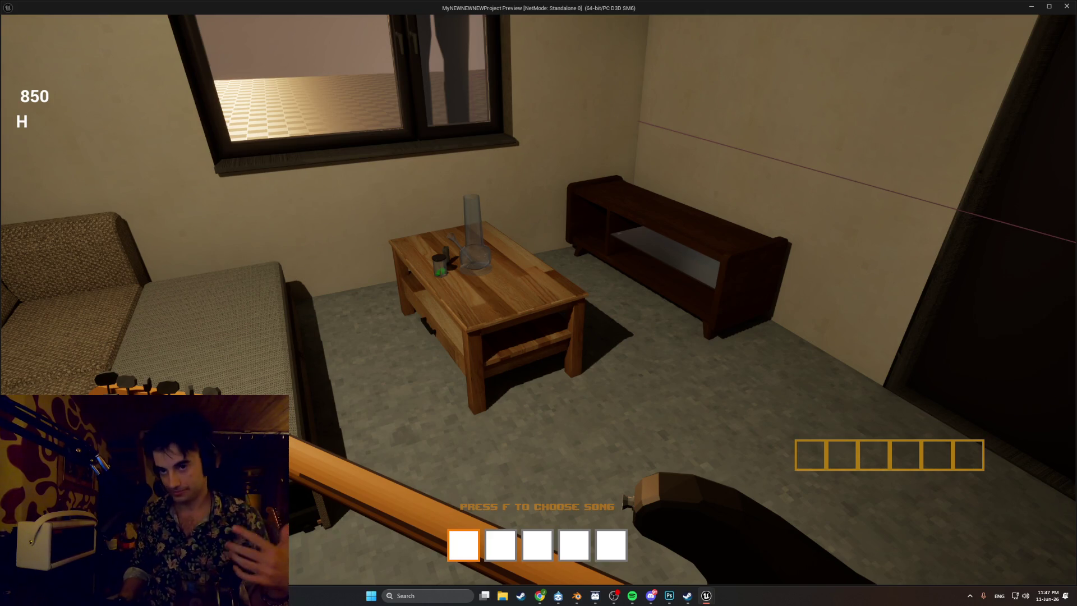
- Drop the guitar, walk toward the kitchen, then stop the game with Esc
key("g")
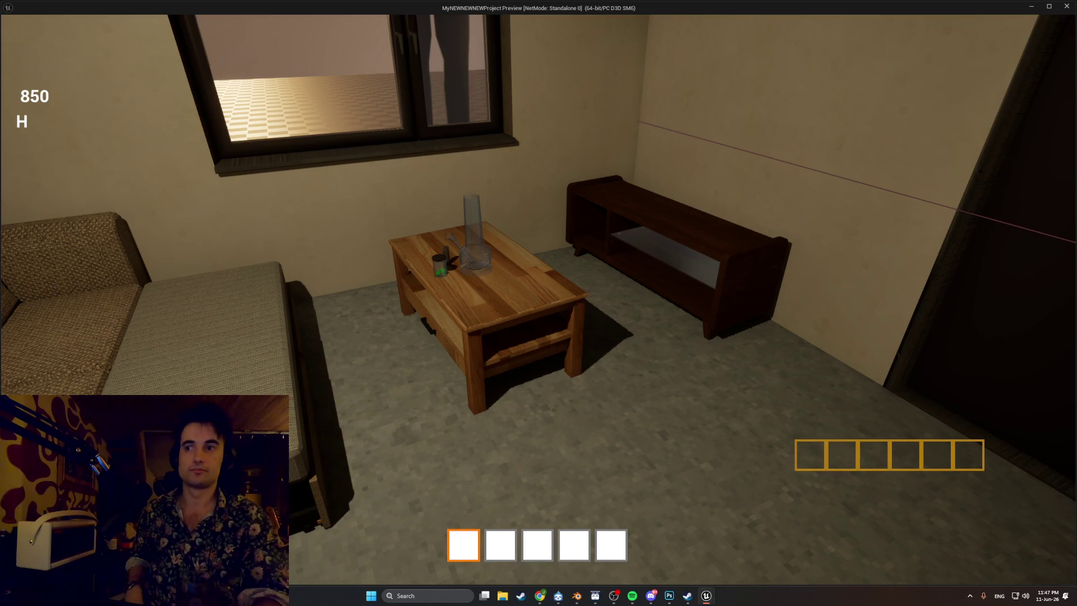
key("w")
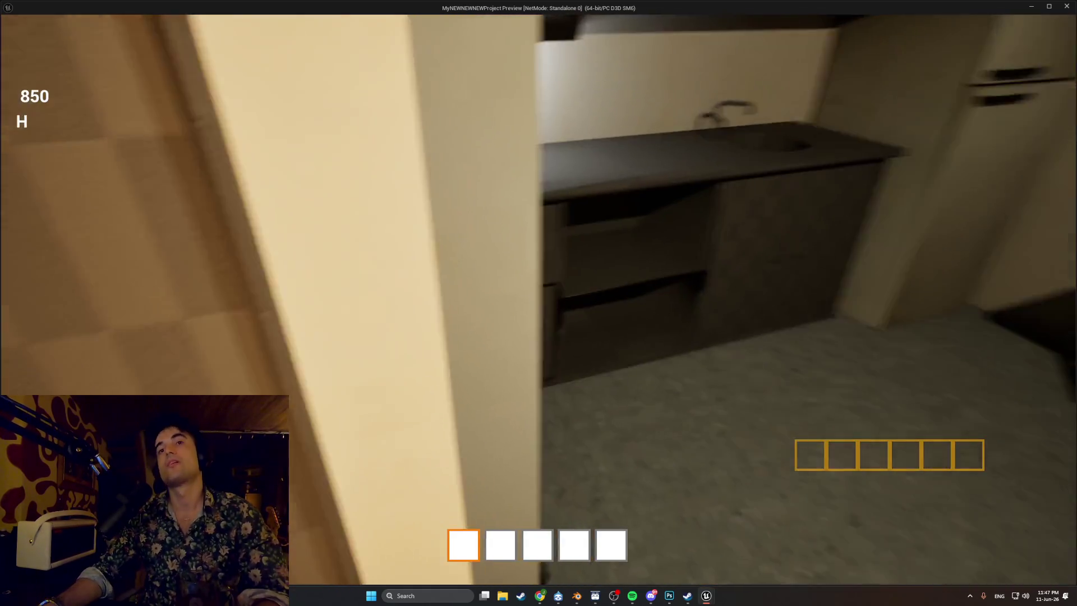
key("w")
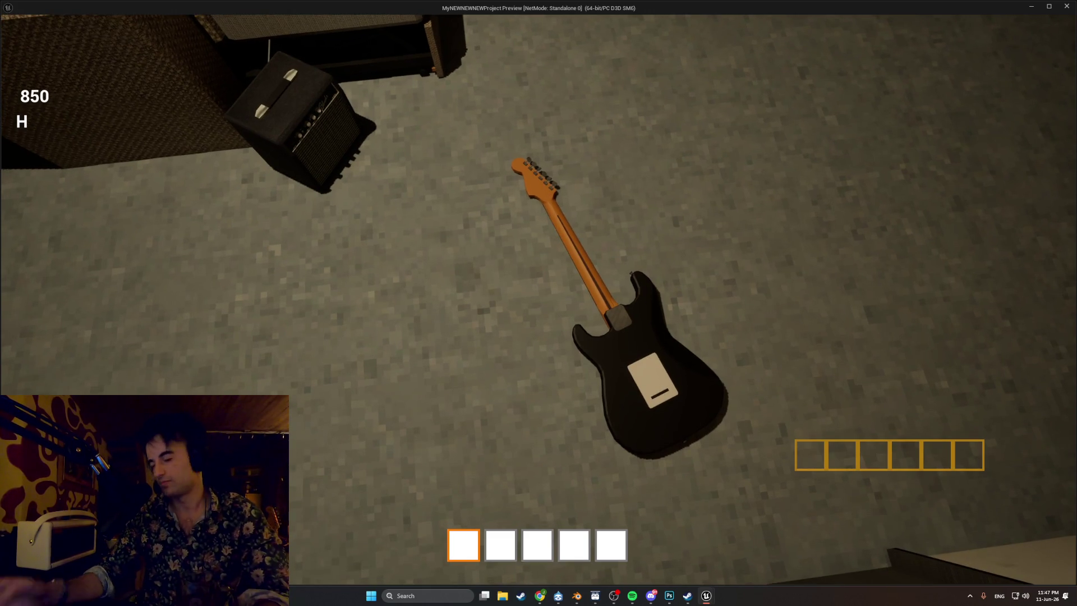
key("Escape")
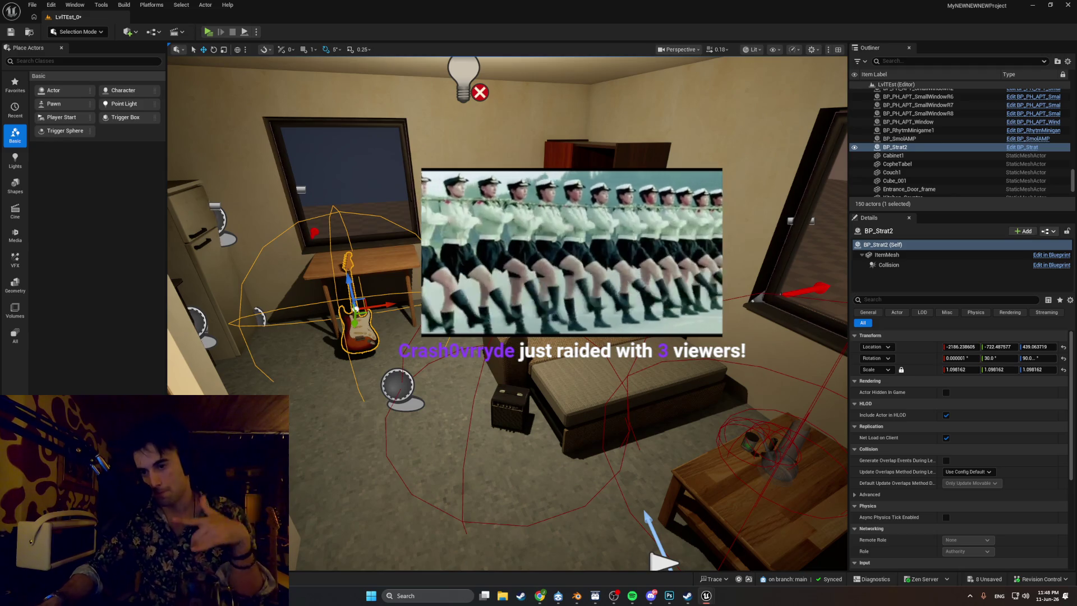
- Move the viewport toward the guitar and launch a standalone playtest
scroll(507, 313, "up", 3)
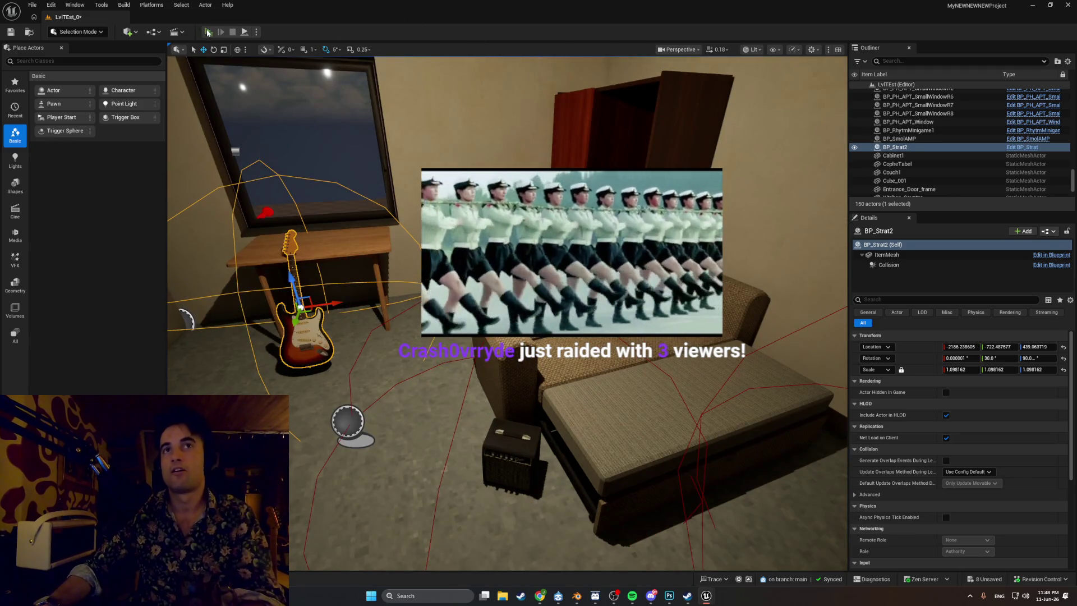
left_click(208, 33)
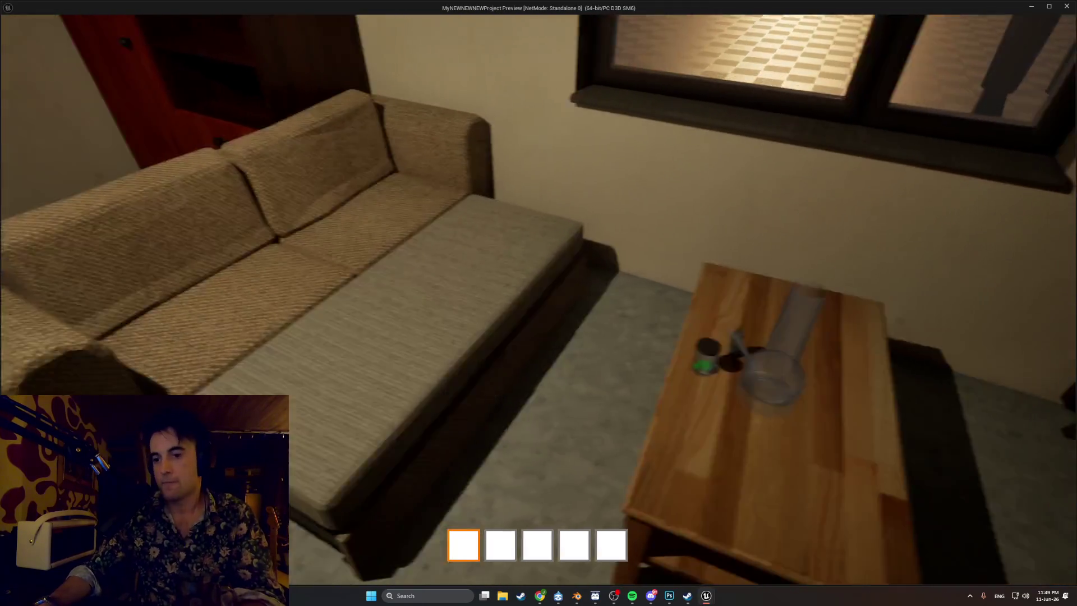
- Walk to the sofa, pick up the guitar and drop it against the sofa
key("s")
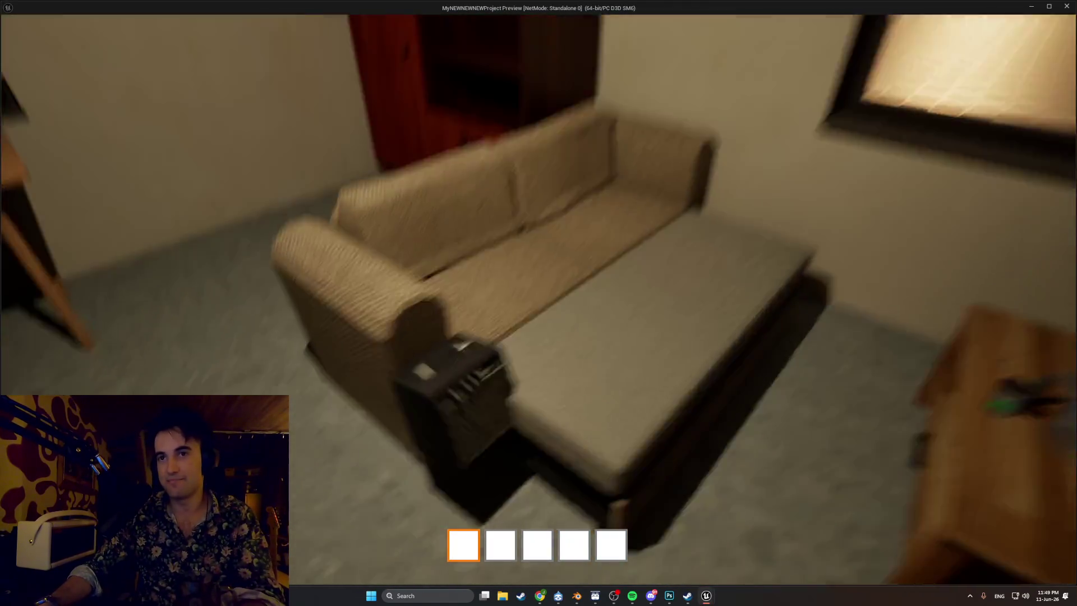
key("s")
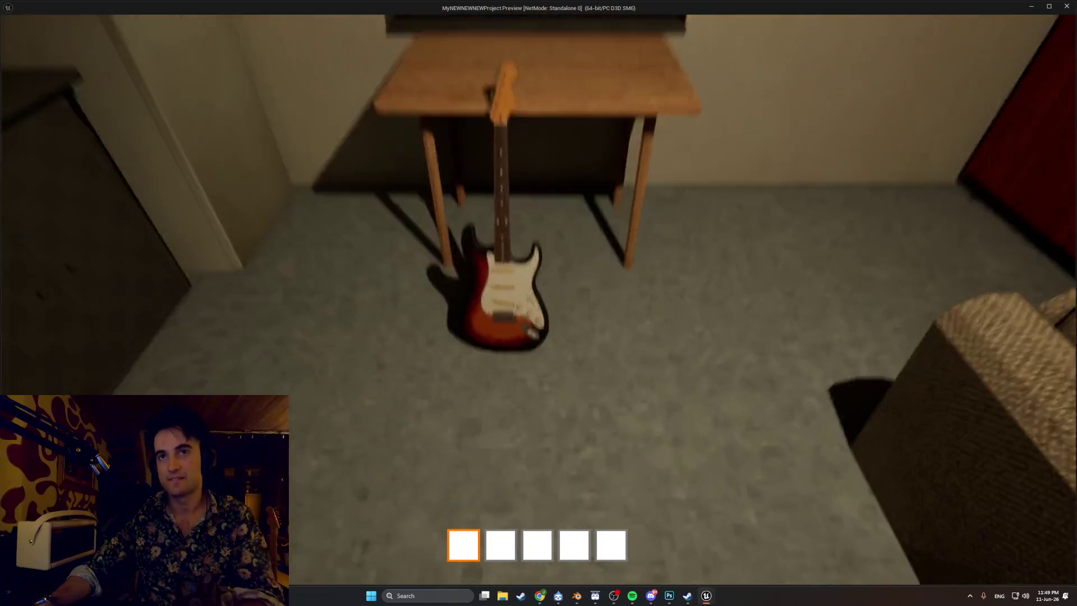
key("e")
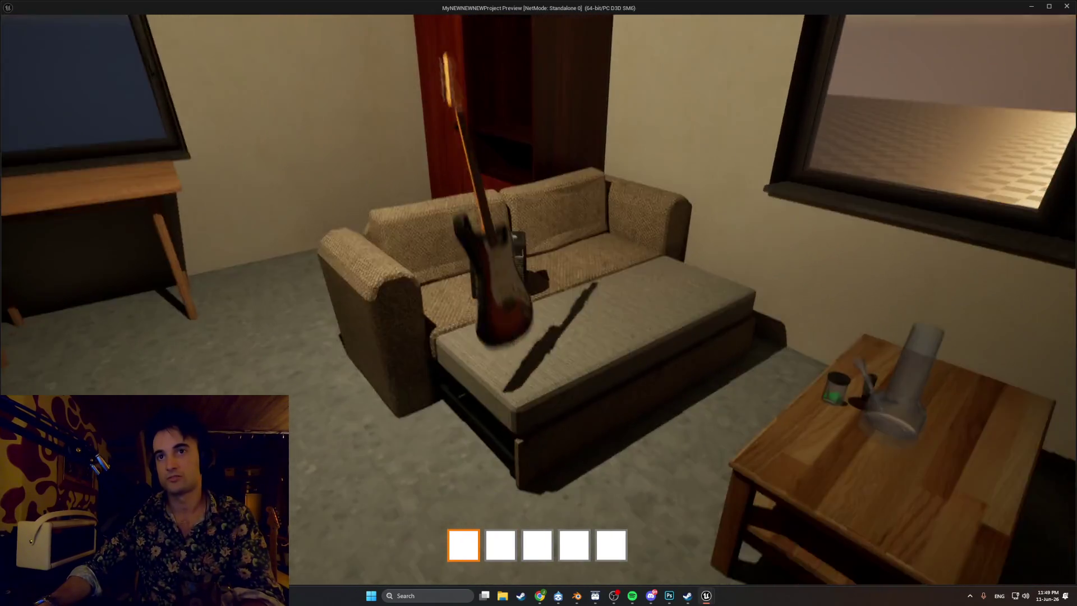
key("w")
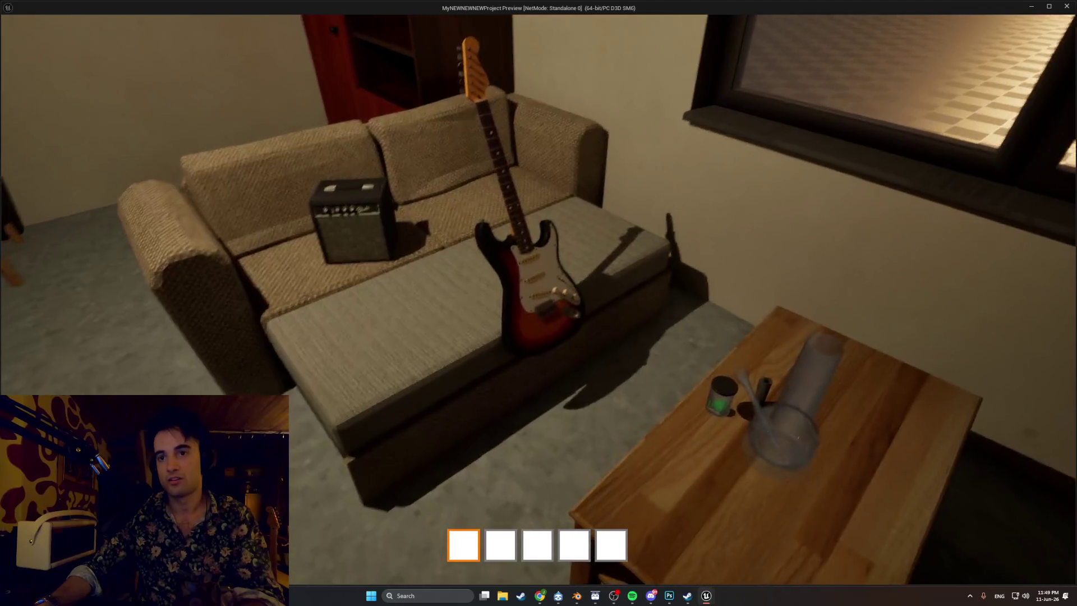
- Pick up and set down the coffee-table bong repeatedly, throw it, then open the drawer
key("s")
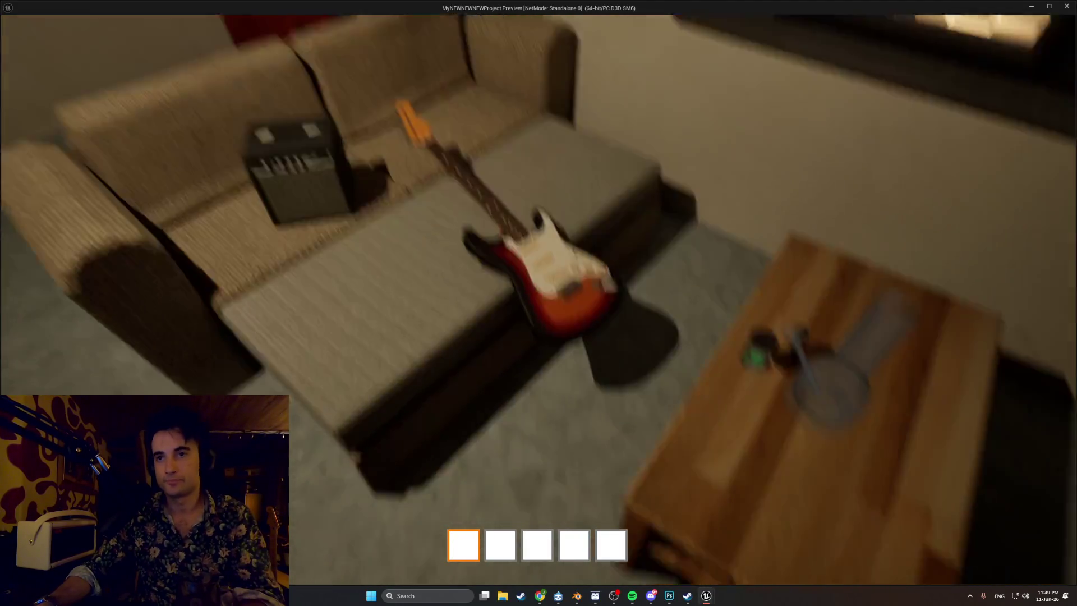
key("s")
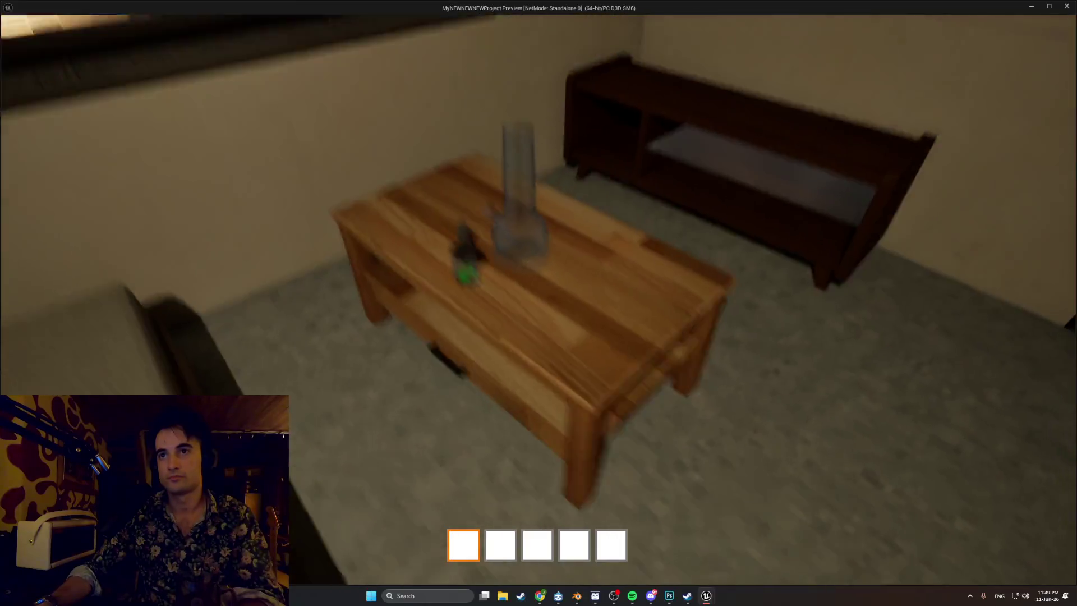
key("e")
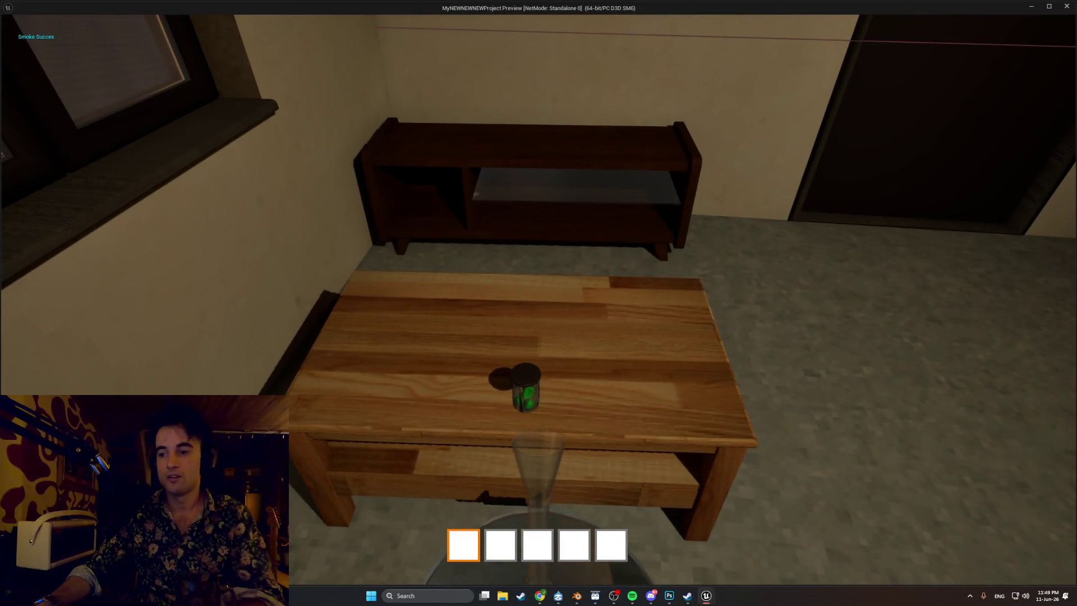
key("e")
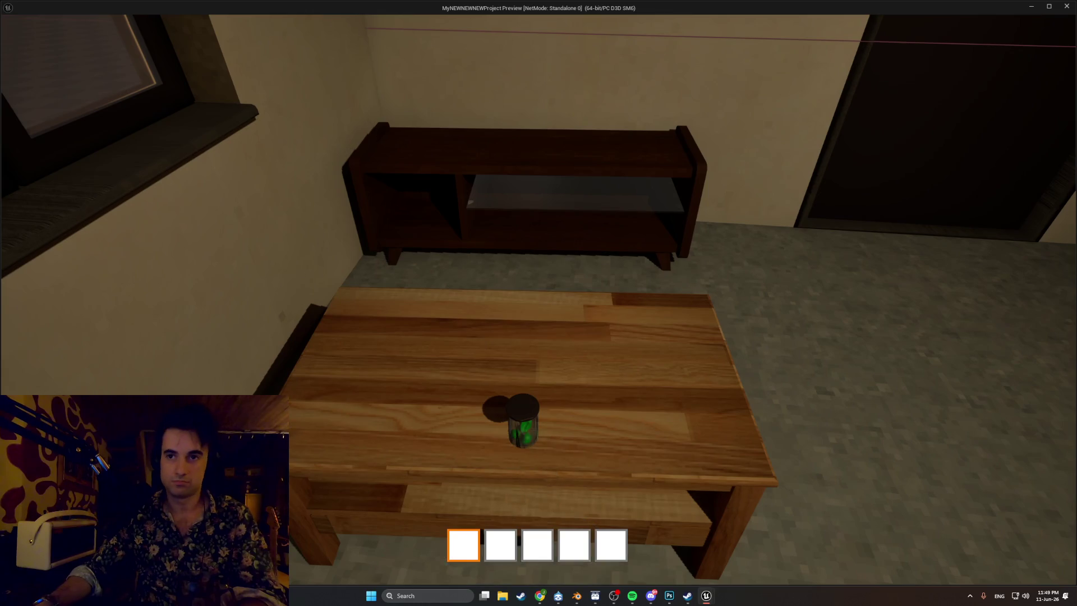
key("e")
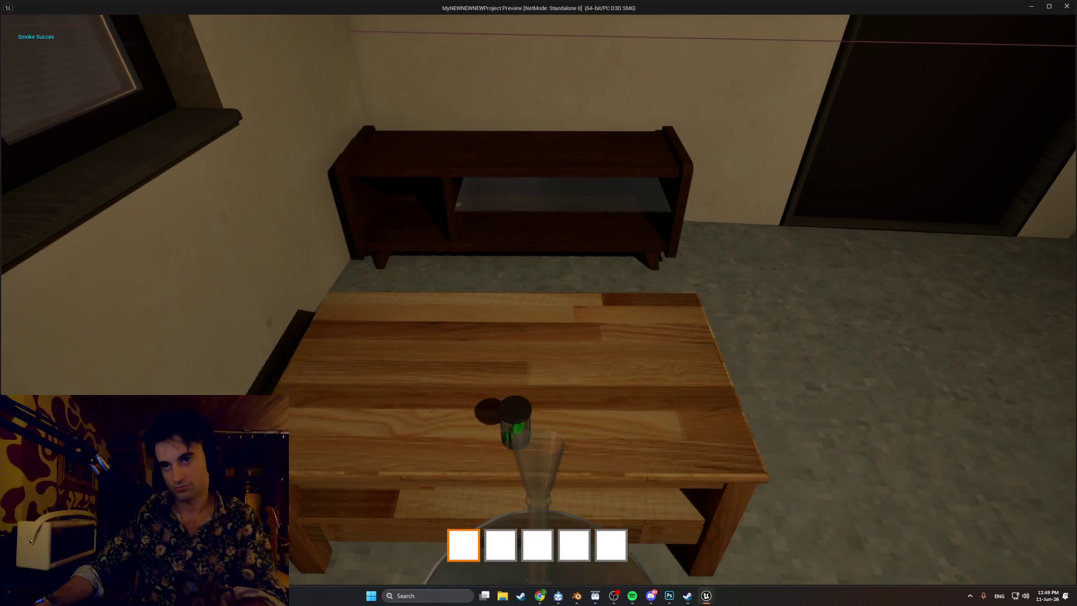
key("e")
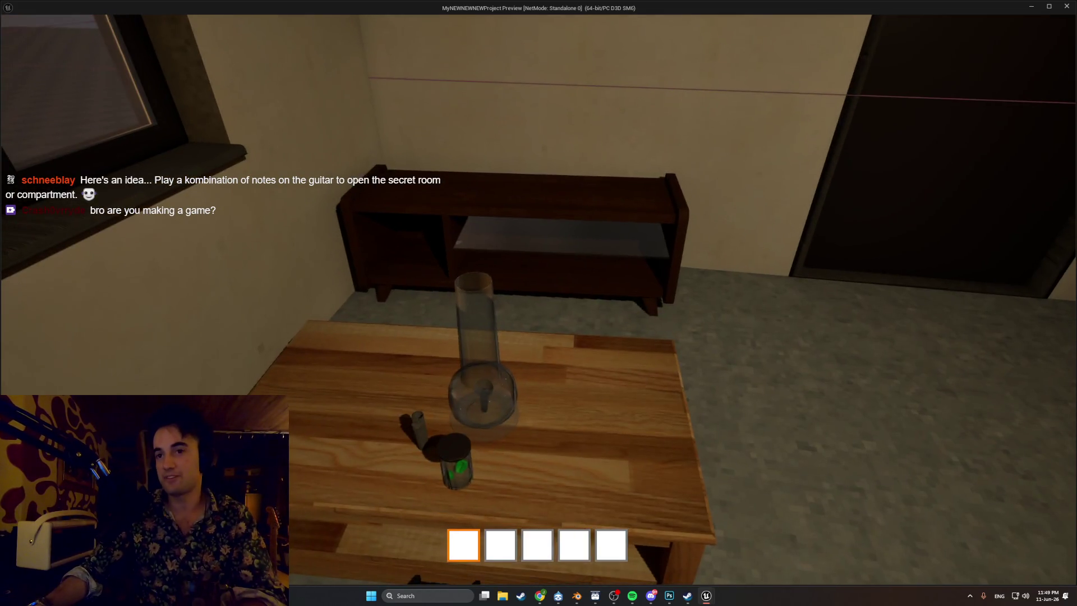
key("e")
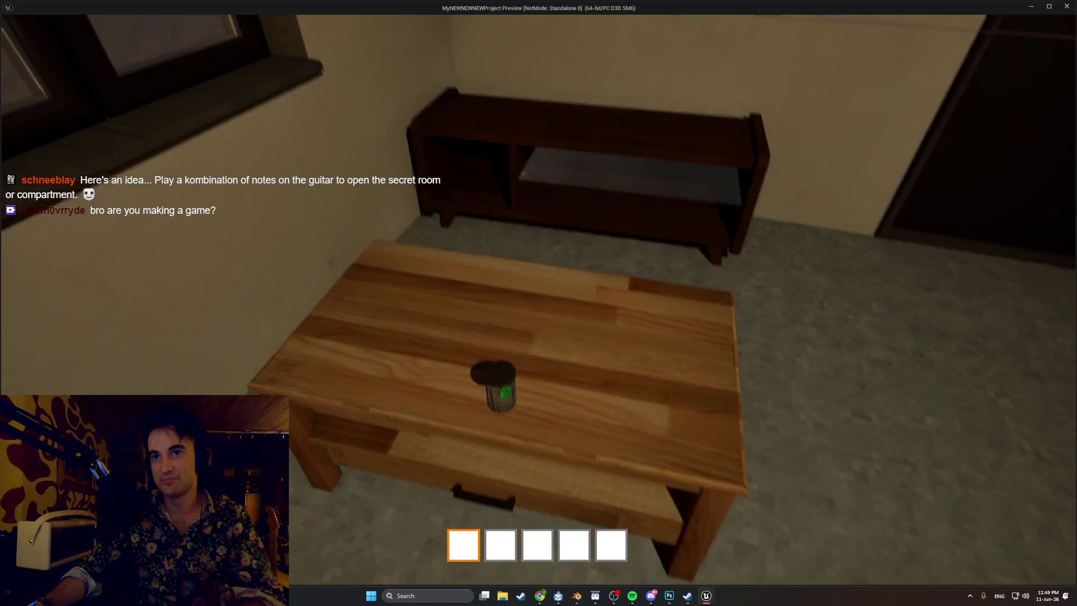
key("e")
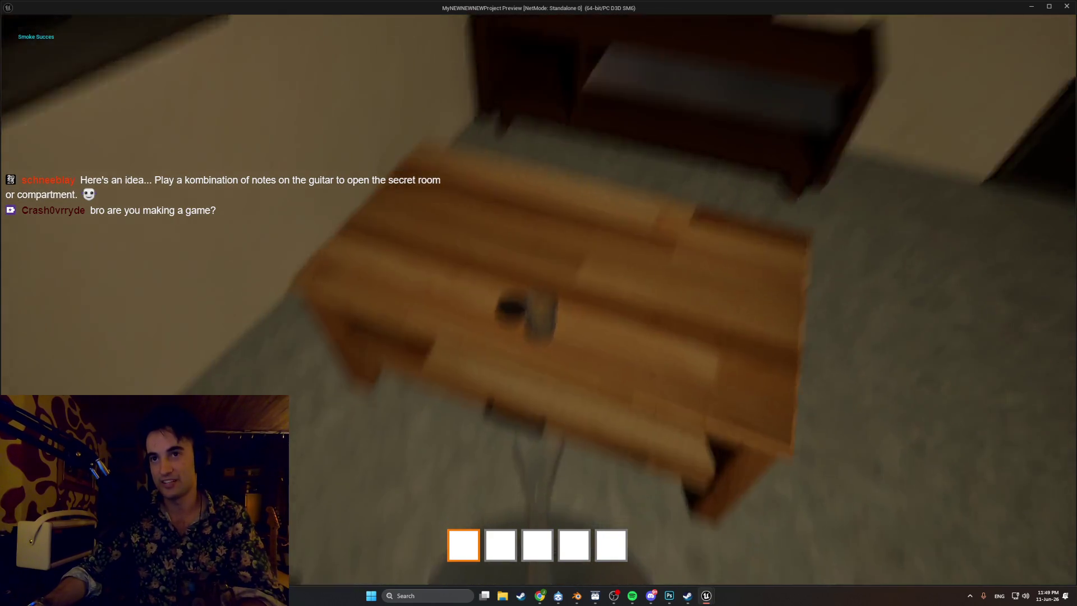
key("e")
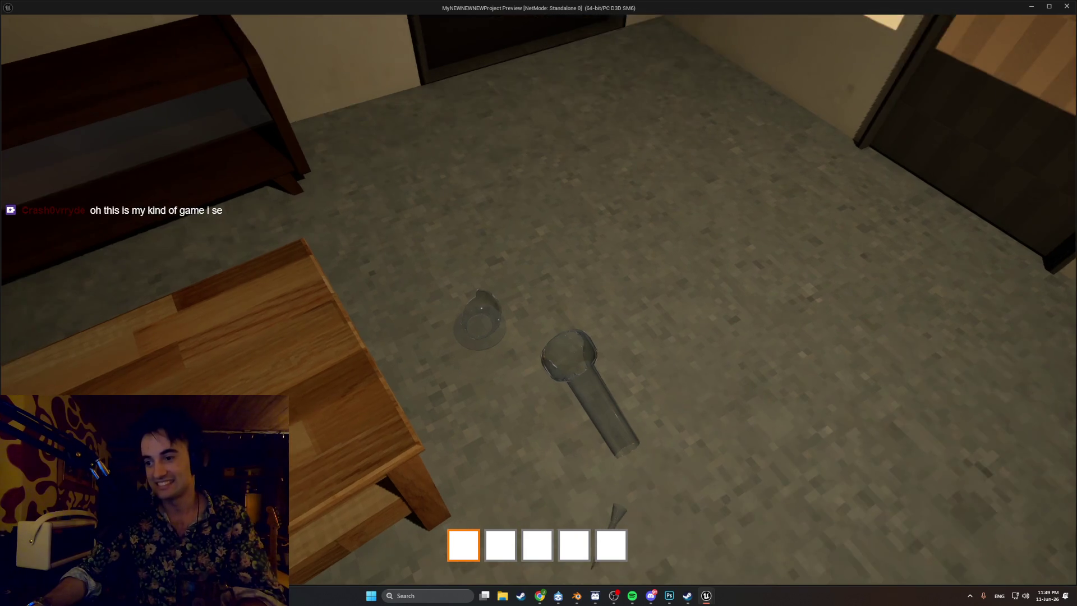
key("e")
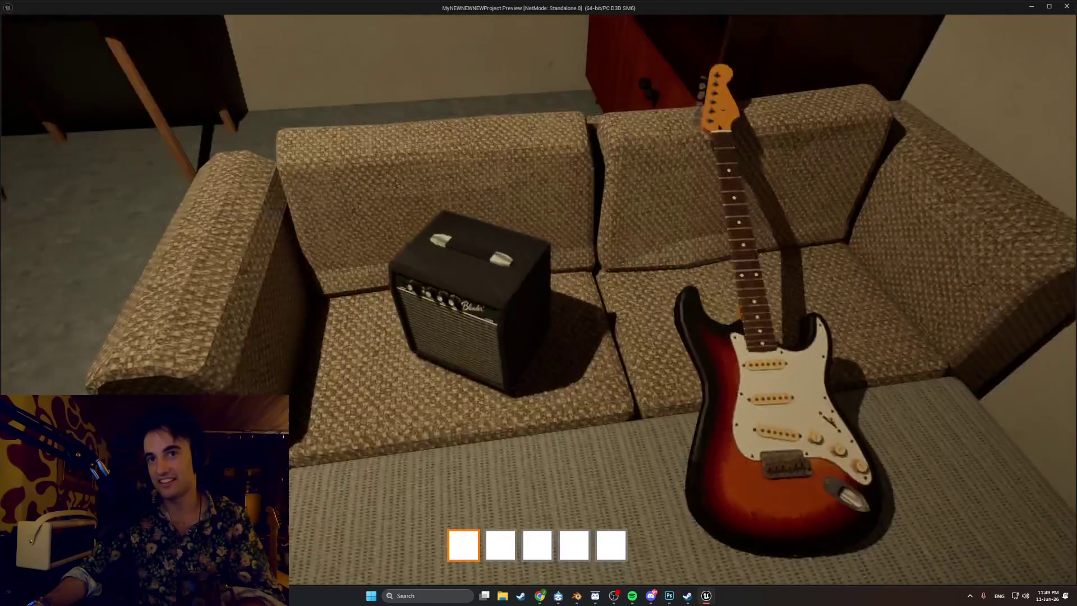
- Pick up the guitar from the couch, bring up the song choice and start a song
key("e")
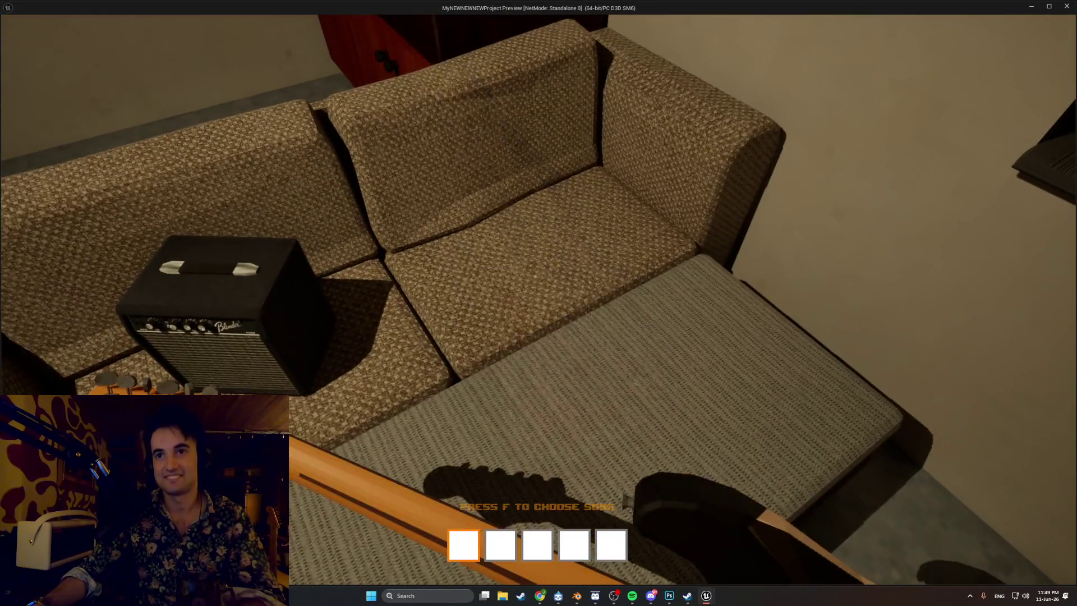
key("f")
key("Return")
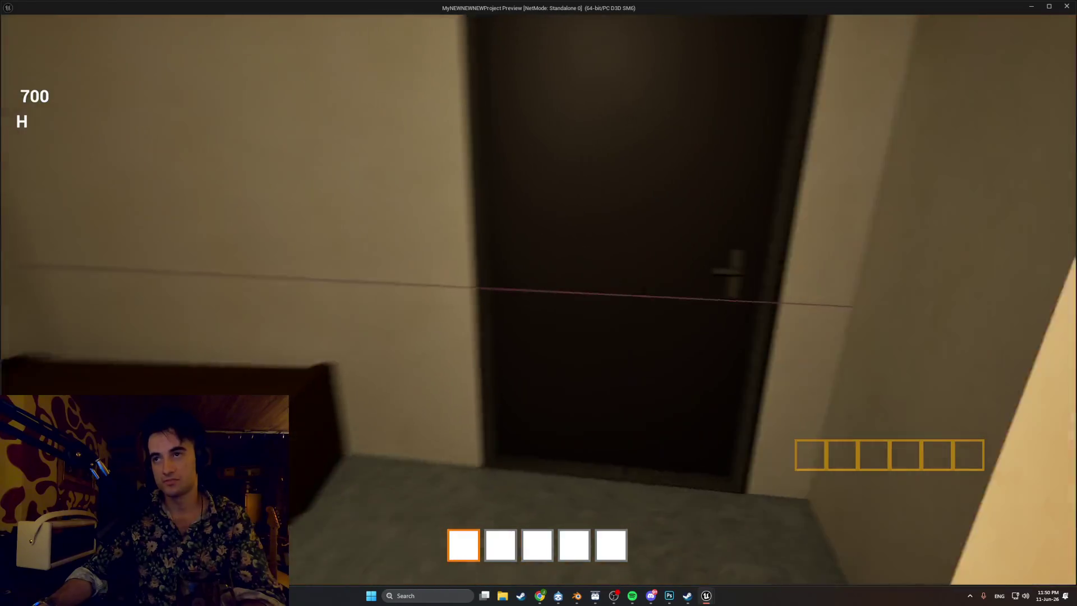
- Open the door, fridge, kitchen windows and wardrobe, then switch to hotbar slot 2
key("e")
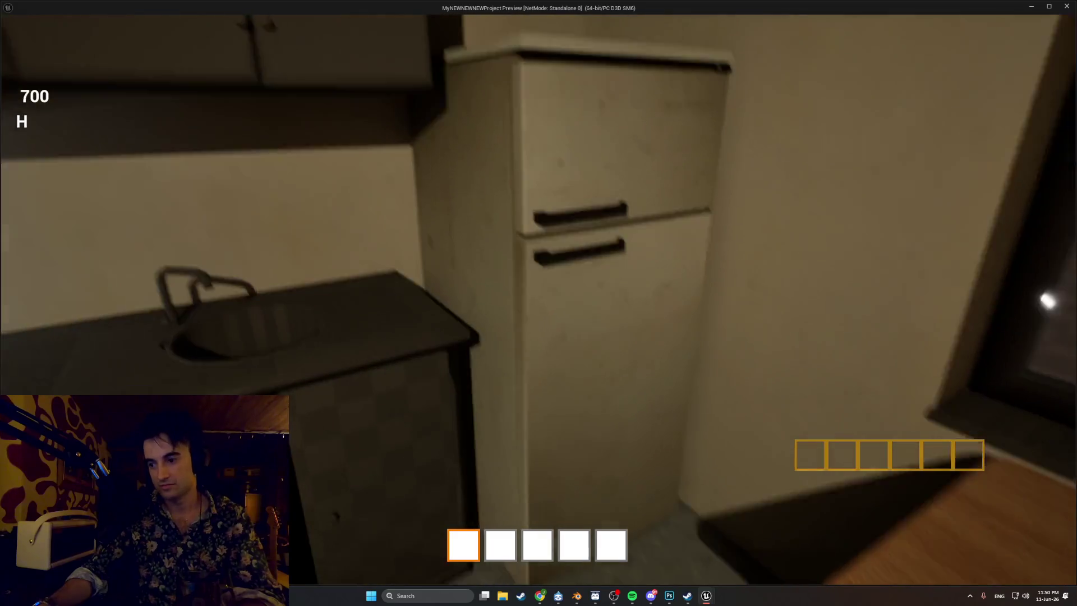
key("e")
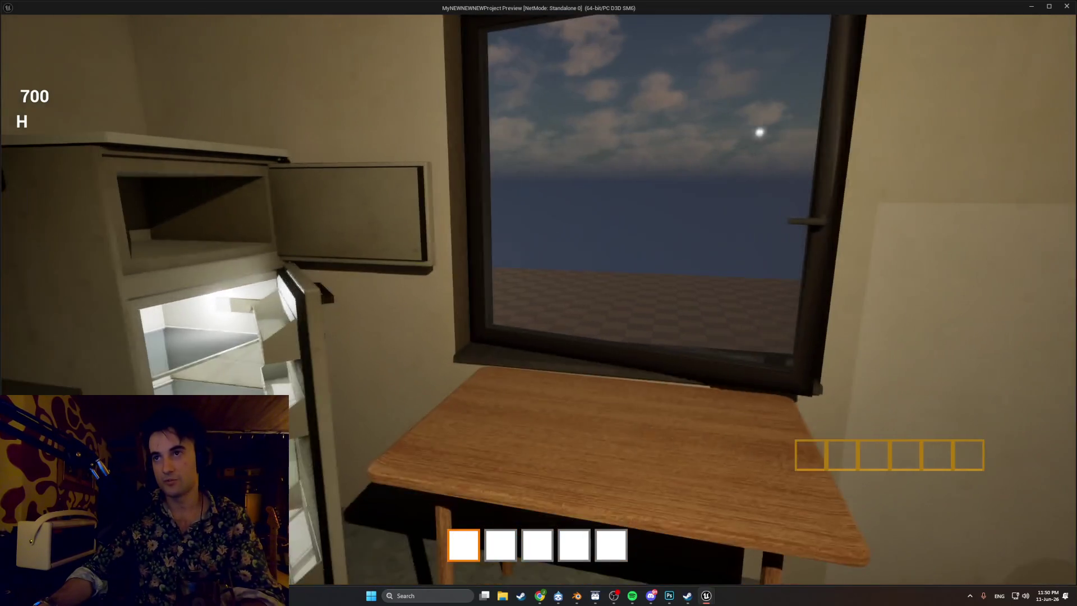
key("e")
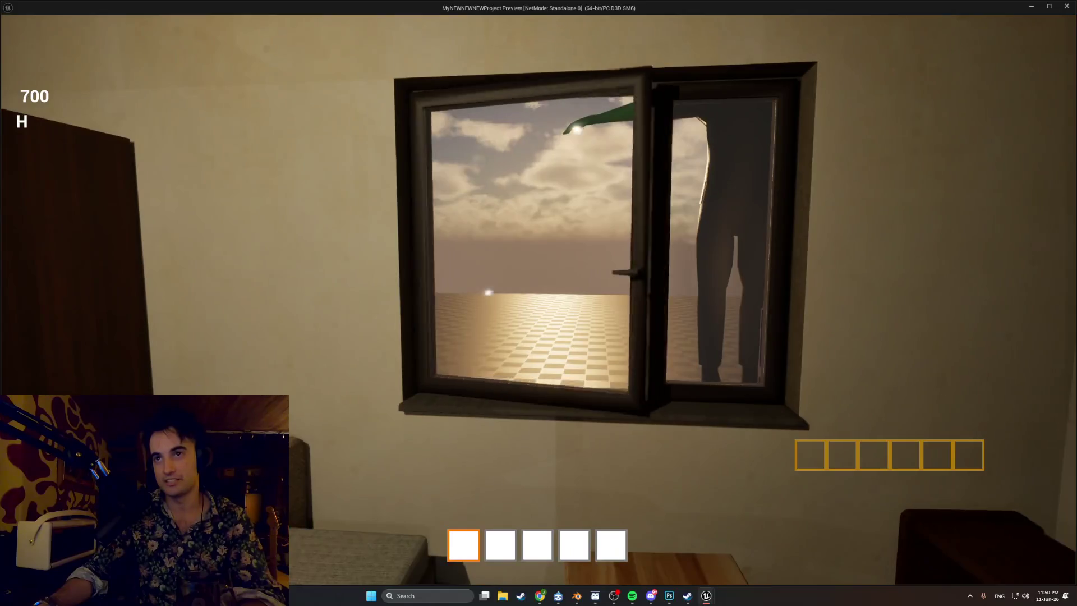
key("e")
key("e")
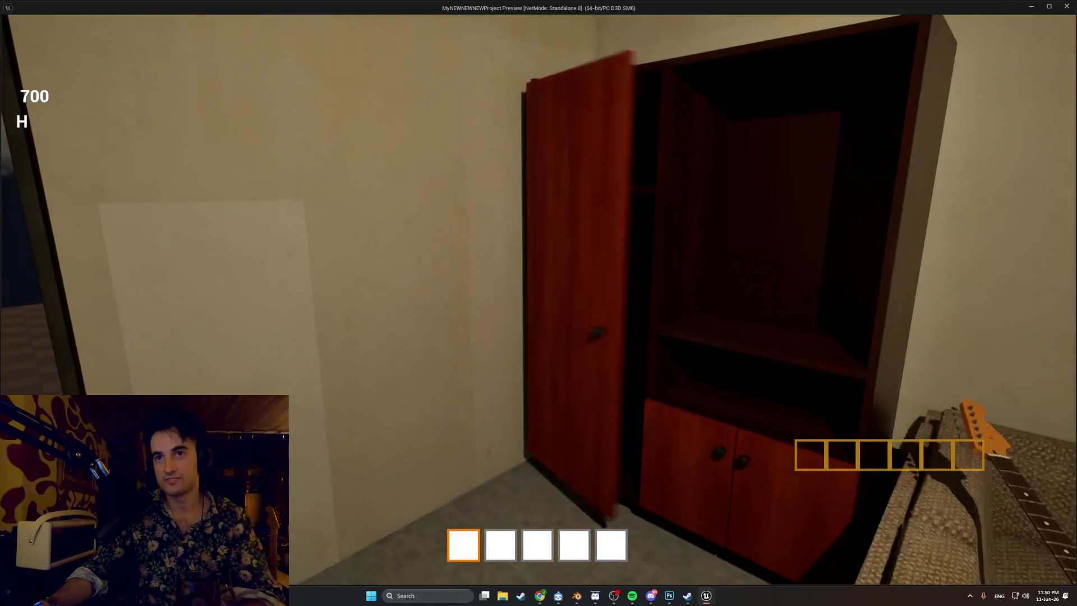
key("e")
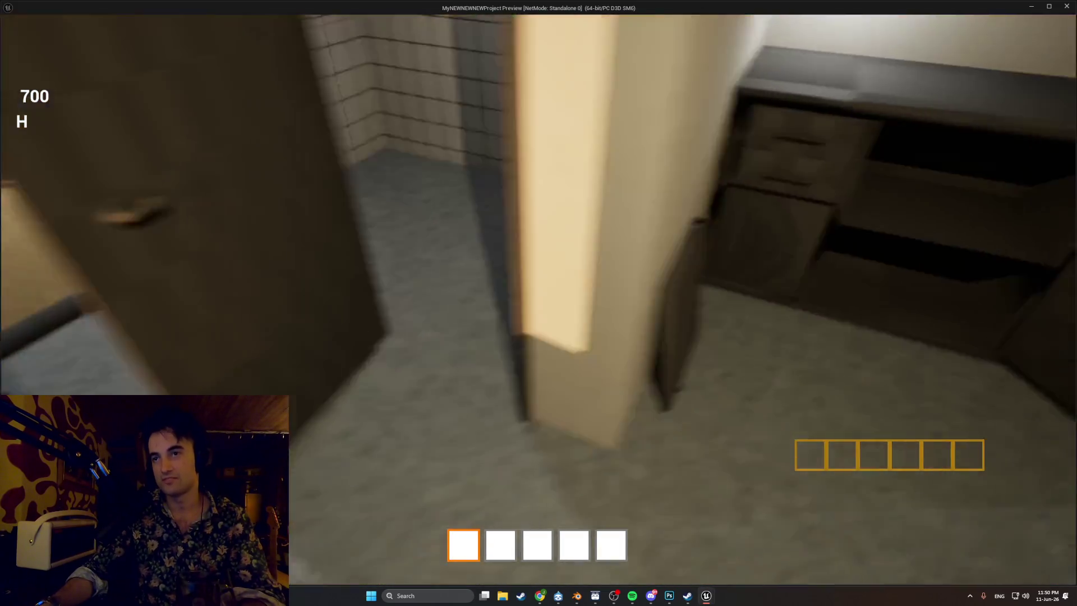
key("e")
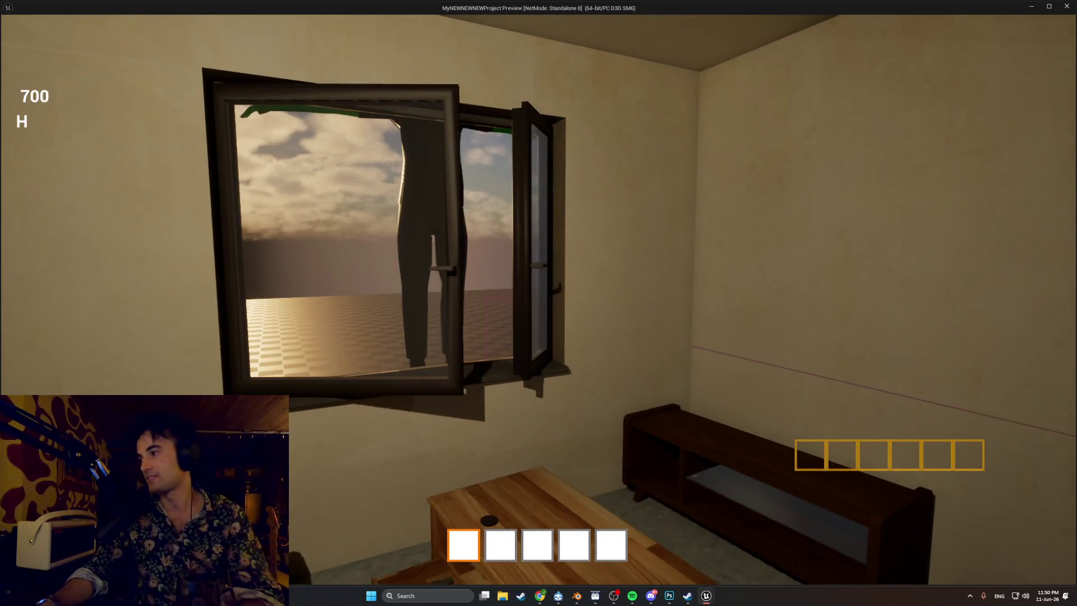
key("2")
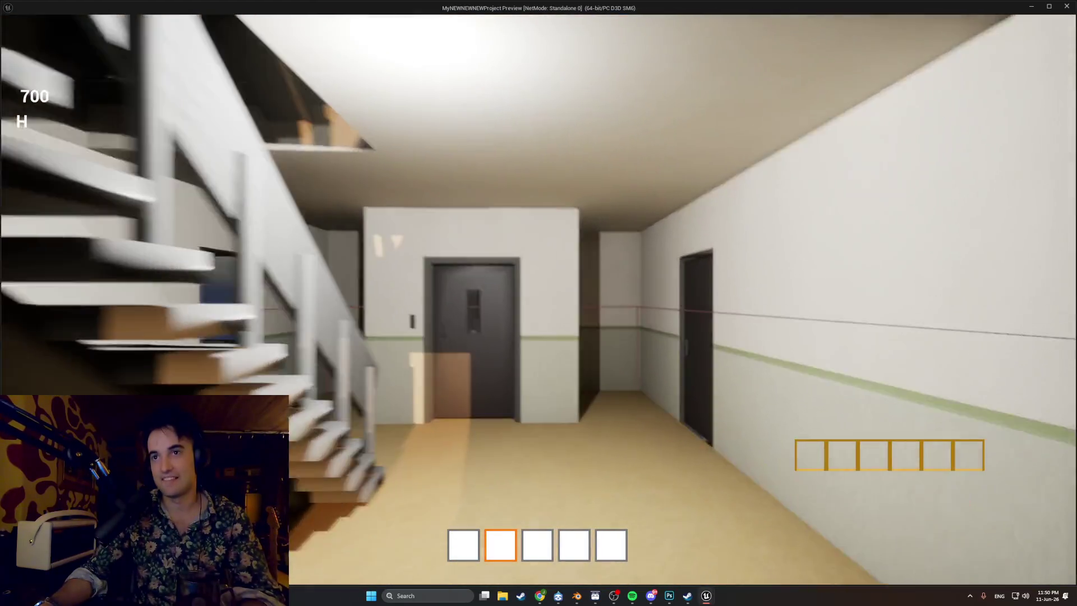
- Walk up to the elevator door
key("w")
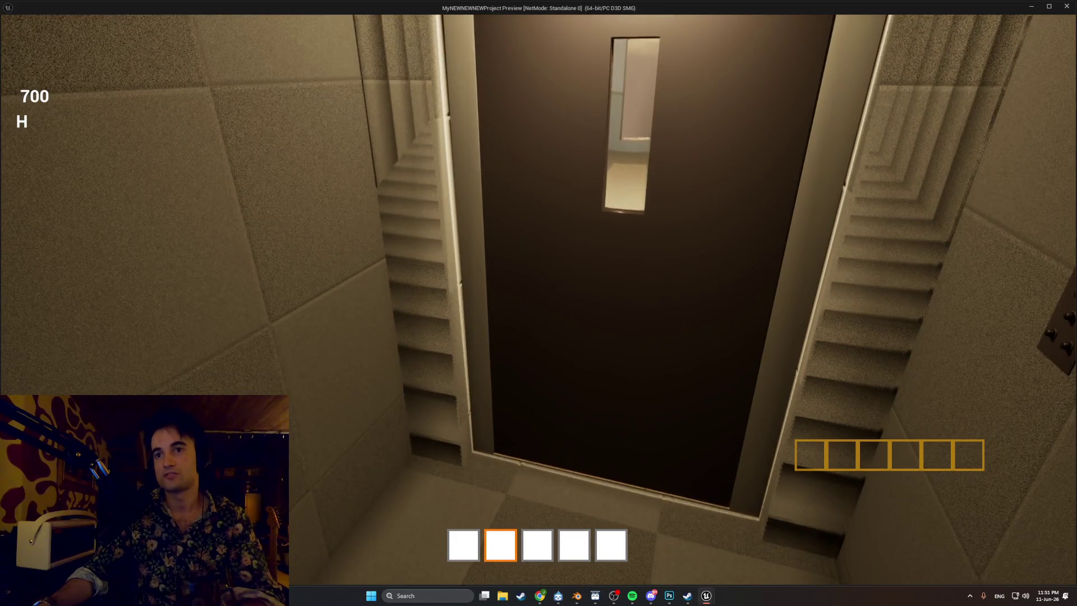
- Ride the elevator, walk past the T-posed figure and jump across the open rooftop
key("w")
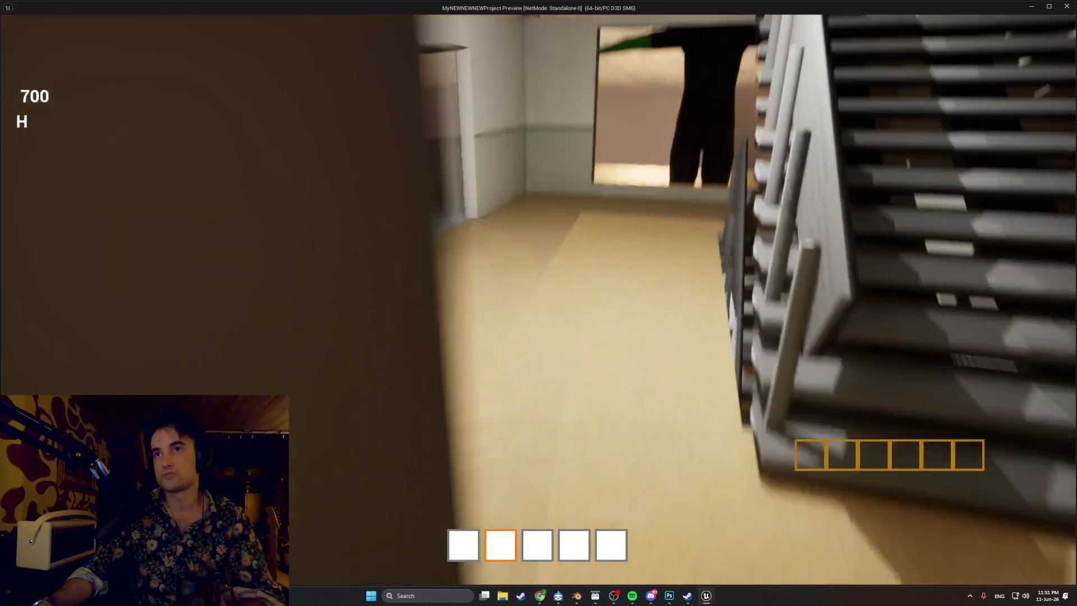
key("w")
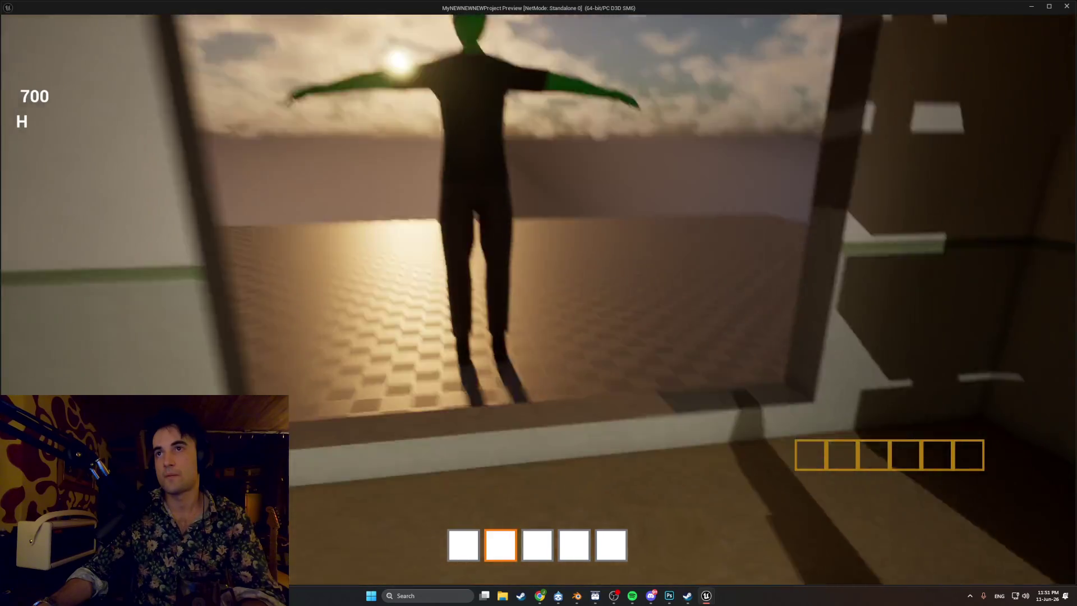
key("w")
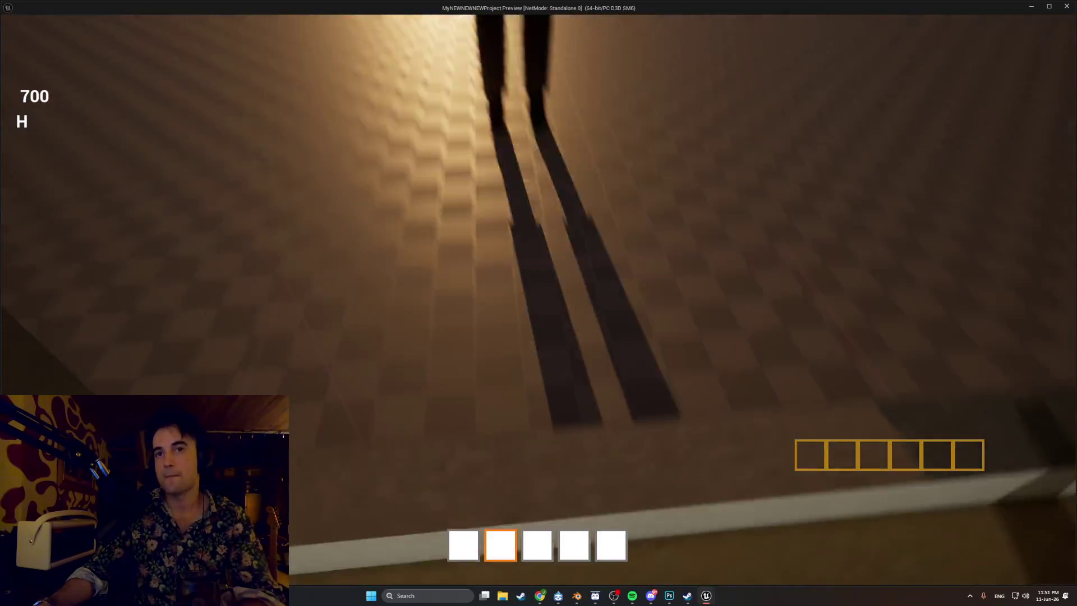
key("w")
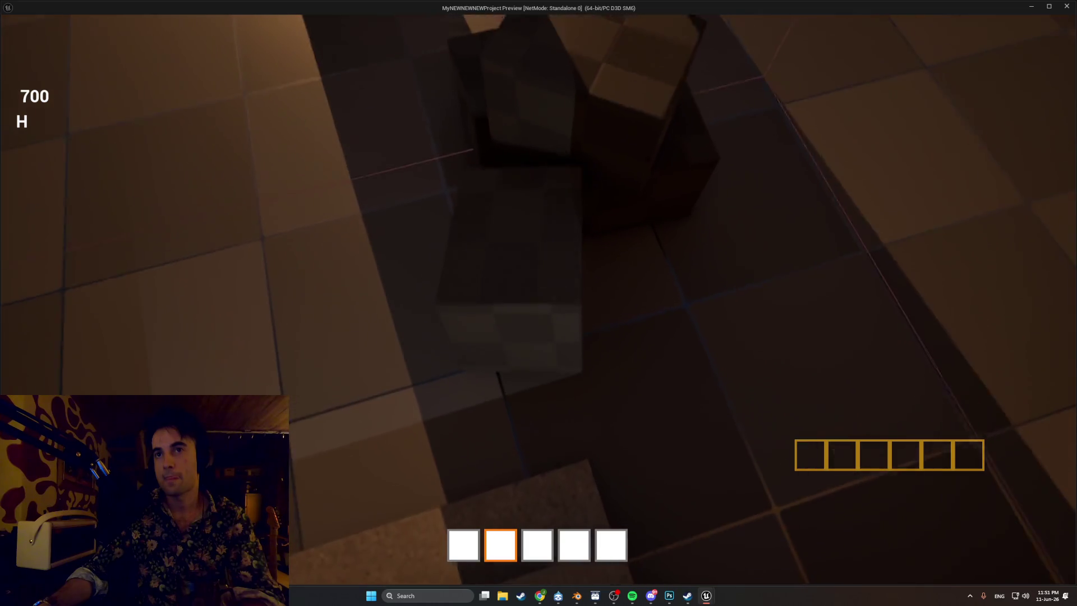
key("w")
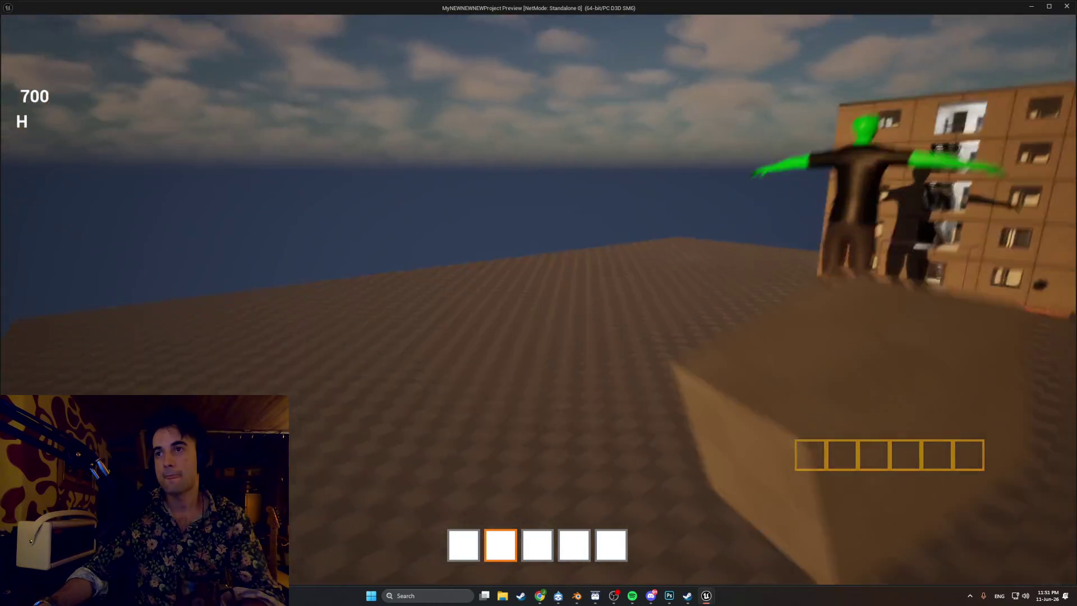
key("w")
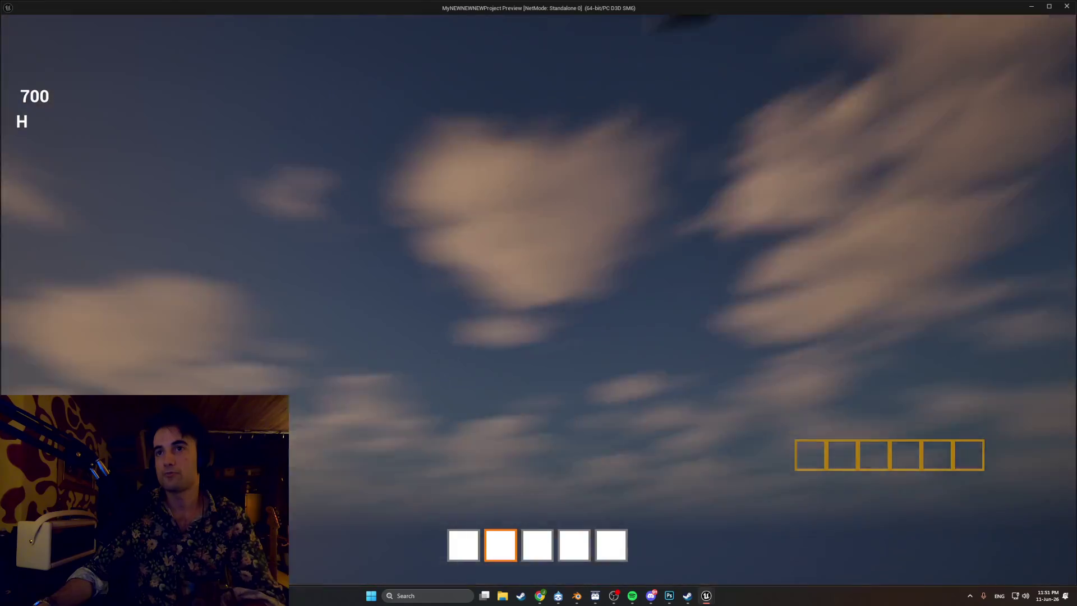
- Stop the playtest, frame the couch and guitar, then return to the WBP_RhytmHUD window
key("Escape")
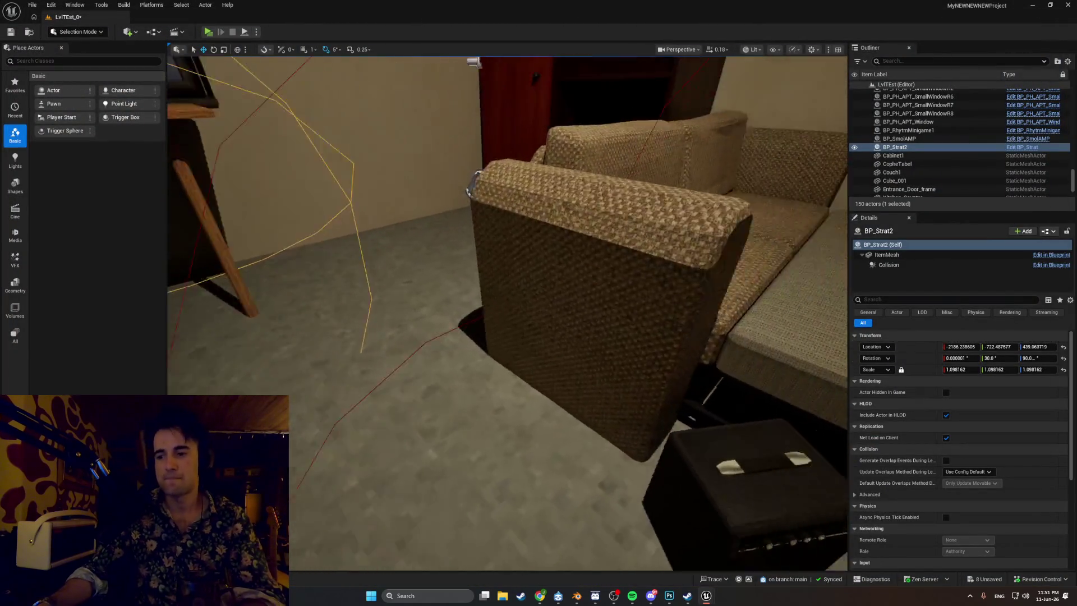
key("s")
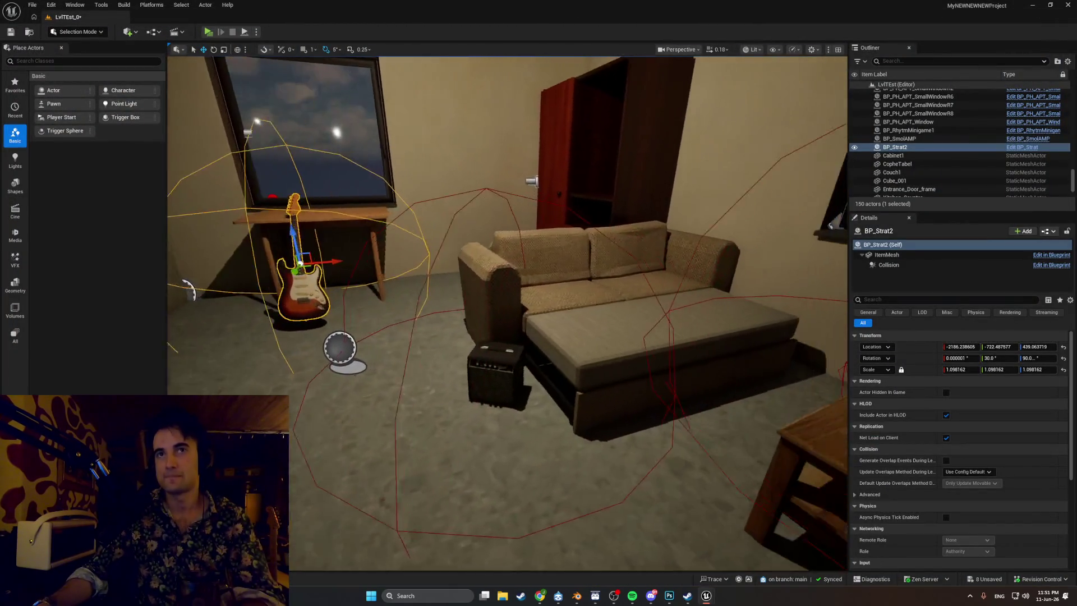
key("s")
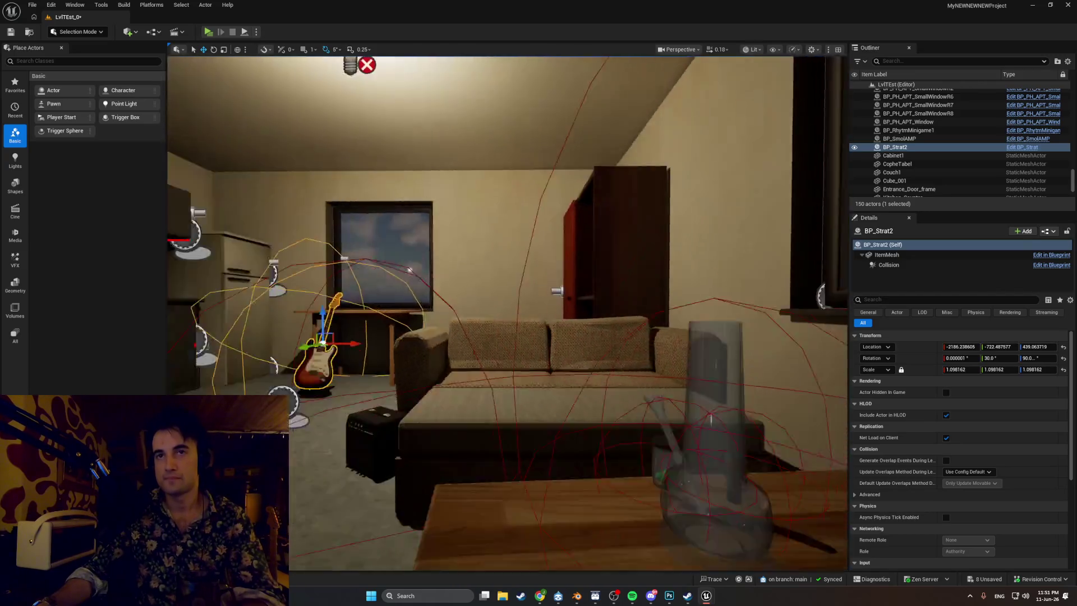
key("s")
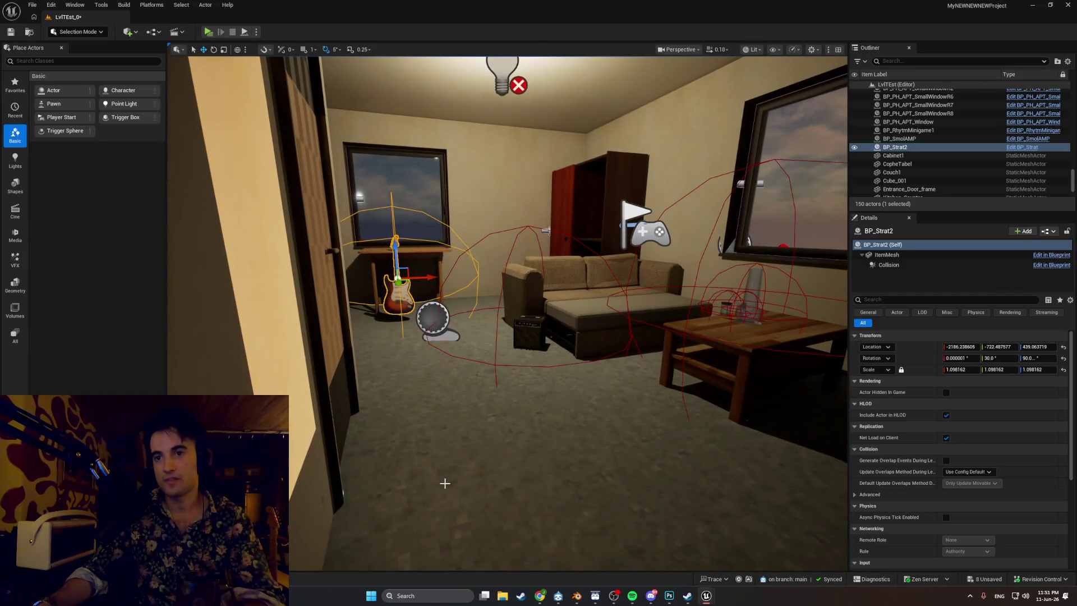
mouse_move(706, 596)
left_click(729, 564)
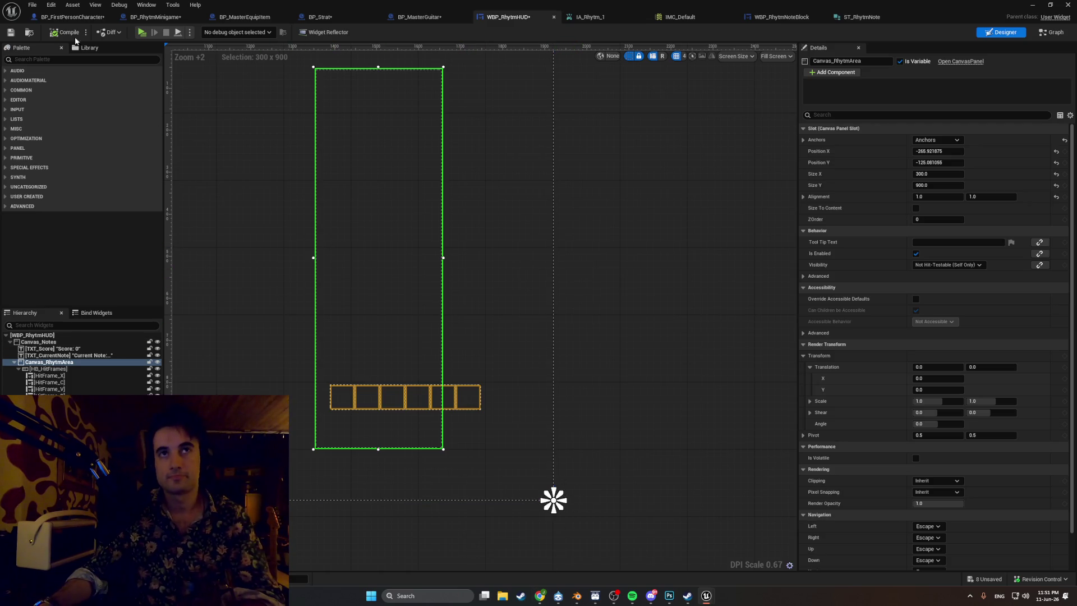
- Save WBP_RhytmHUD and bring BP_RhytmMinigame's GetLaneX function graph back into view
left_click(9, 33)
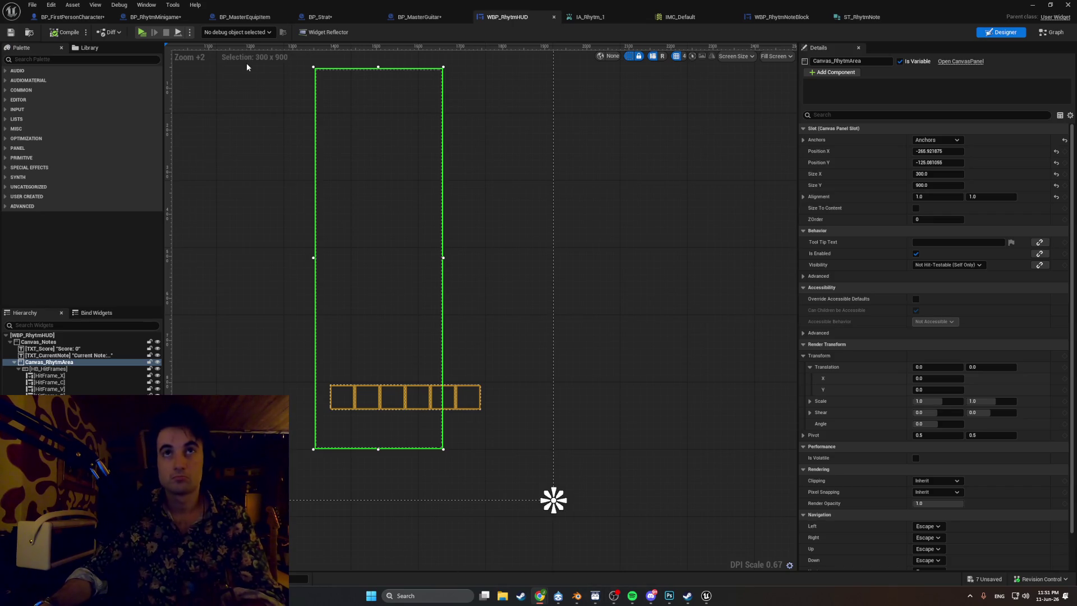
left_click(152, 17)
mouse_move(587, 321)
left_mouse_down()
mouse_move(251, 321)
mouse_move(427, 298)
left_mouse_up()
scroll(363, 302, "down", 1)
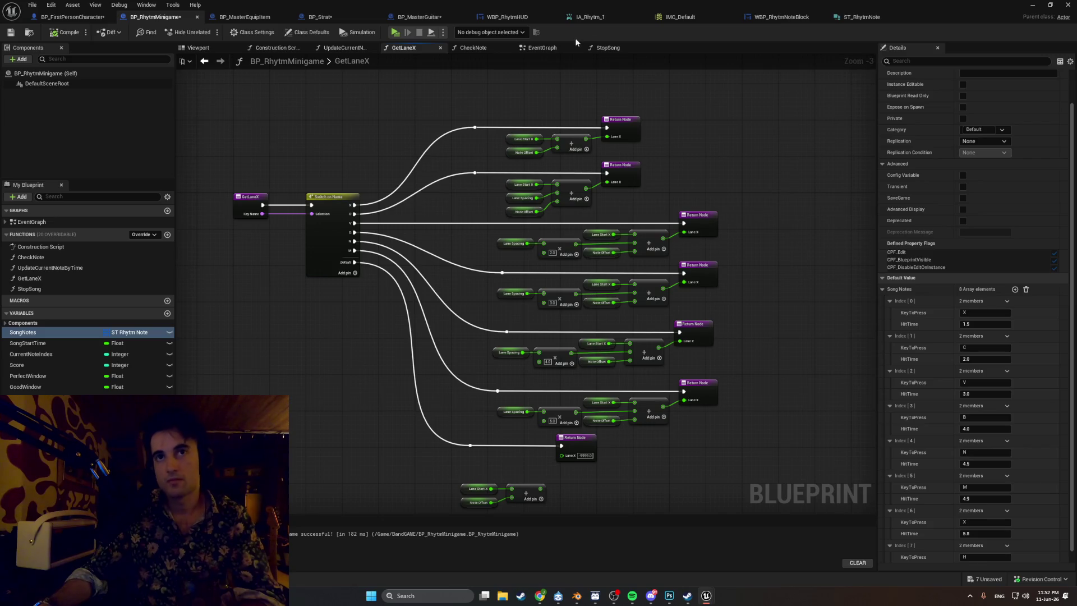
- Look over the StopSong graph, then open the UpdateCurrentNoteByTime function graph
left_click(606, 48)
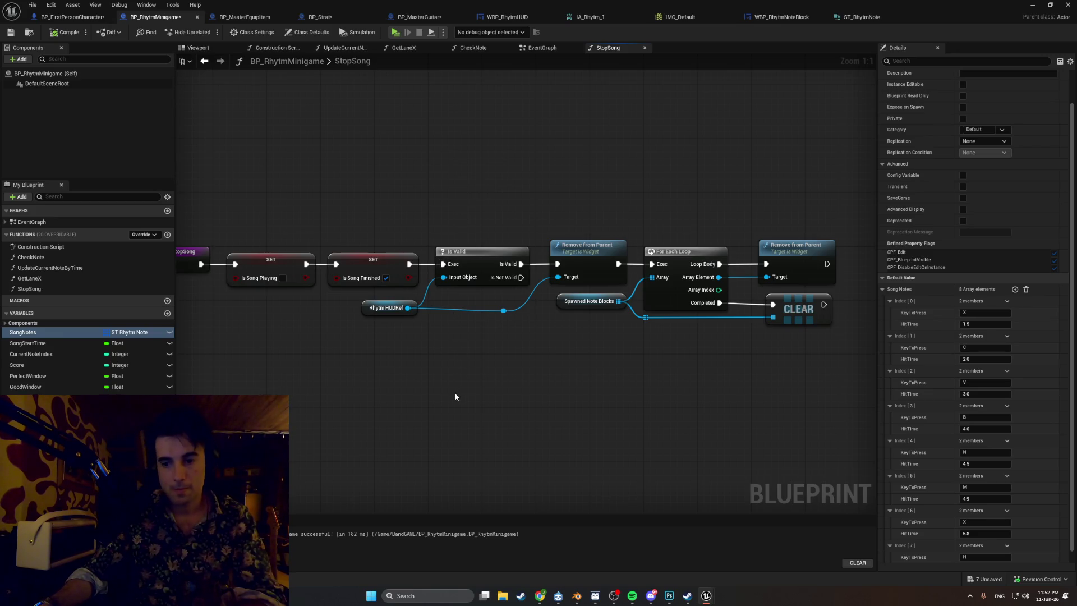
left_click_drag(451, 400, 435, 401)
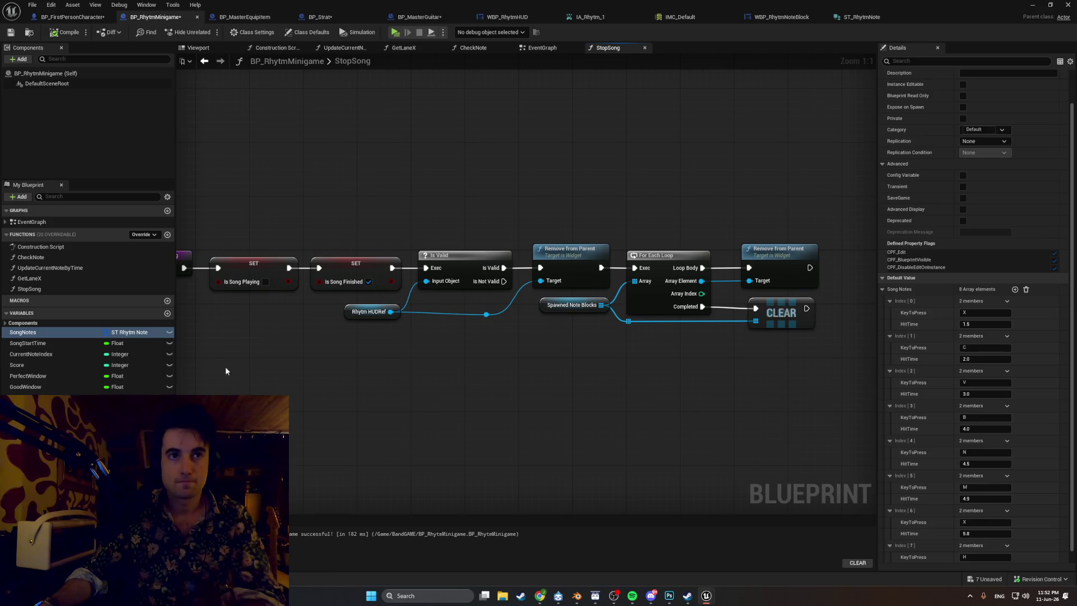
double_click(73, 268)
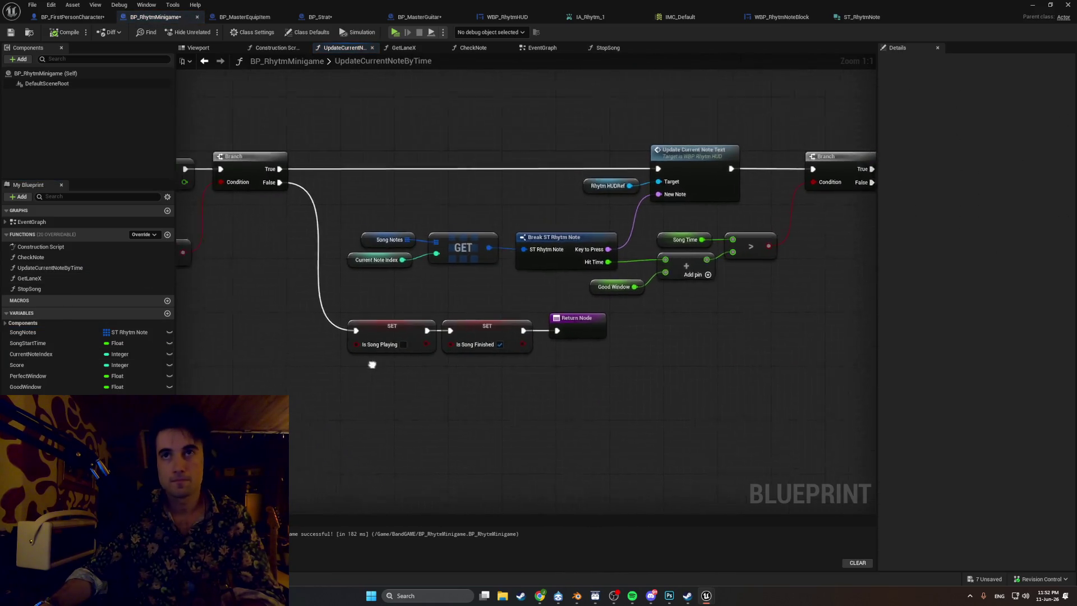
mouse_move(372, 364)
left_mouse_down()
mouse_move(615, 422)
mouse_move(187, 386)
left_mouse_up()
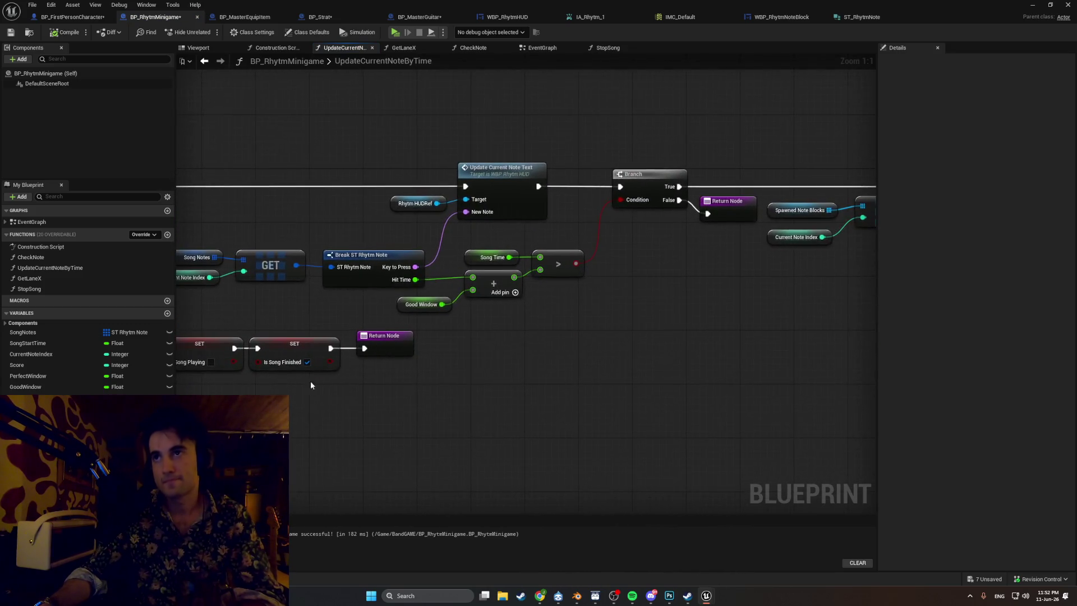
- Pan through UpdateCurrentNoteByTime and shift its Return Node right to free space
mouse_move(311, 385)
left_mouse_down()
mouse_move(354, 361)
mouse_move(230, 356)
mouse_move(278, 356)
mouse_move(243, 344)
left_mouse_up()
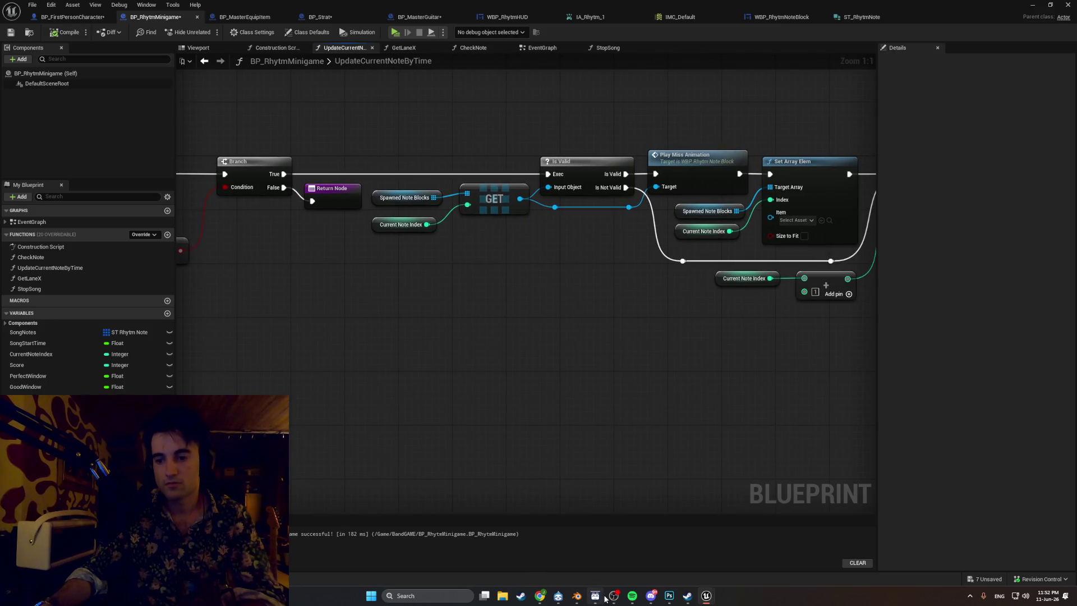
mouse_move(769, 483)
left_mouse_down()
mouse_move(512, 375)
mouse_move(812, 353)
mouse_move(757, 372)
mouse_move(784, 370)
mouse_move(654, 384)
mouse_move(501, 389)
left_mouse_up()
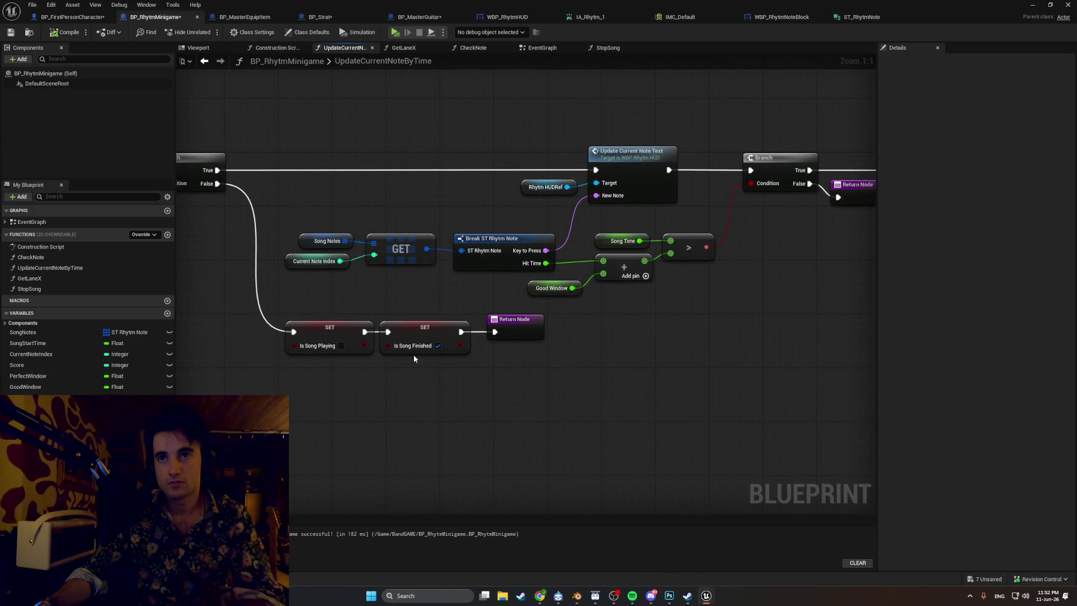
left_click_drag(414, 357, 446, 345)
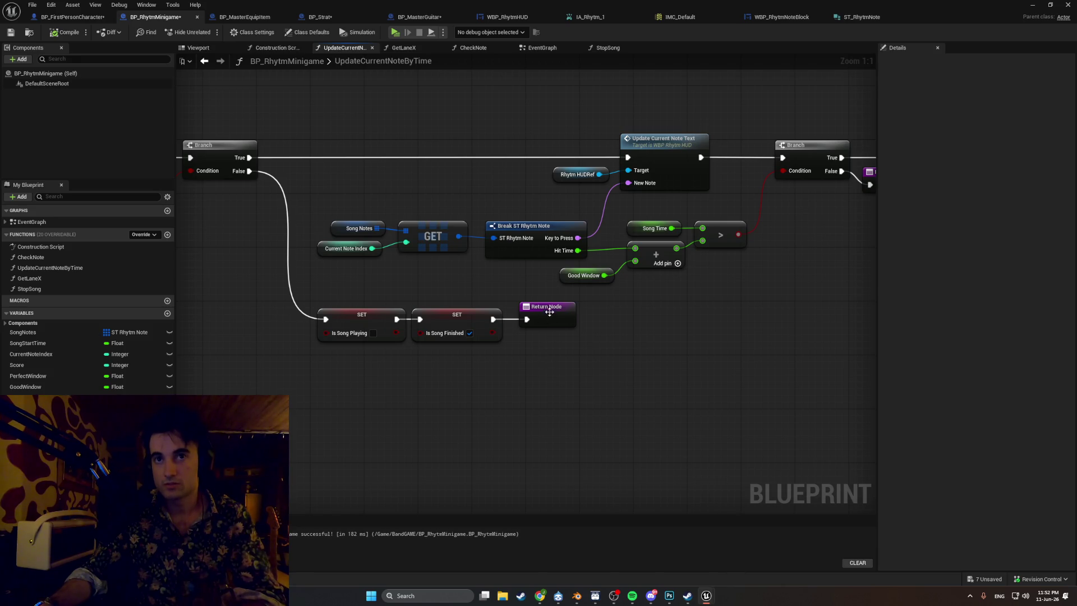
left_click_drag(550, 312, 584, 312)
right_click(528, 377)
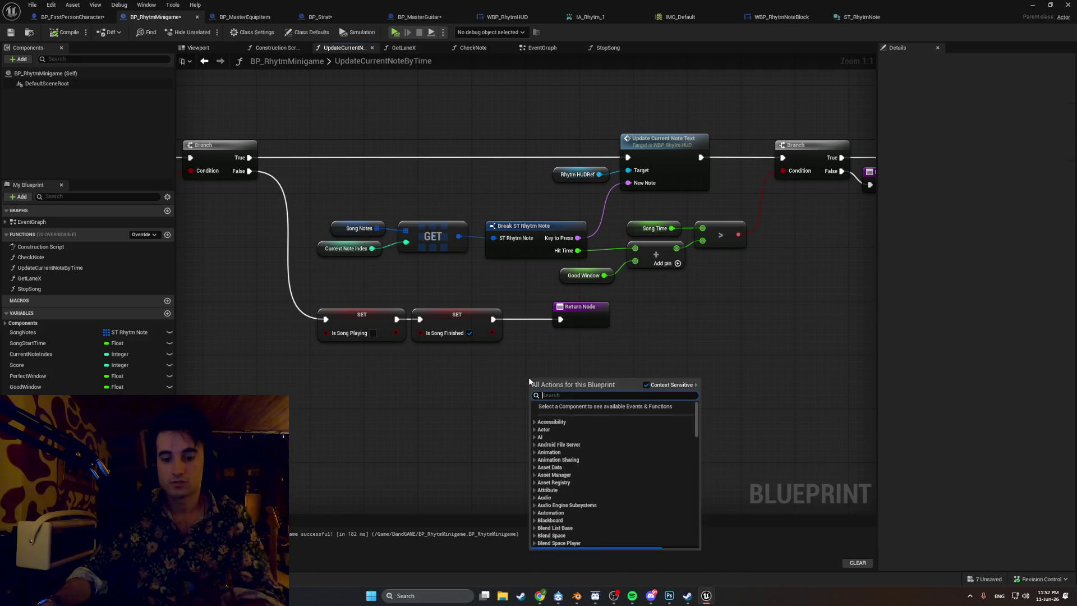
- Add a Stop Song call wired between SET Is Song Finished and the Return Node
type("stop song")
key("Return")
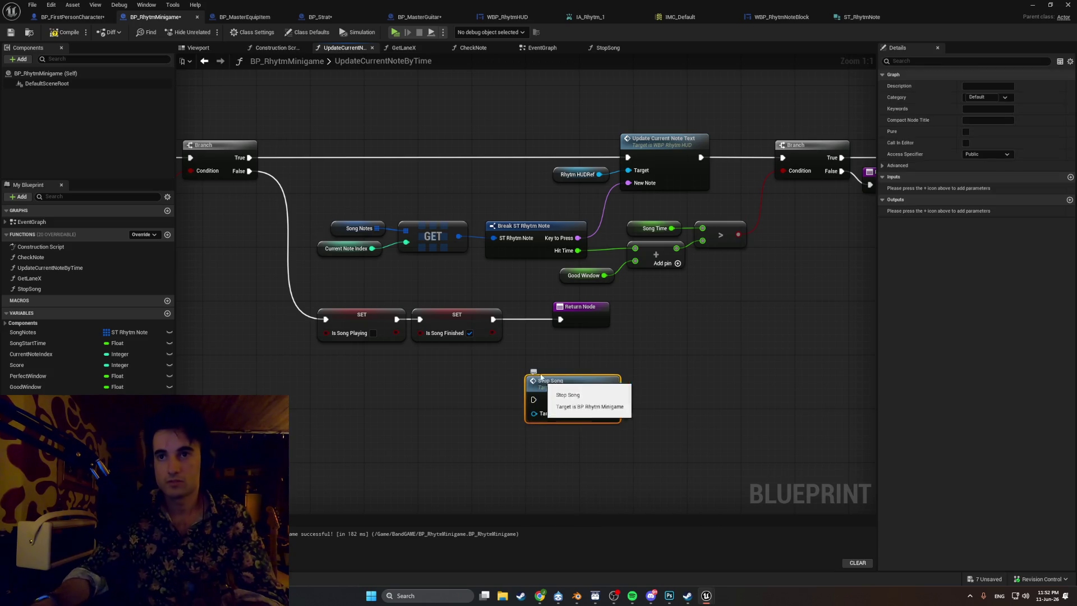
mouse_move(493, 319)
left_mouse_down()
mouse_move(517, 340)
mouse_move(533, 399)
left_mouse_up()
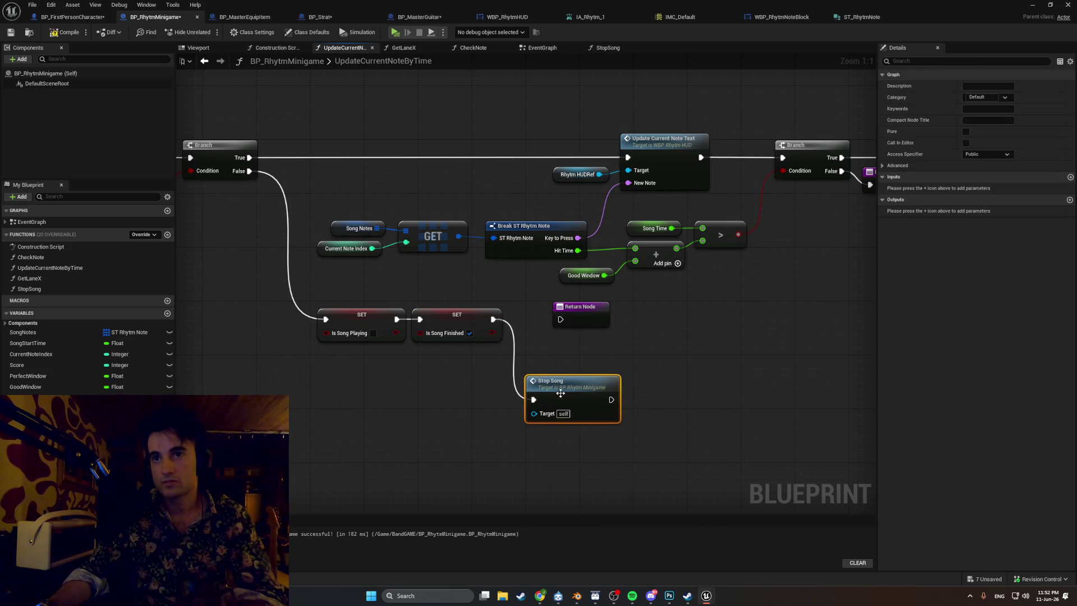
mouse_move(612, 399)
left_mouse_down()
mouse_move(560, 320)
mouse_move(693, 314)
left_mouse_up()
mouse_move(566, 386)
left_mouse_down()
mouse_move(576, 312)
mouse_move(563, 307)
left_mouse_up()
left_click_drag(687, 313, 659, 306)
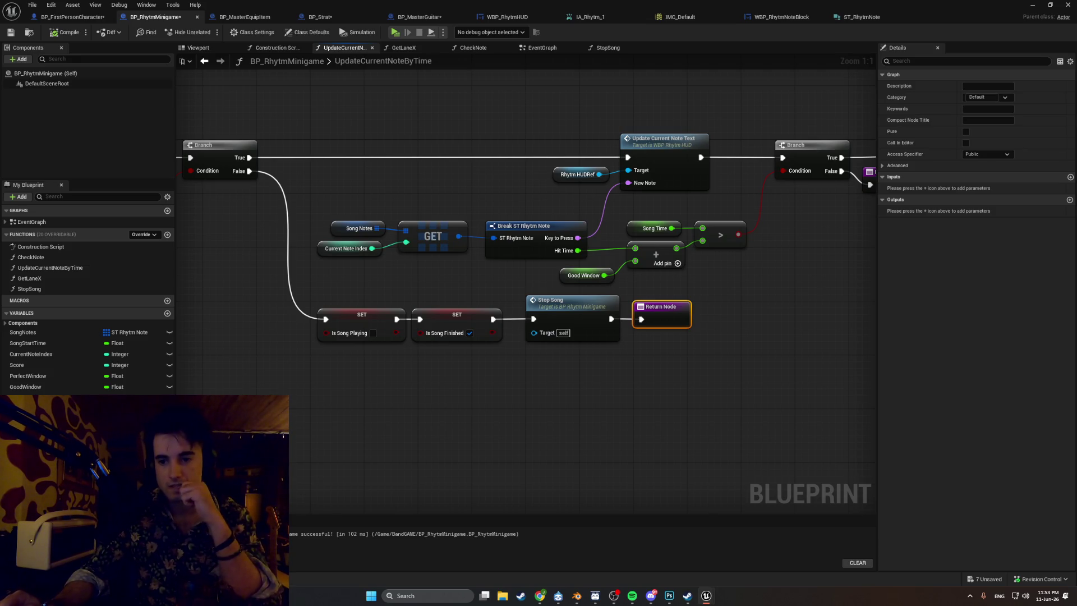
left_click(599, 47)
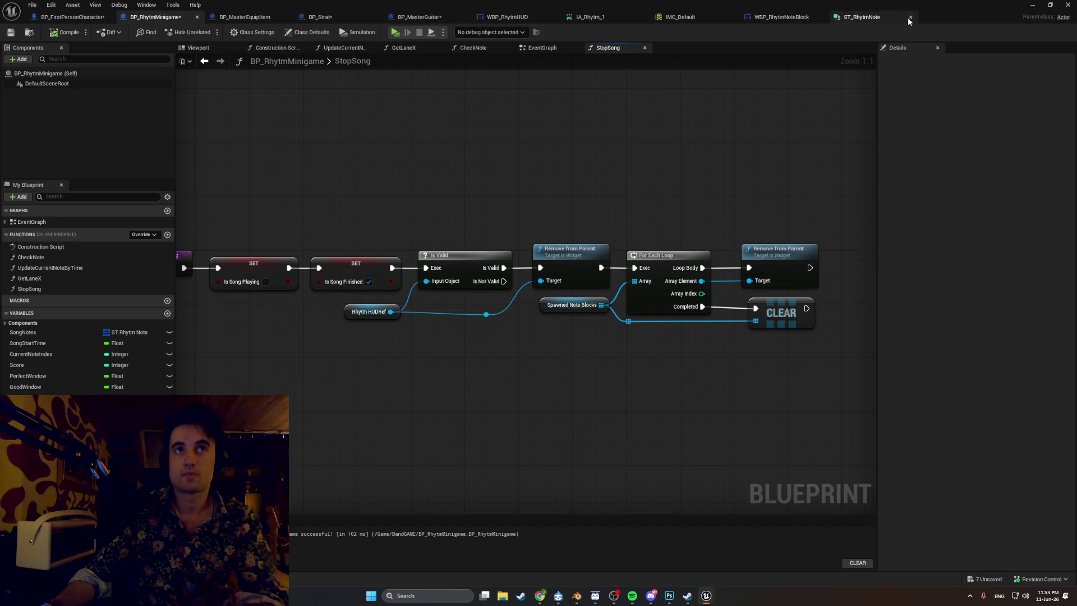
left_click(1032, 4)
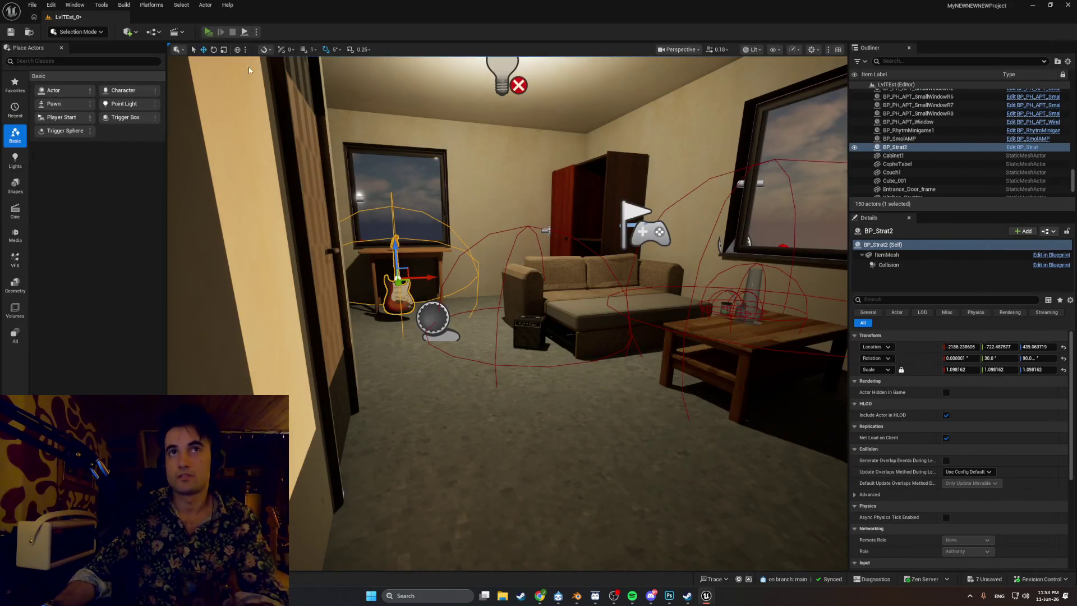
- Start a standalone playtest, walk to the guitar and pick a song with F
left_click(207, 33)
key("w")
key("f")
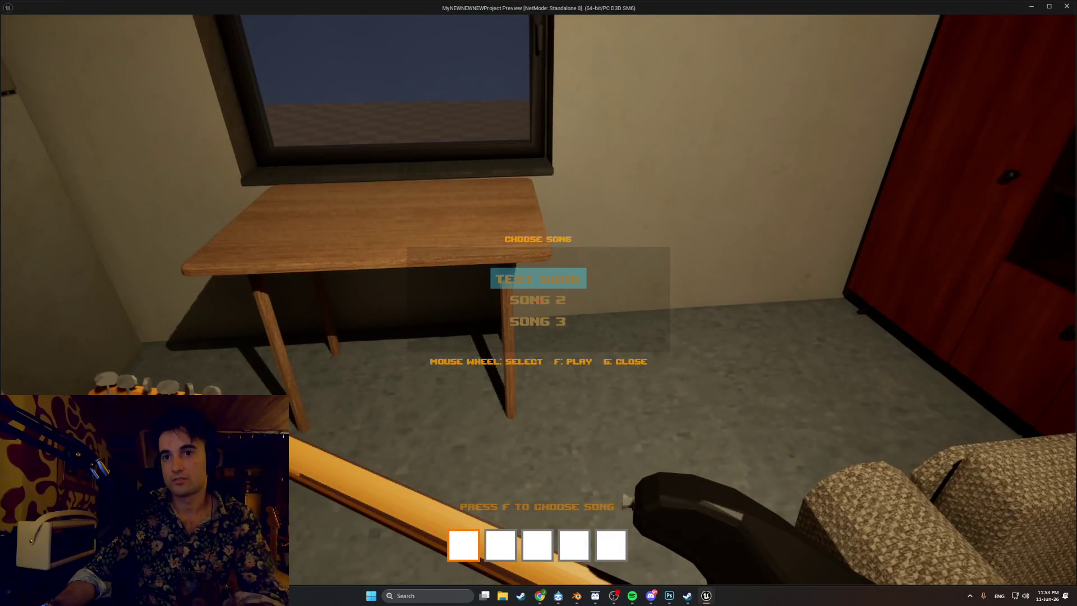
key("f")
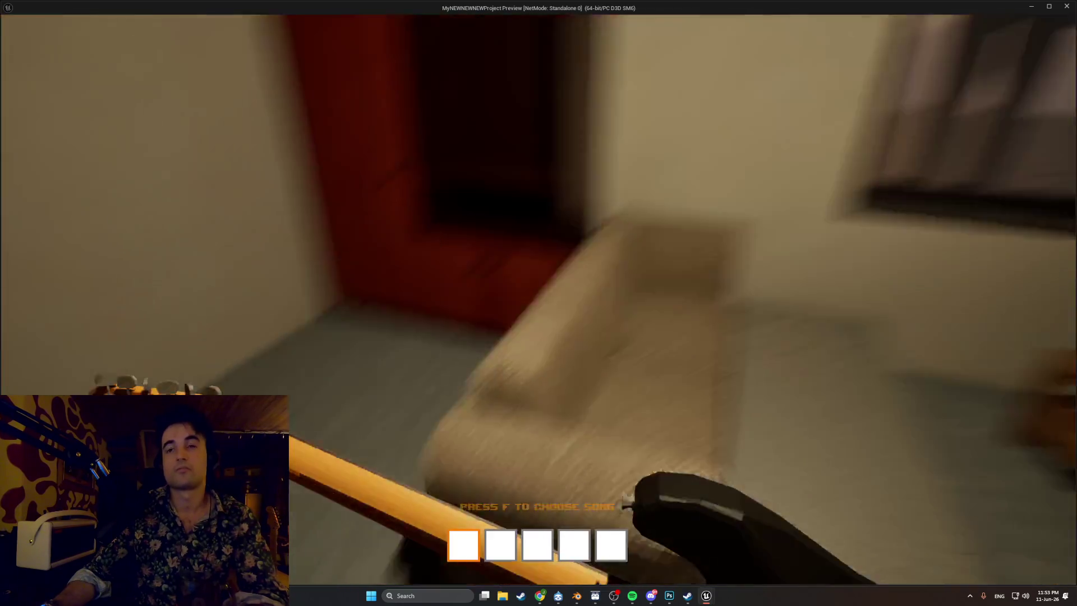
key("f")
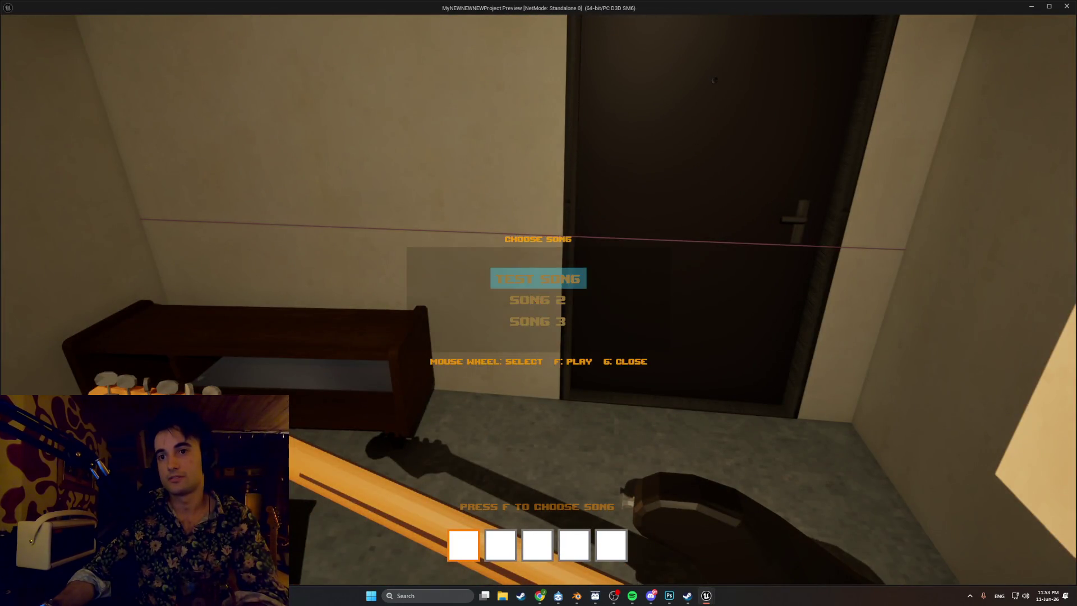
key("f")
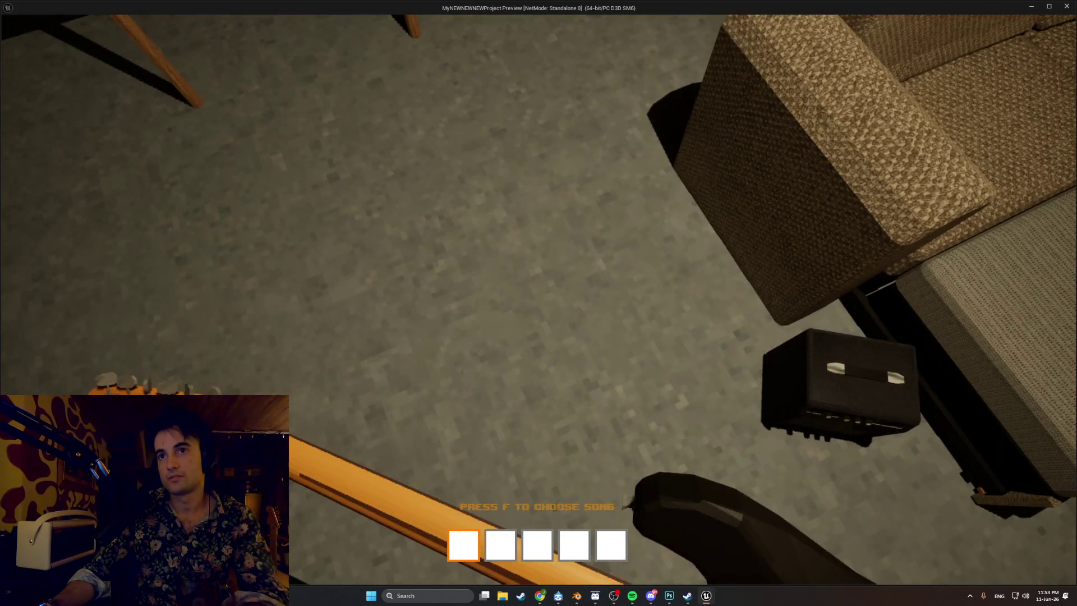
key("f")
key("f")
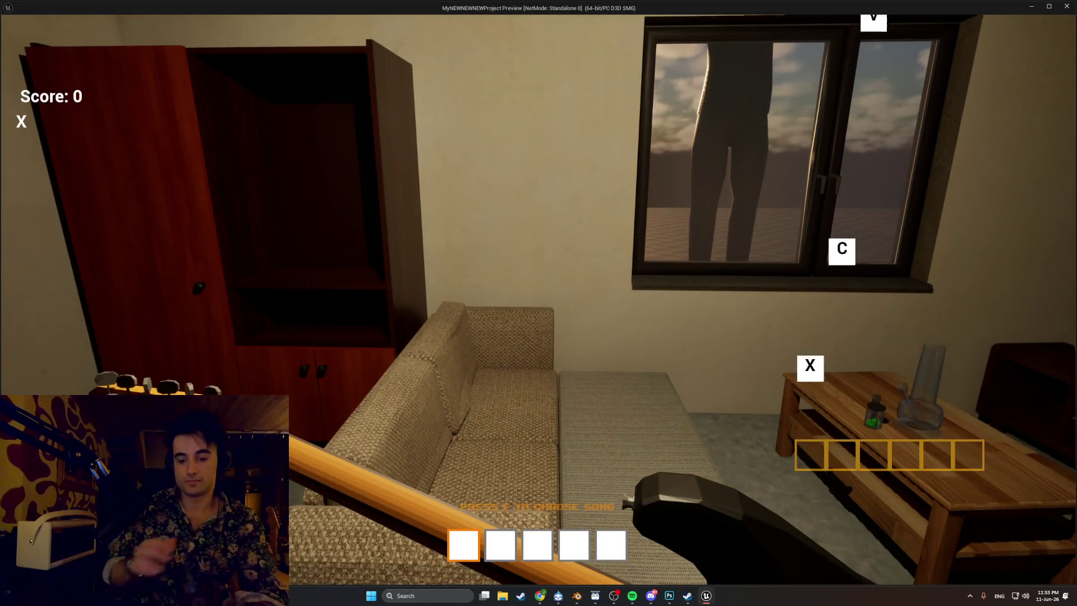
- Play through the song hitting the X, C, V, B, N and M notes
key("x")
key("c")
key("v")
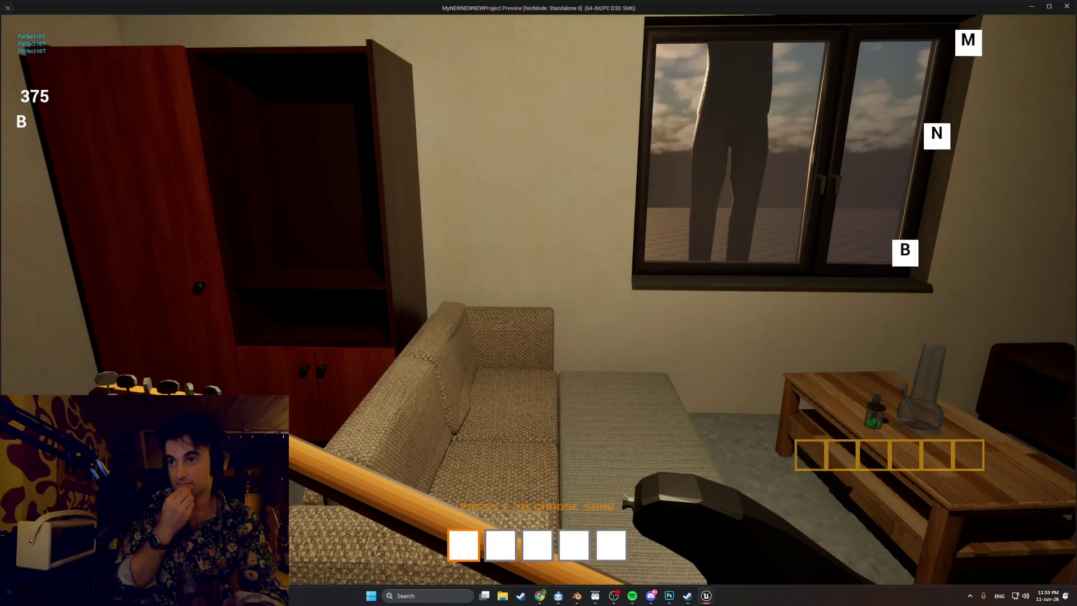
key("b")
key("n")
key("m")
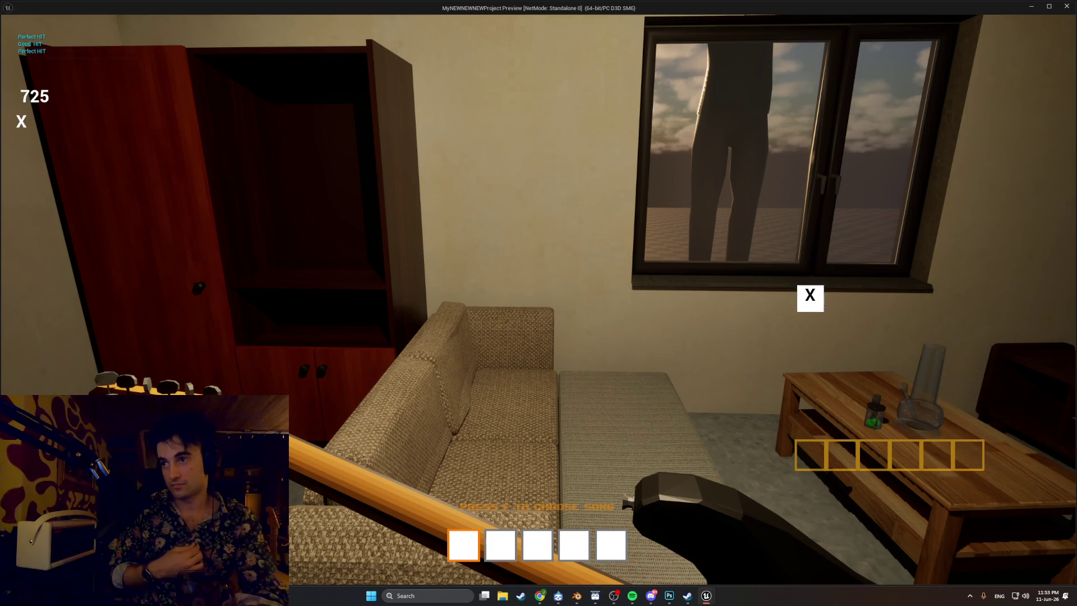
key("x")
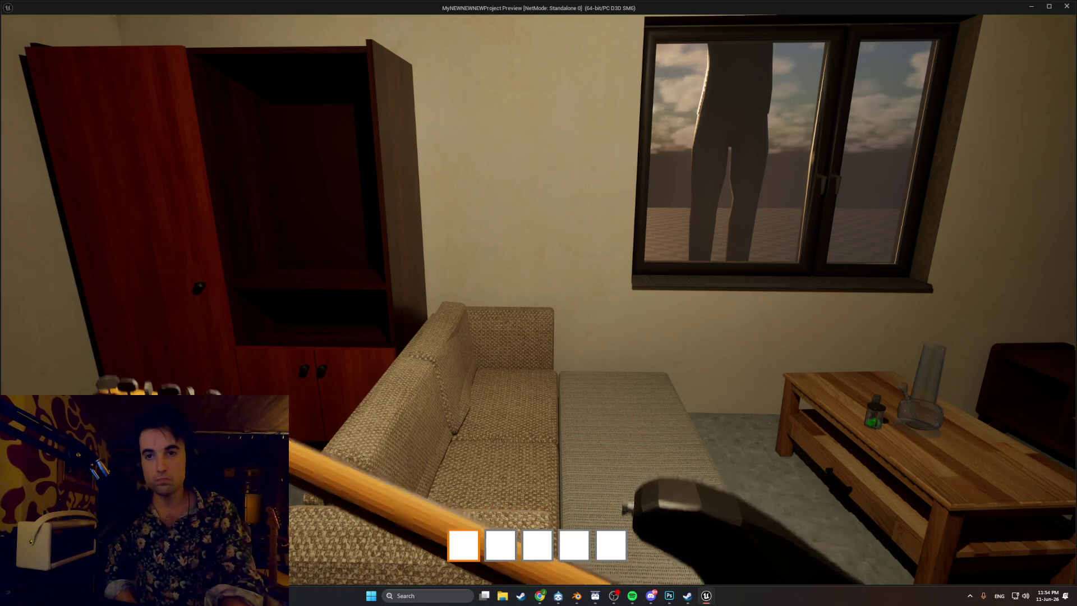
- Put down and pick up the guitar, walk around the apartment, then stop the preview
key("e")
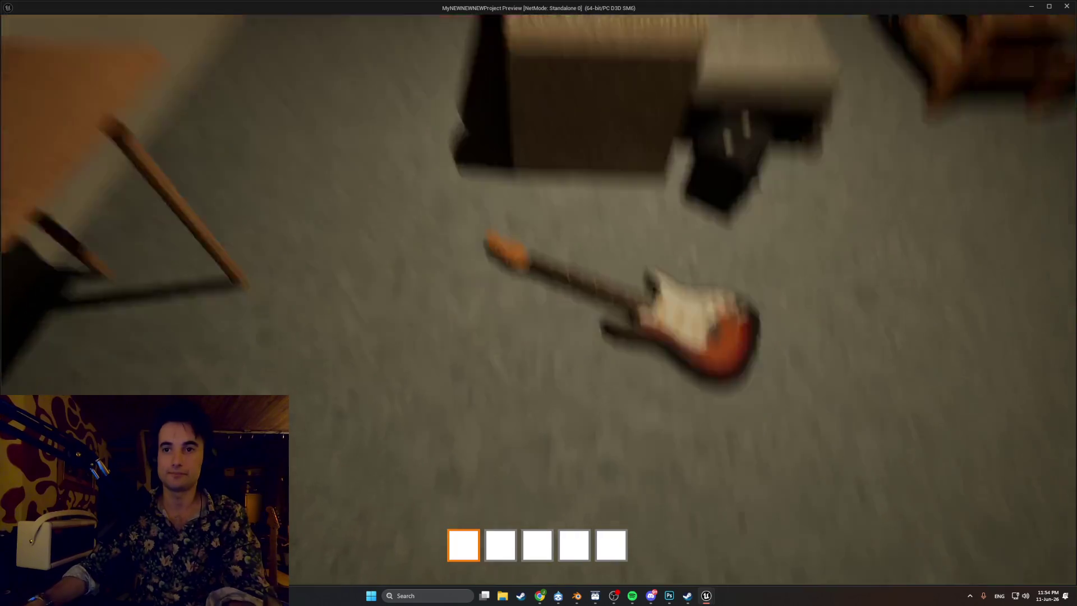
key("e")
key("e")
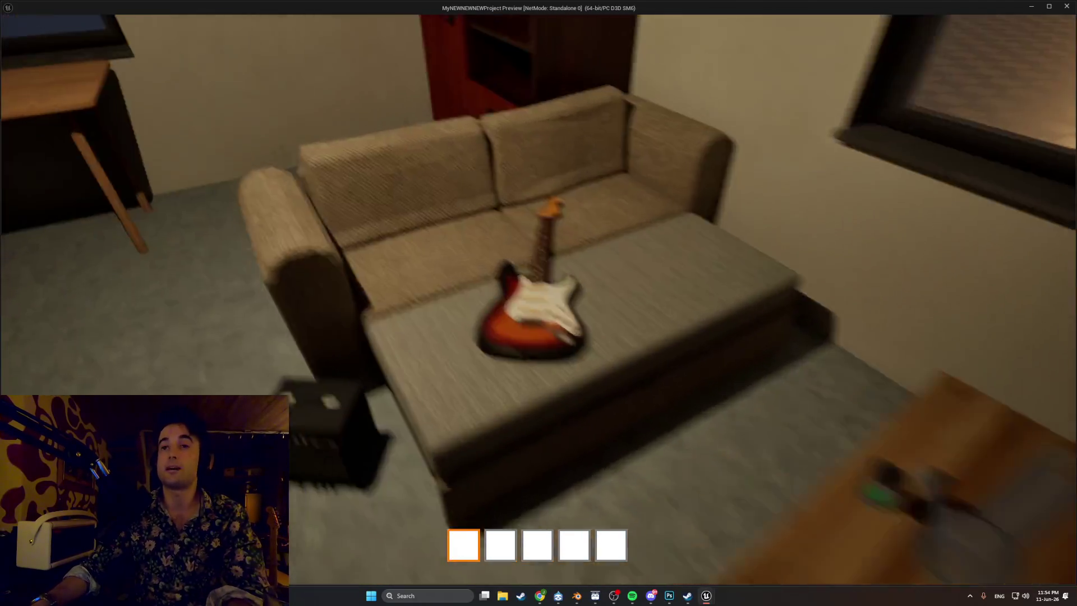
key("e")
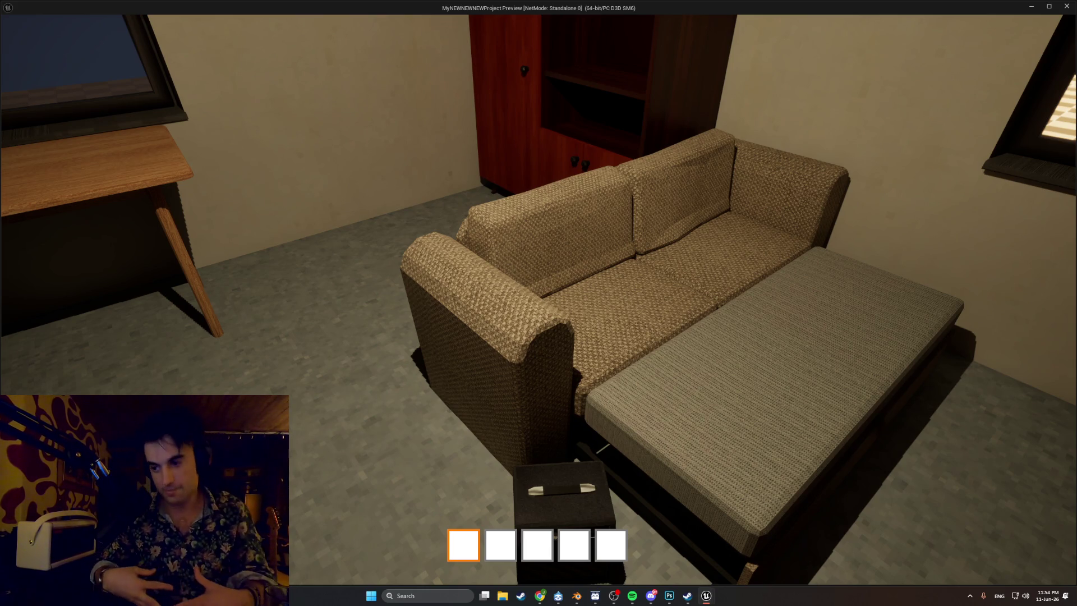
key("w")
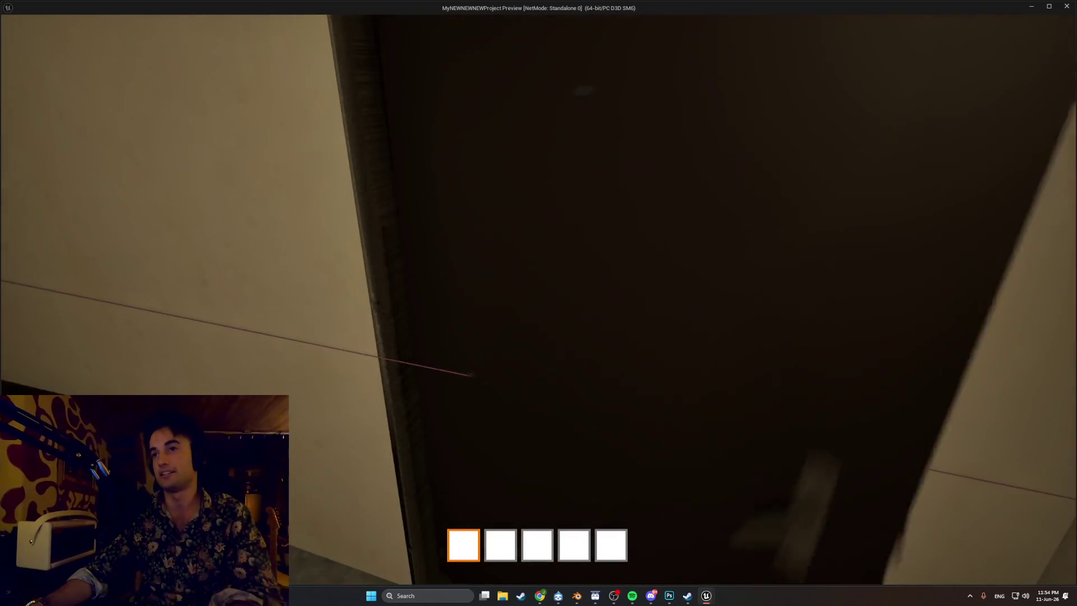
key("w")
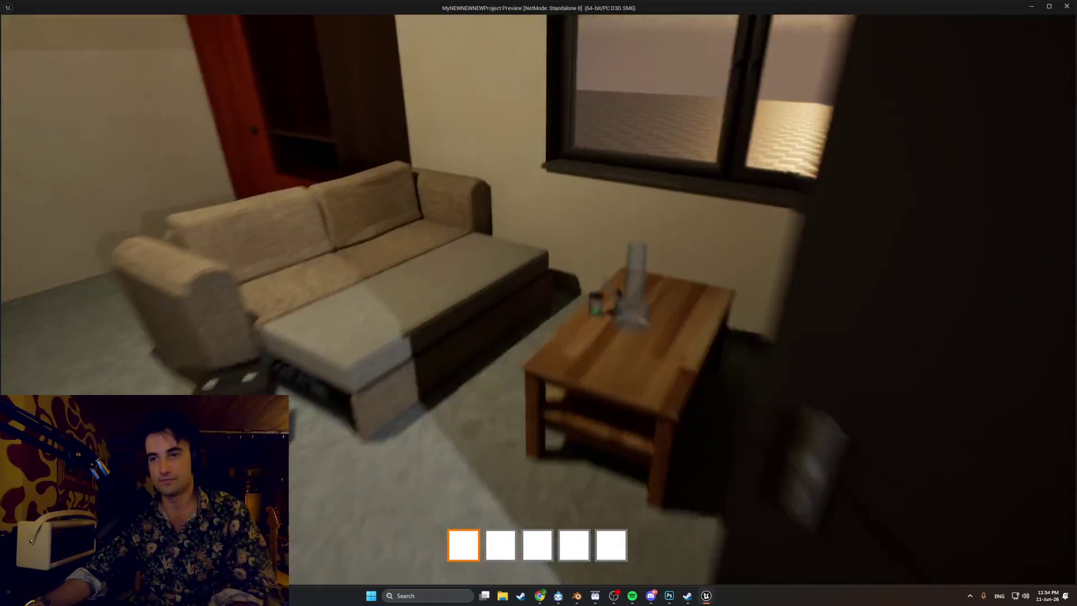
key("w")
key("w")
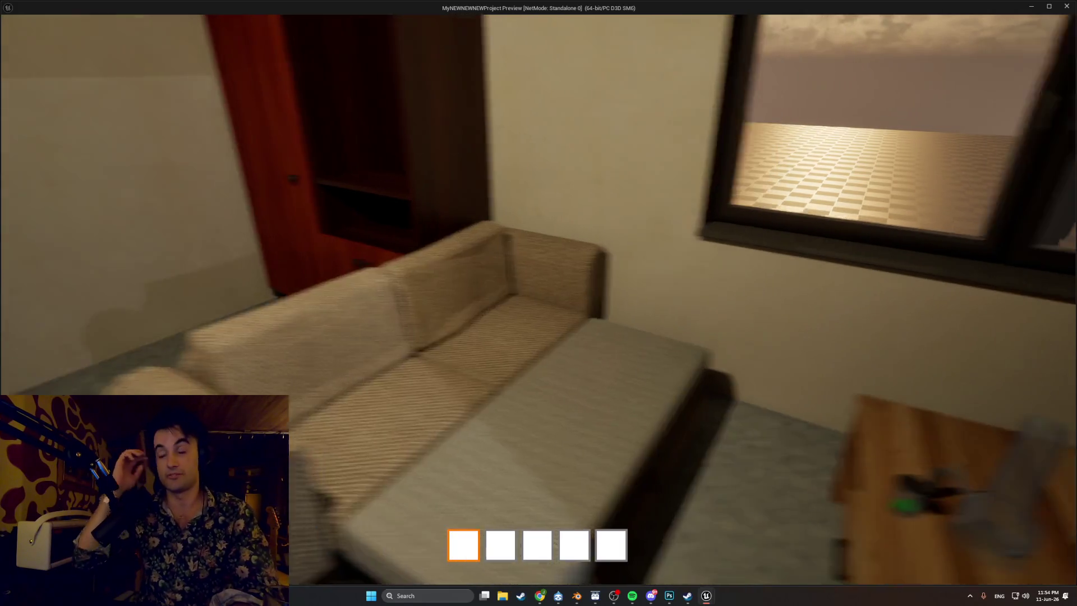
key("s")
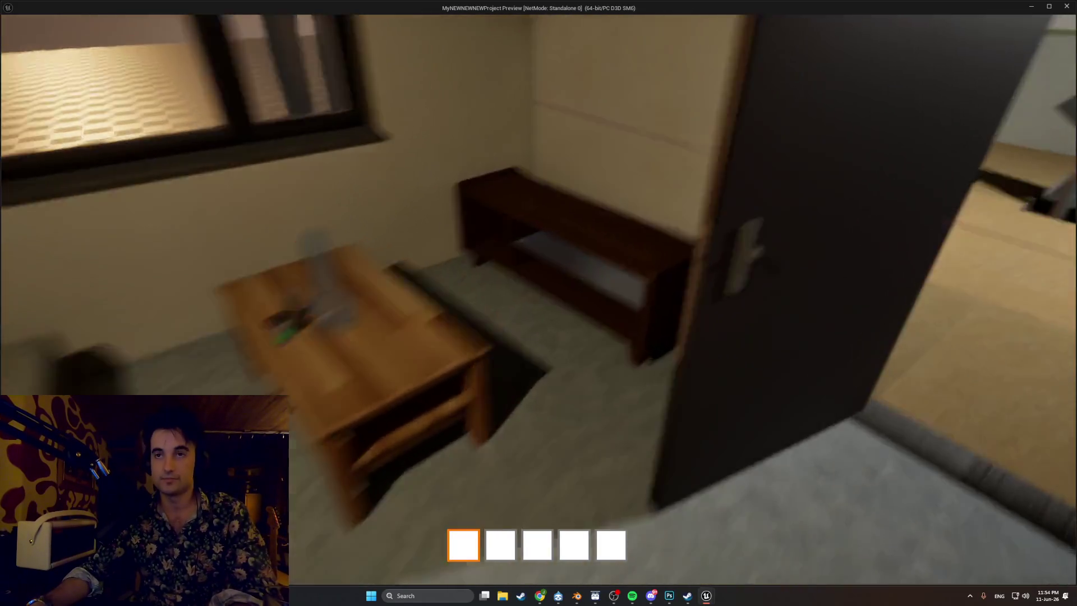
key("w")
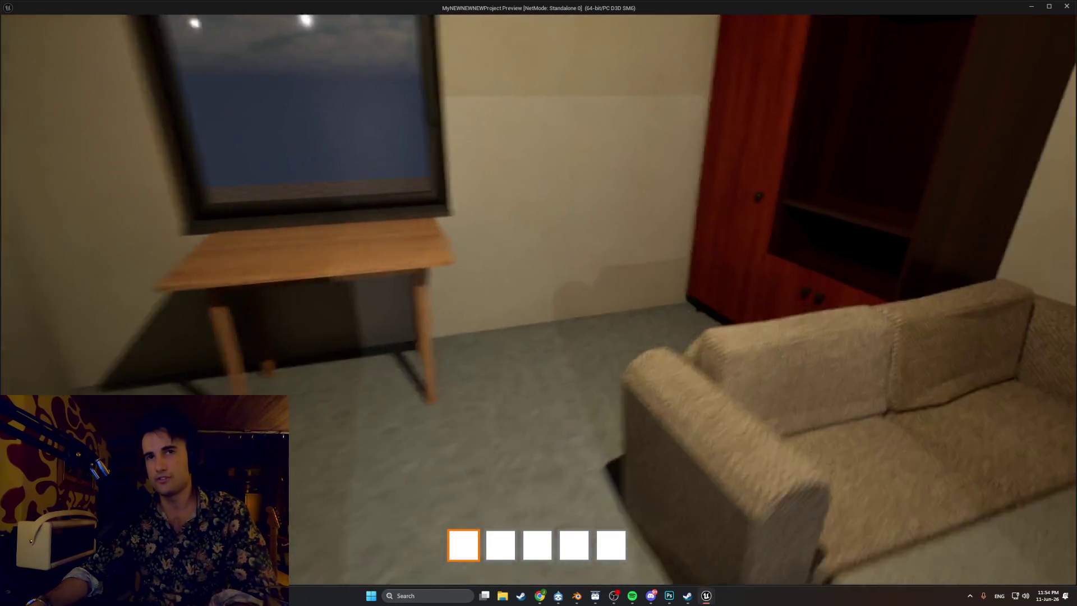
key("s")
key("w")
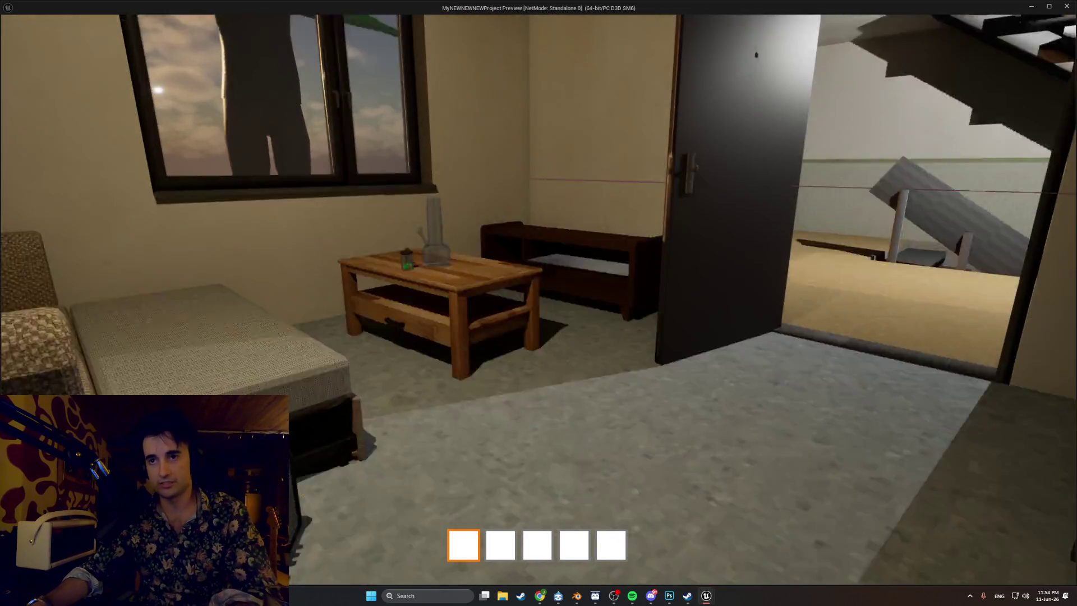
key("Escape")
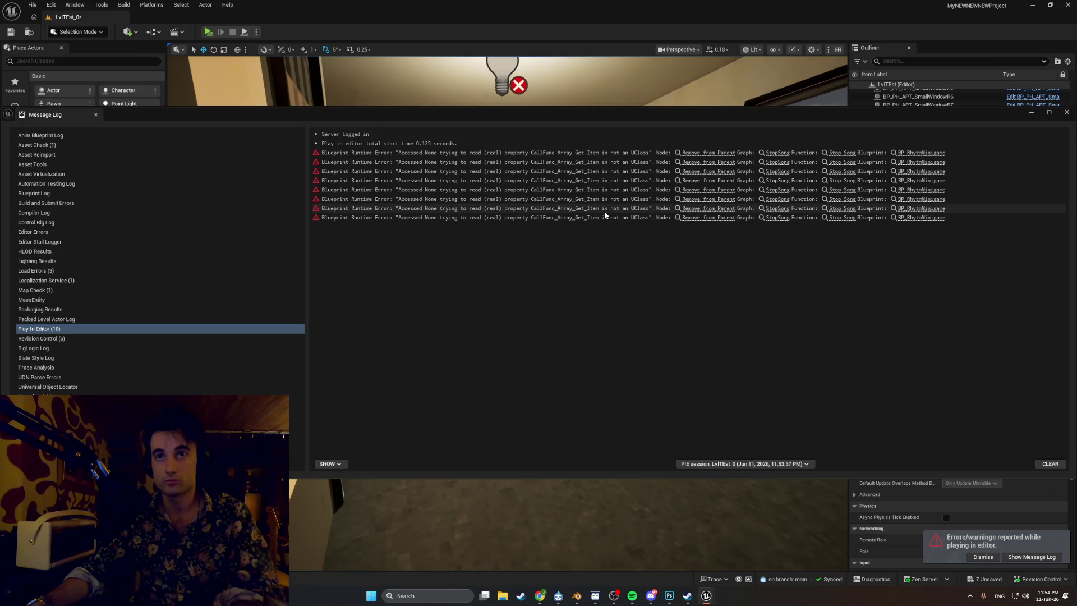
- Snip the StopSong Accessed None errors from the Message Log, then close the log
key("super+shift+s")
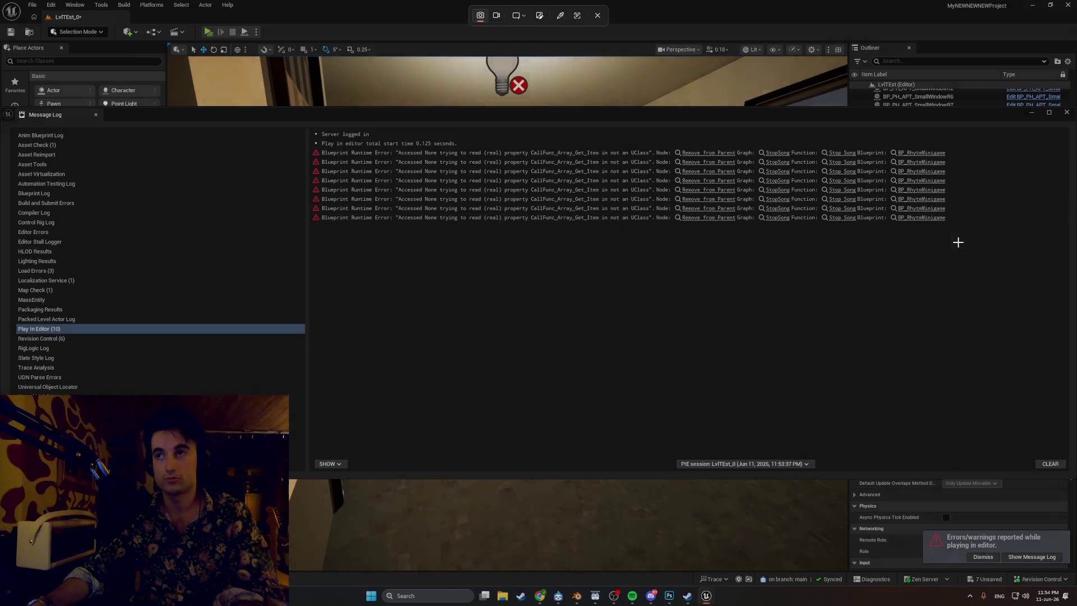
left_click_drag(962, 235, 285, 100)
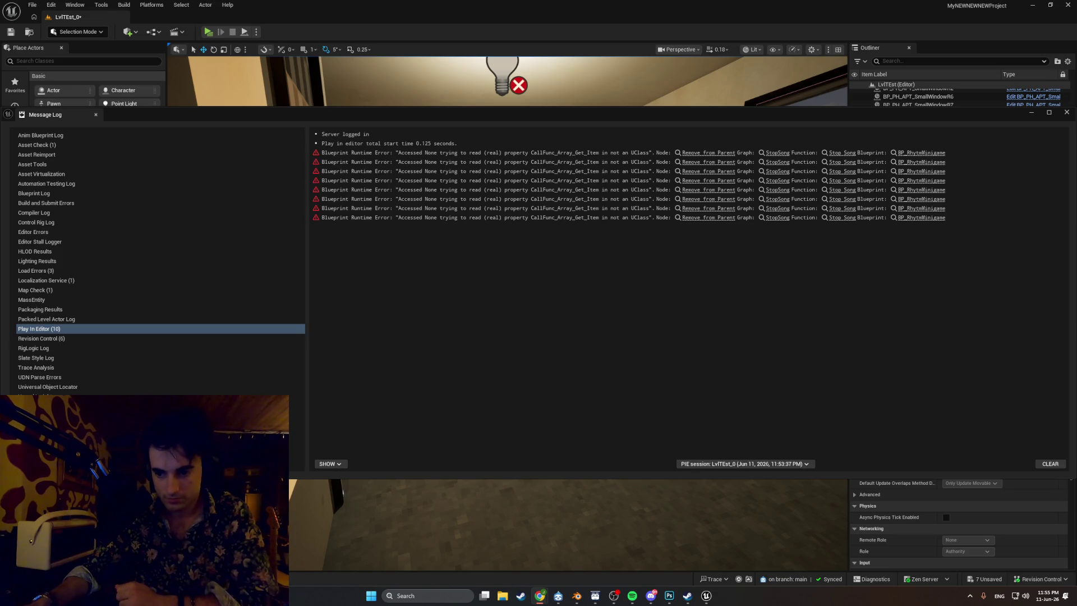
left_click(1067, 113)
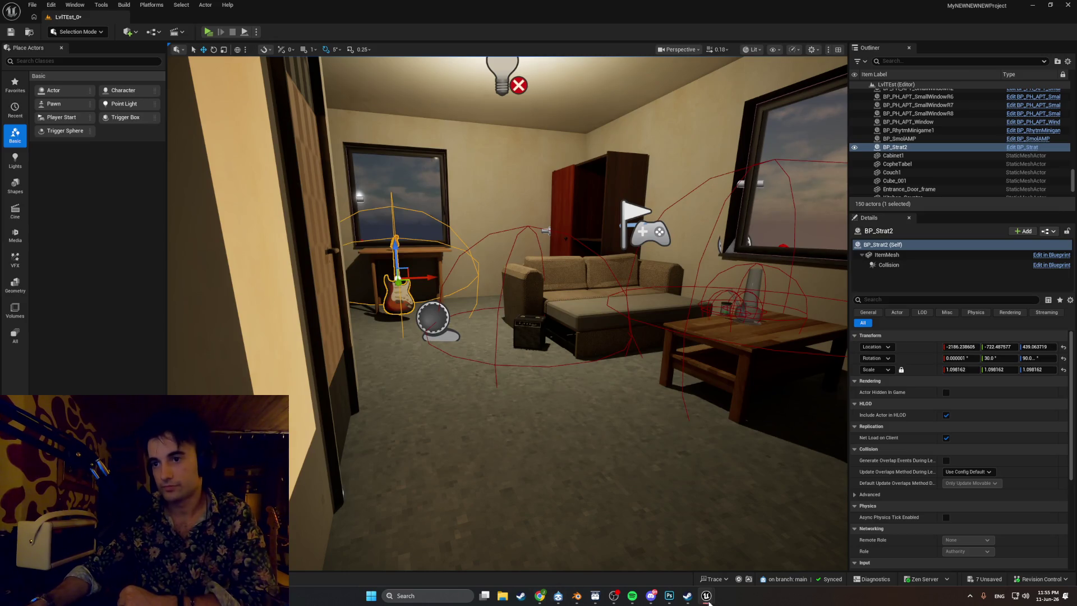
- Return to the StopSong graph and add an Is Valid node near the loop
mouse_move(708, 600)
left_click(726, 553)
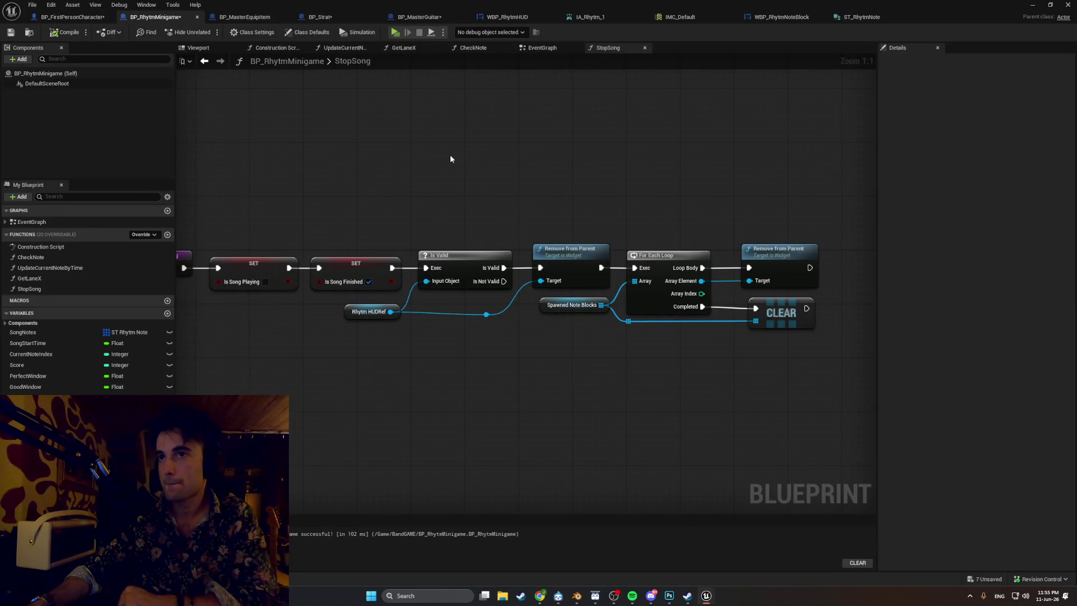
left_click_drag(450, 157, 434, 158)
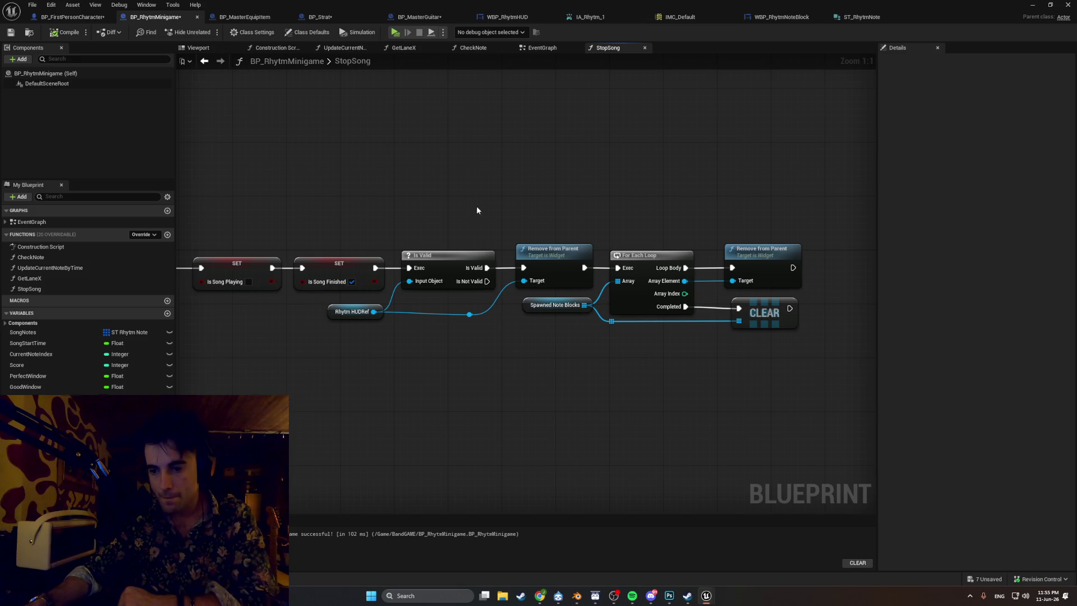
left_click_drag(613, 322, 505, 316)
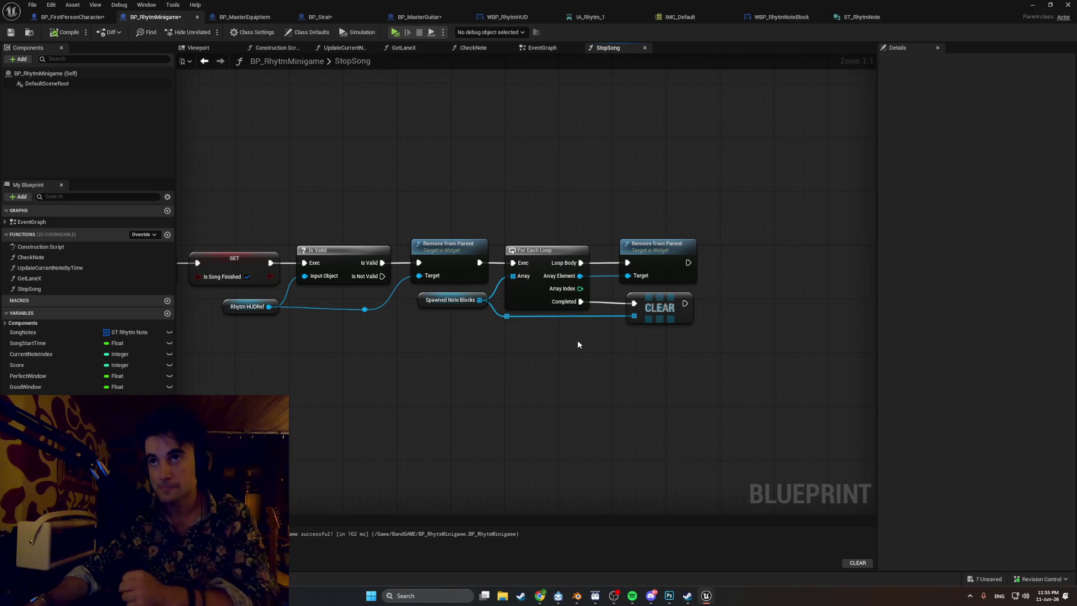
right_click(594, 357)
type("is valid")
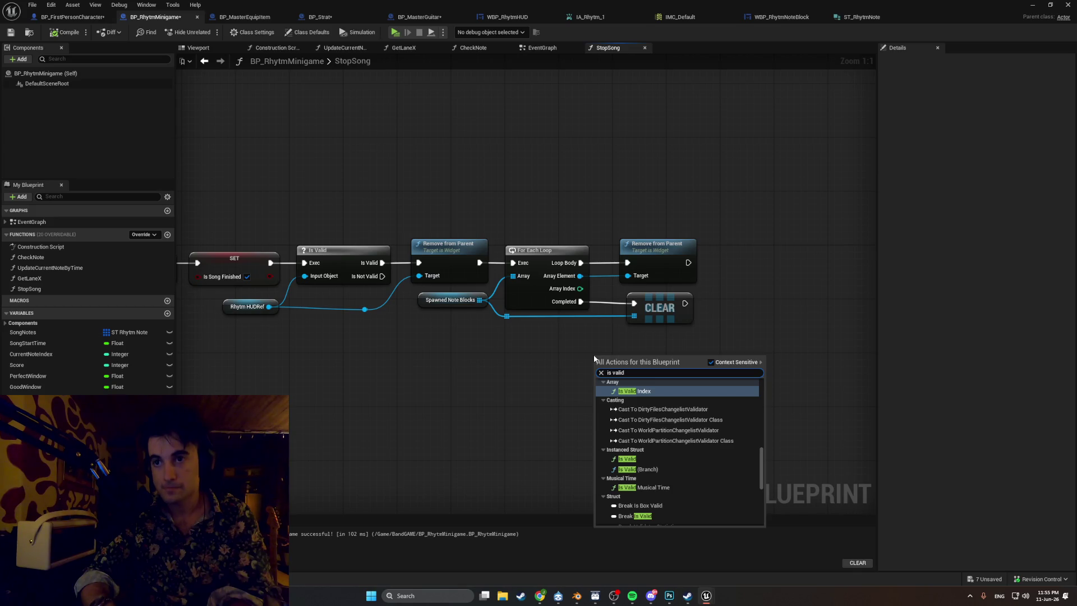
scroll(650, 429, "down", 3)
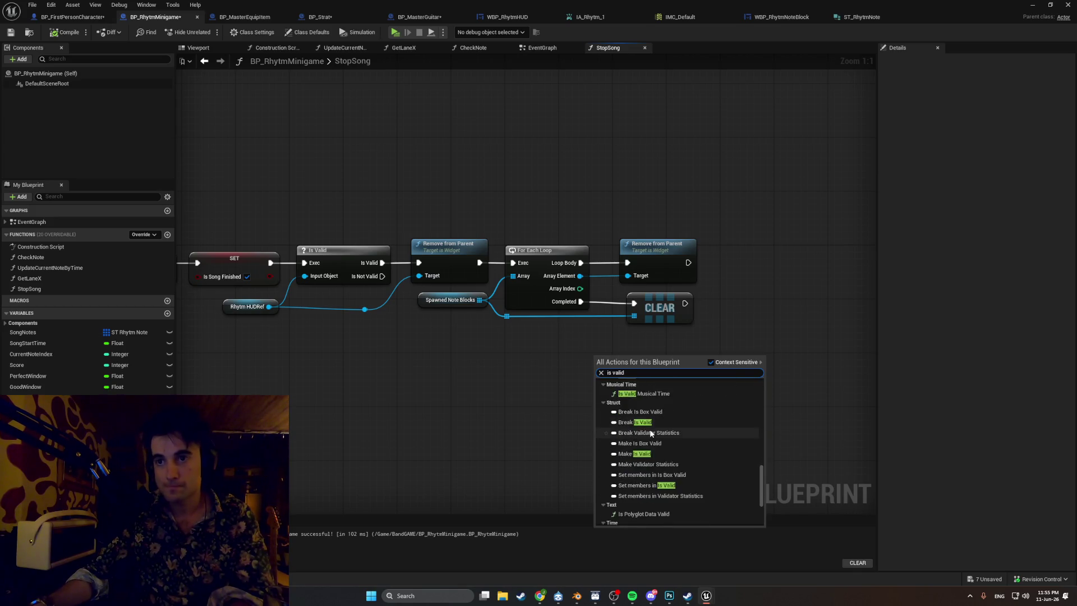
left_click(628, 460)
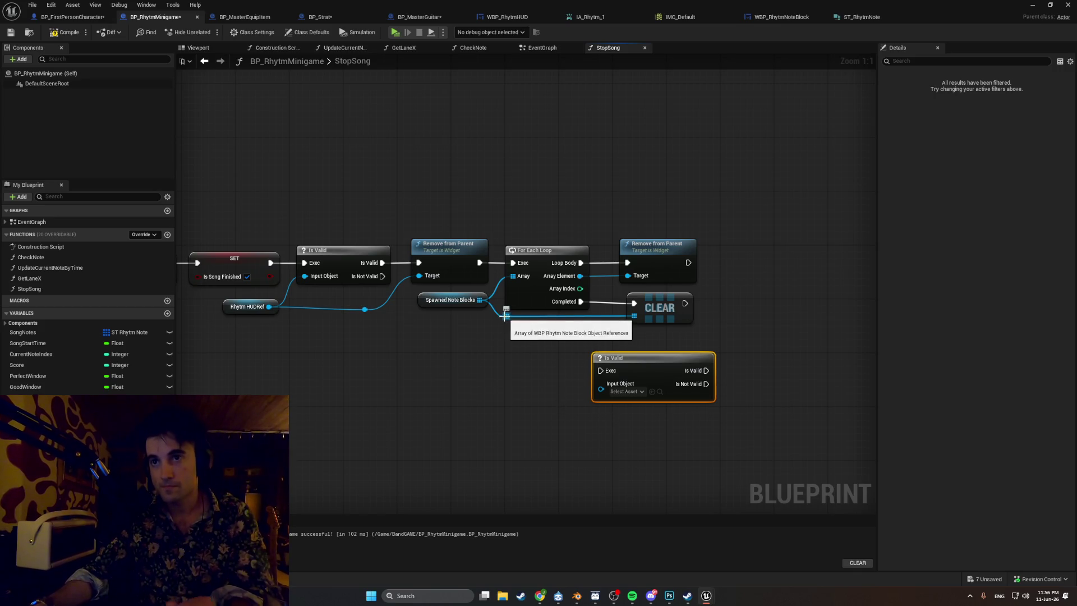
- Wire Loop Body and Array Element into Is Valid, feeding its valid output to Remove from Parent
left_click_drag(651, 252, 745, 251)
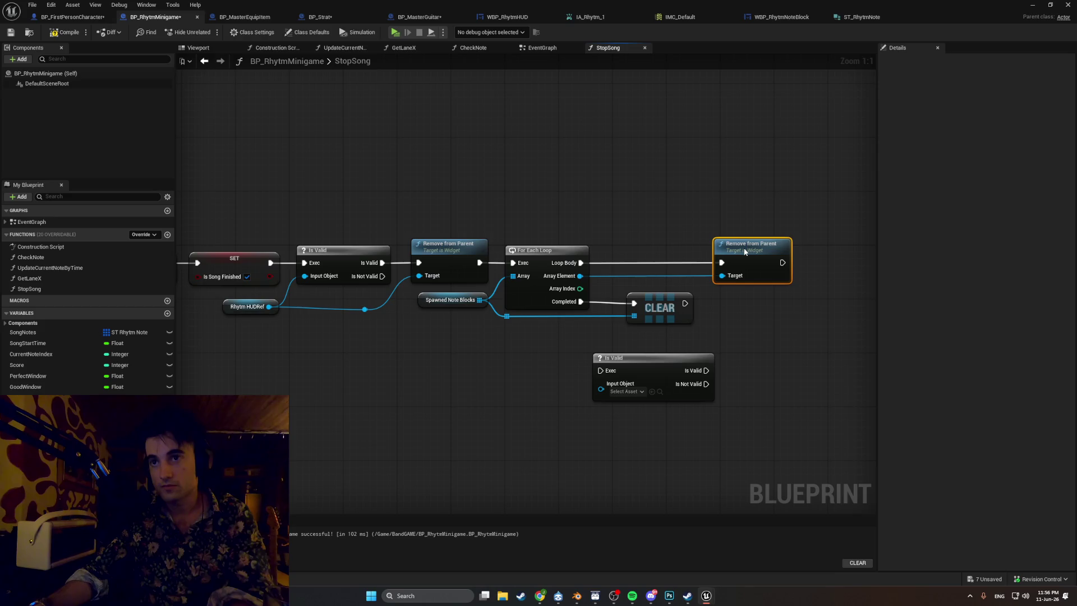
mouse_move(601, 370)
left_mouse_down()
mouse_move(621, 268)
mouse_move(577, 372)
mouse_move(597, 375)
mouse_move(613, 233)
mouse_move(634, 233)
left_mouse_up()
key("Escape")
mouse_move(580, 276)
left_mouse_down()
mouse_move(607, 256)
mouse_move(586, 263)
mouse_move(607, 243)
mouse_move(650, 234)
left_mouse_up()
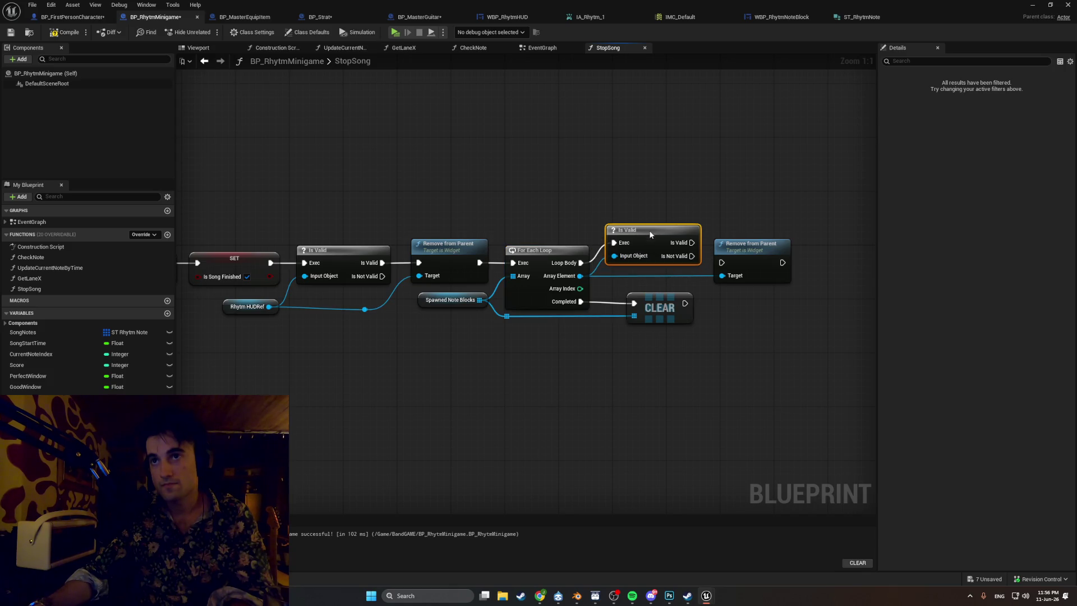
left_click(665, 273)
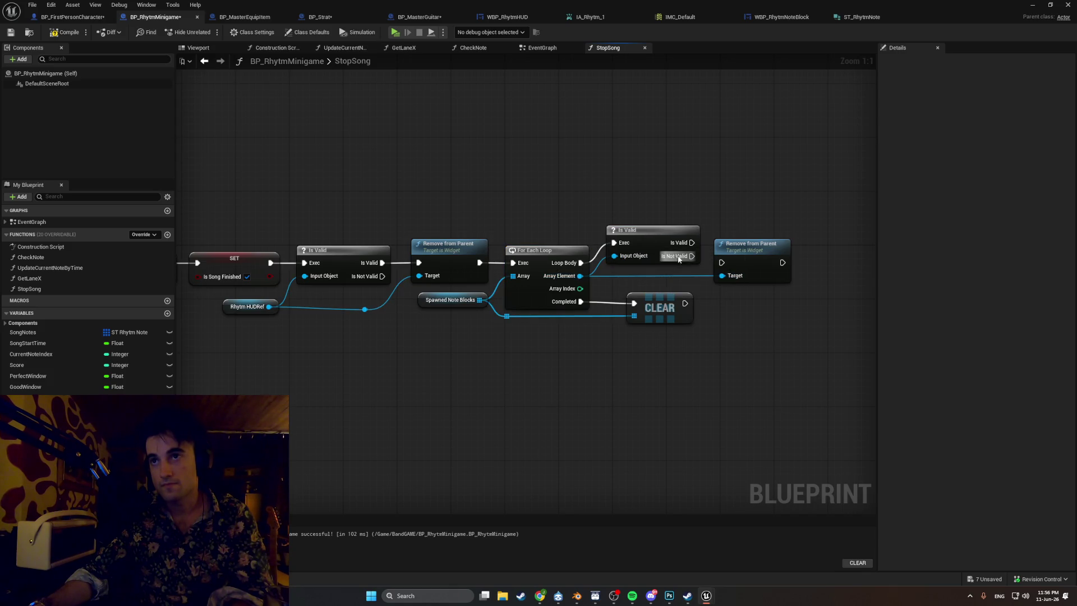
mouse_move(685, 246)
left_mouse_down()
mouse_move(788, 291)
mouse_move(551, 206)
left_mouse_up()
left_click(664, 240)
- Screenshot the new Is Valid check and recompile BP_RhytmMinigame with F7
key("super+shift+s")
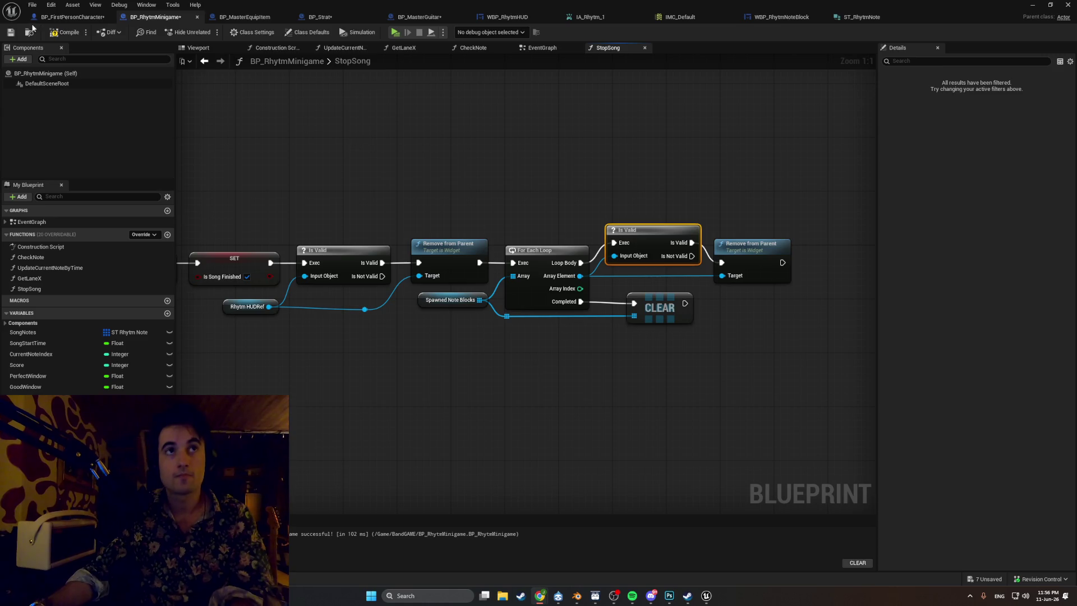
key("F7")
left_click(1032, 5)
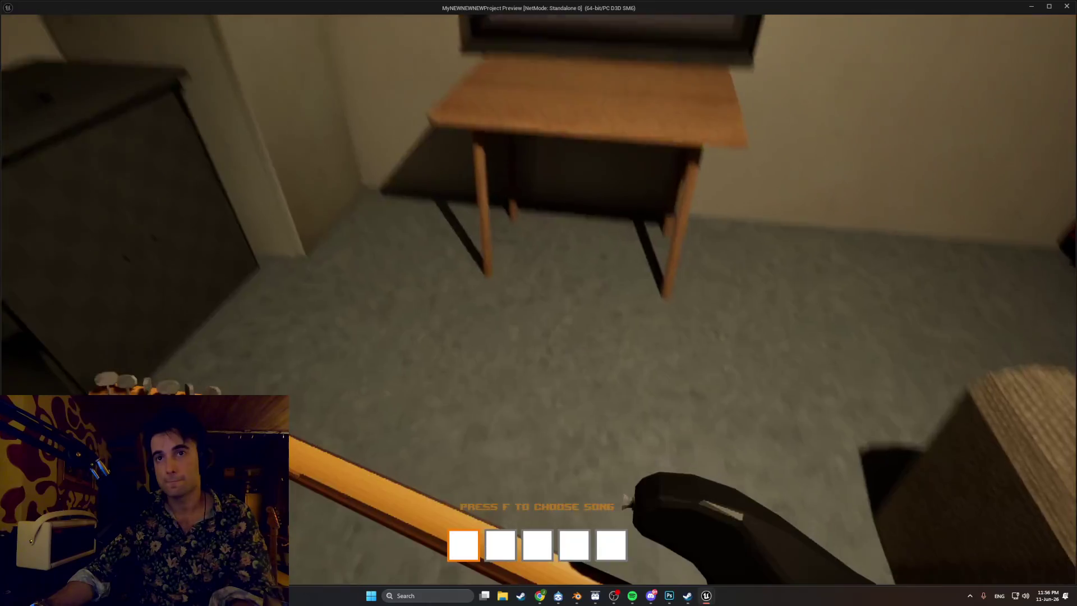
- Playtest a song hitting the X, C, V, B, N, M notes, then stop the preview
key("f")
key("g")
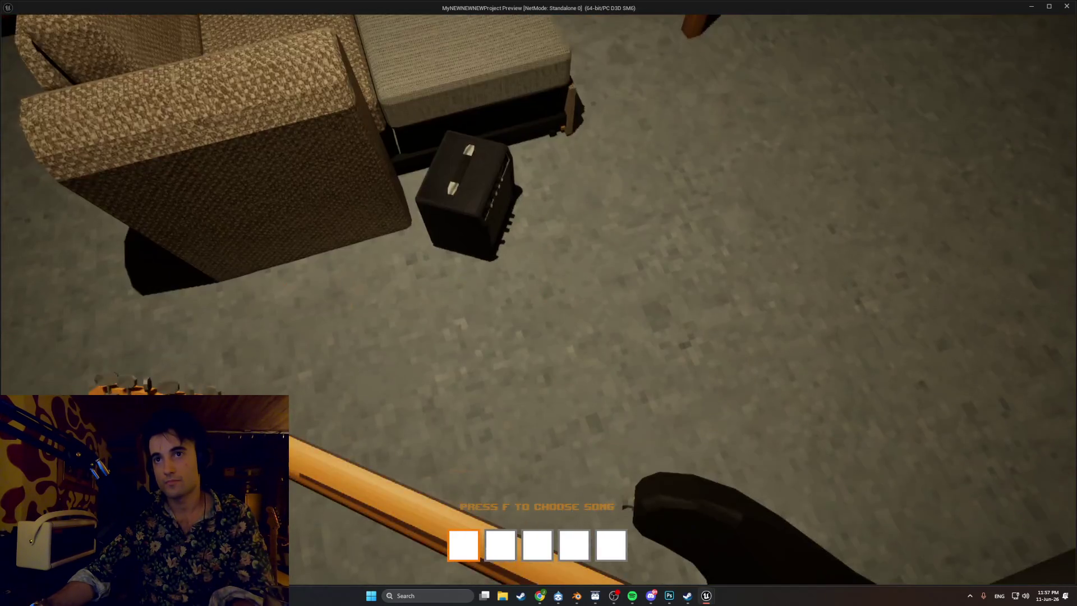
key("f")
key("f")
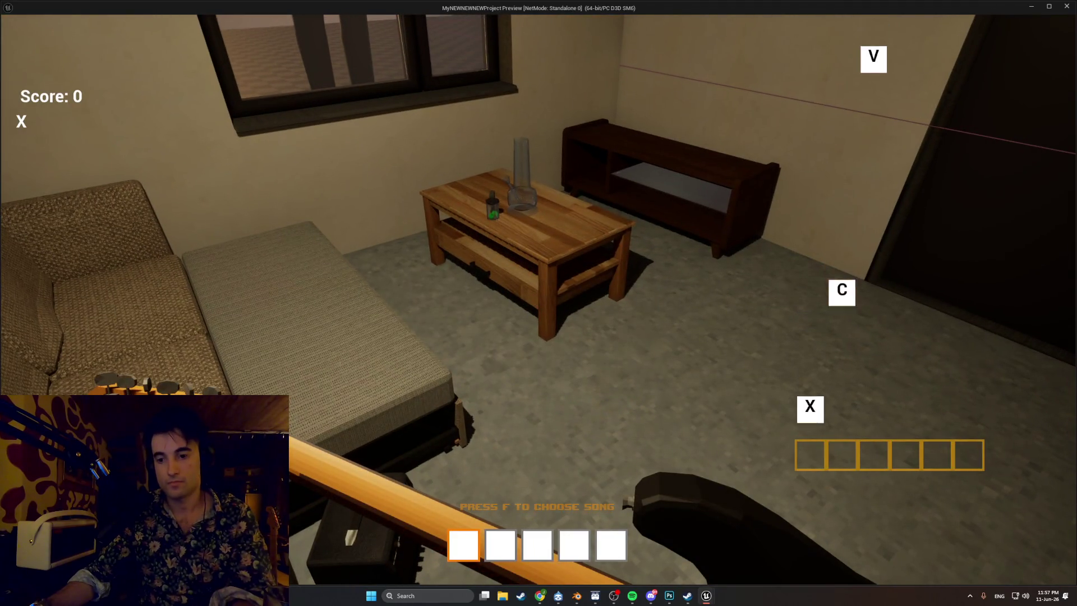
key("x")
key("c")
key("v")
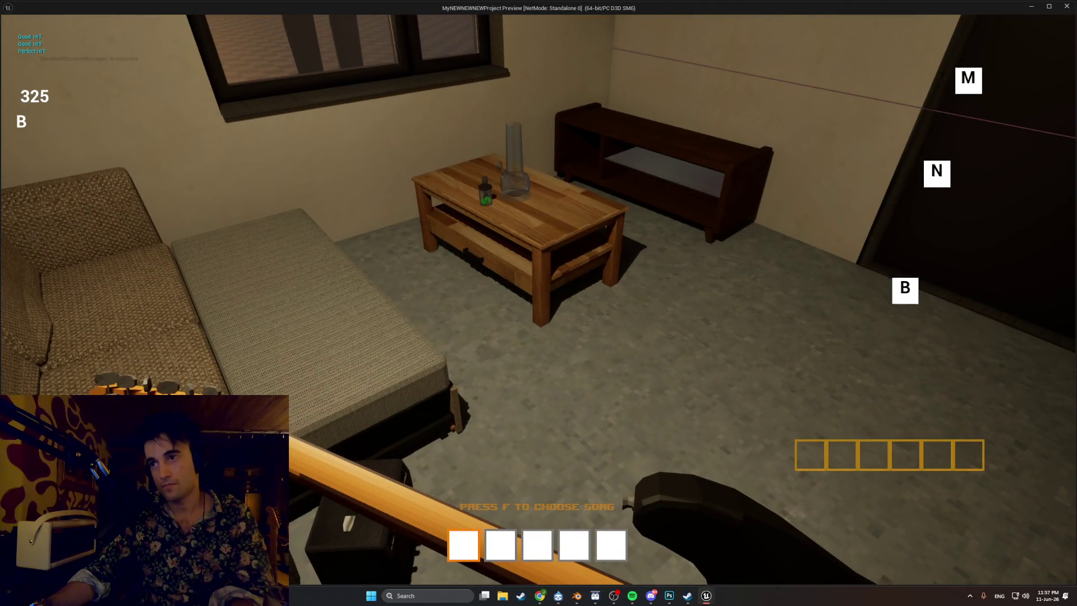
key("b")
key("n")
key("m")
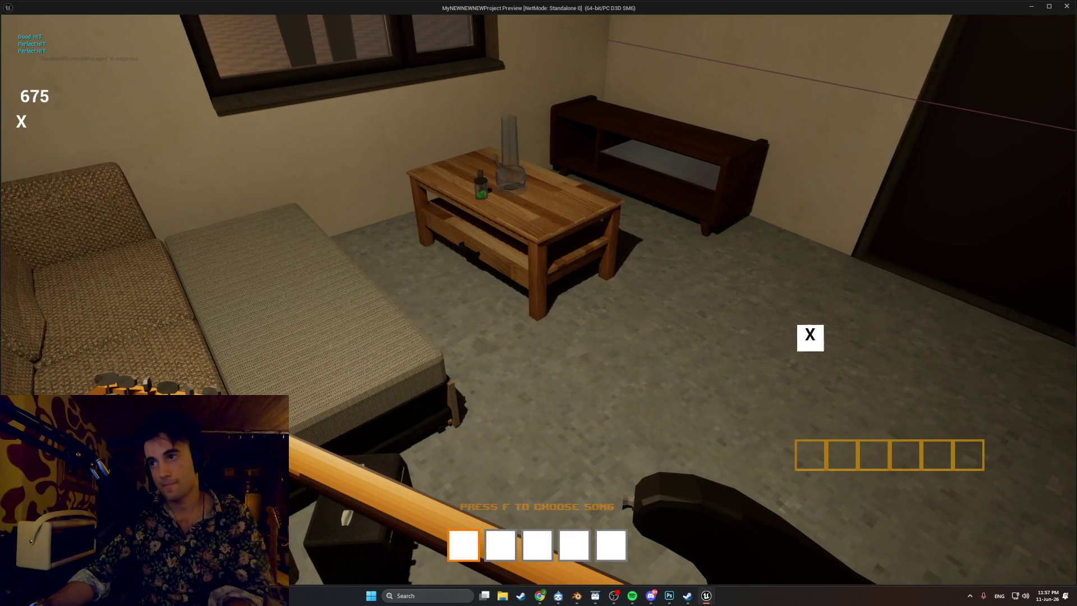
key("x")
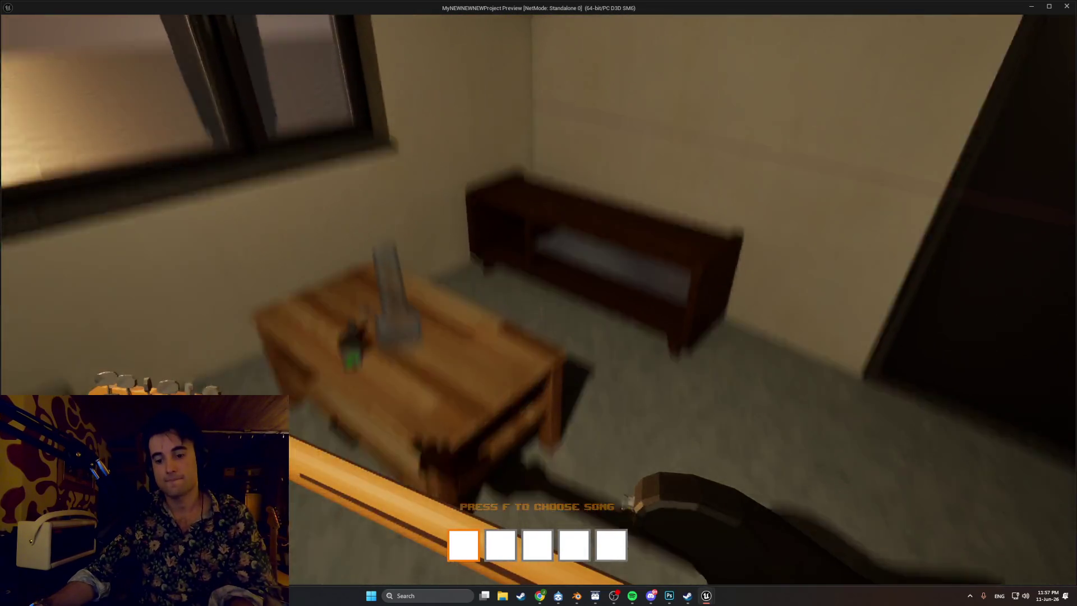
key("Escape")
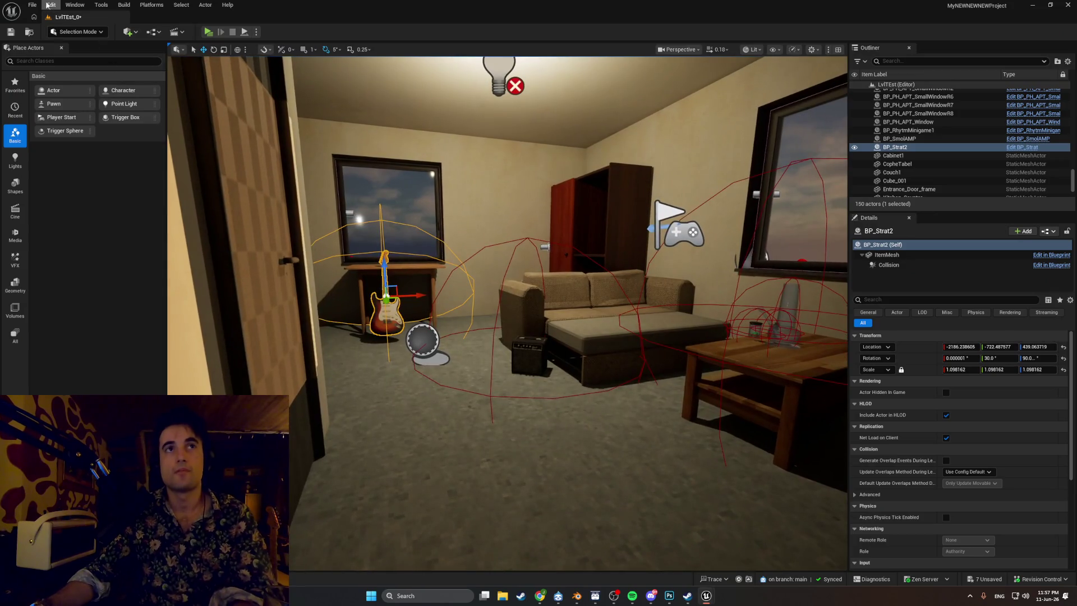
- Save All in the apartment level, fly the camera through its rooms, then switch to Steam
left_click(32, 5)
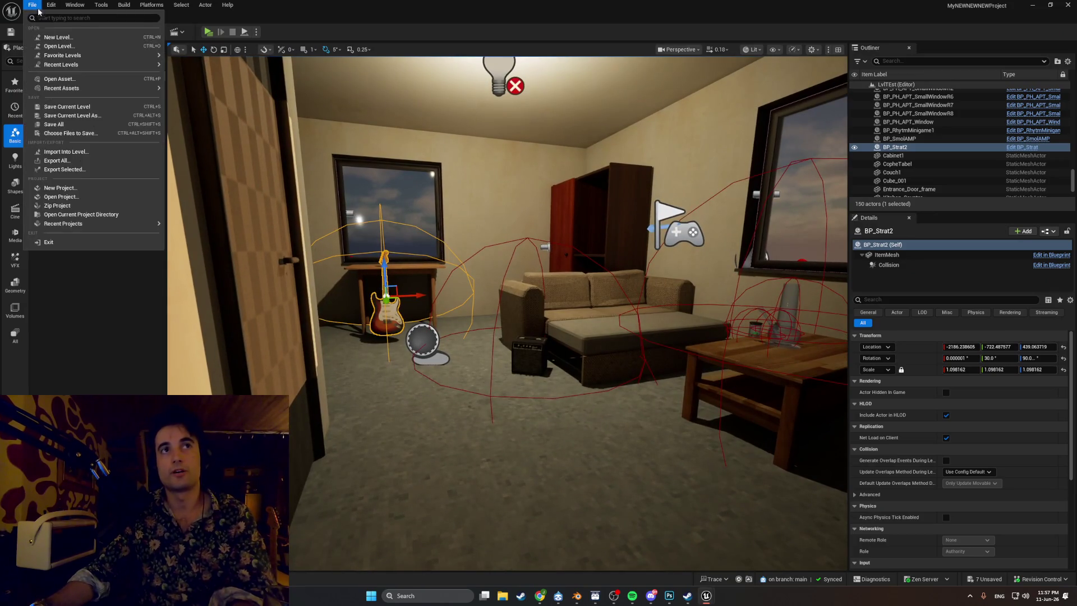
left_click(83, 107)
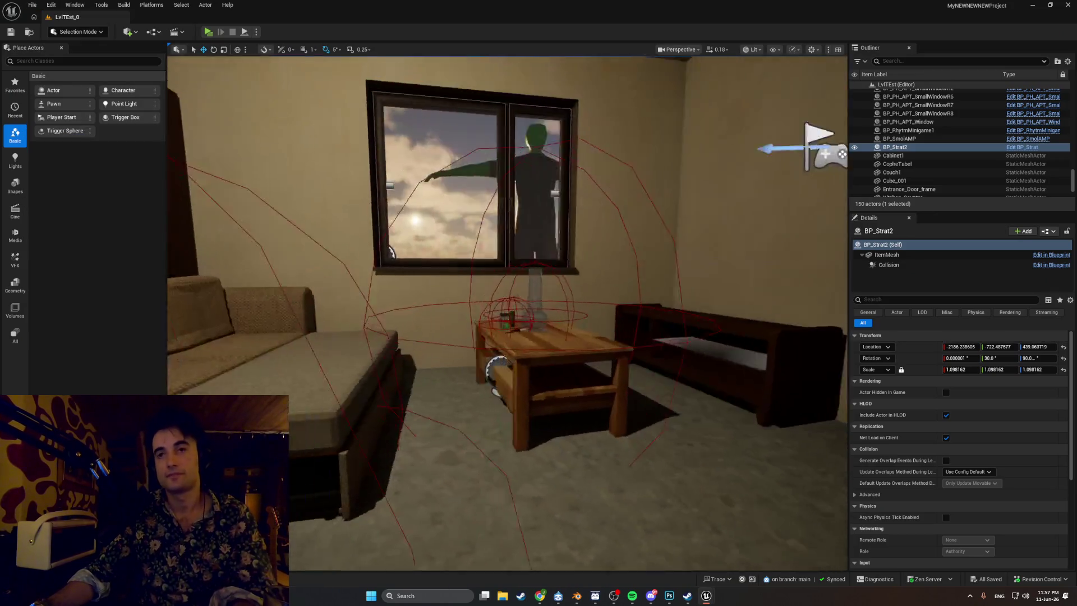
left_click_drag(485, 368, 486, 368)
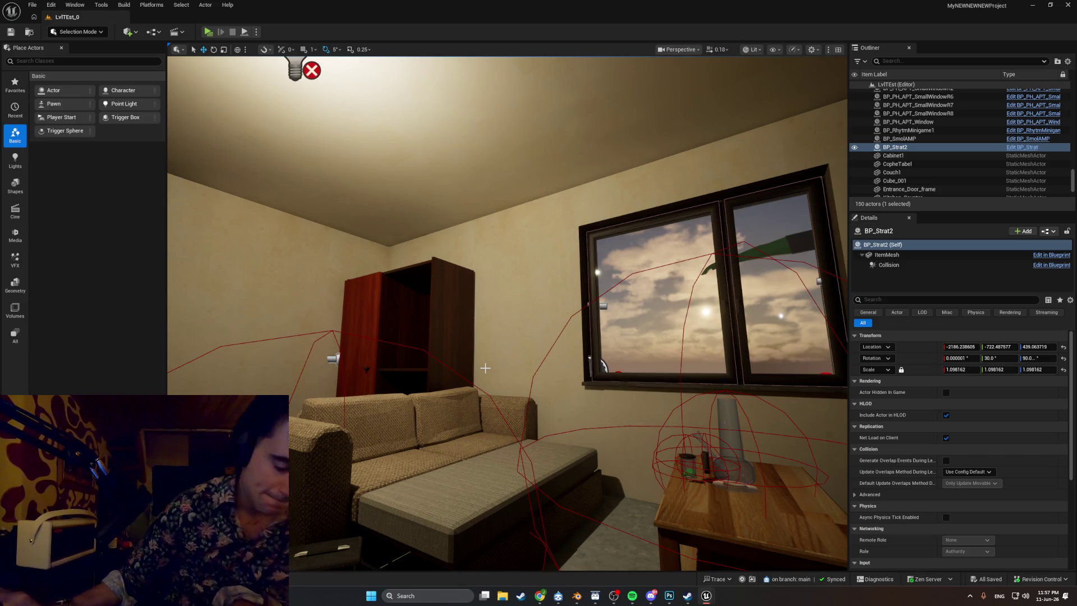
left_click_drag(487, 330, 491, 333)
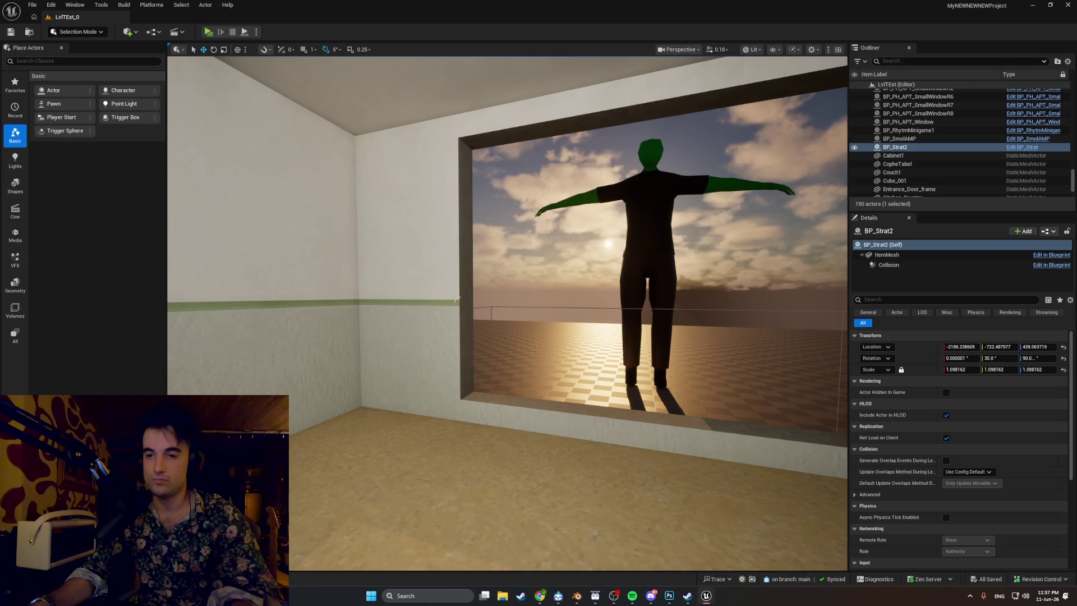
mouse_move(449, 352)
left_mouse_down()
mouse_move(449, 342)
mouse_move(392, 342)
mouse_move(393, 403)
left_mouse_up()
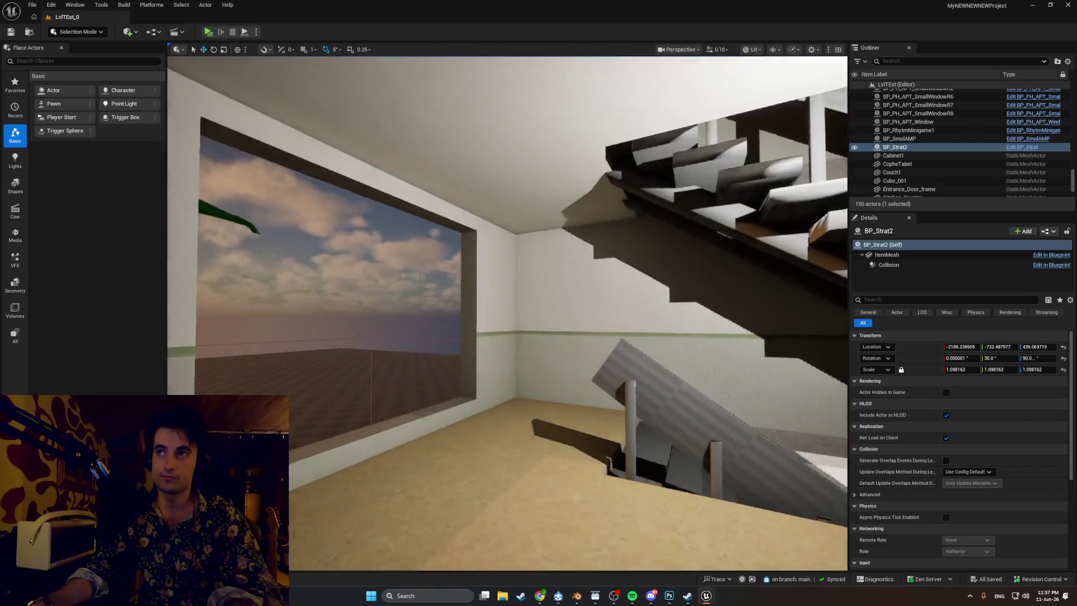
left_click_drag(392, 403, 336, 403)
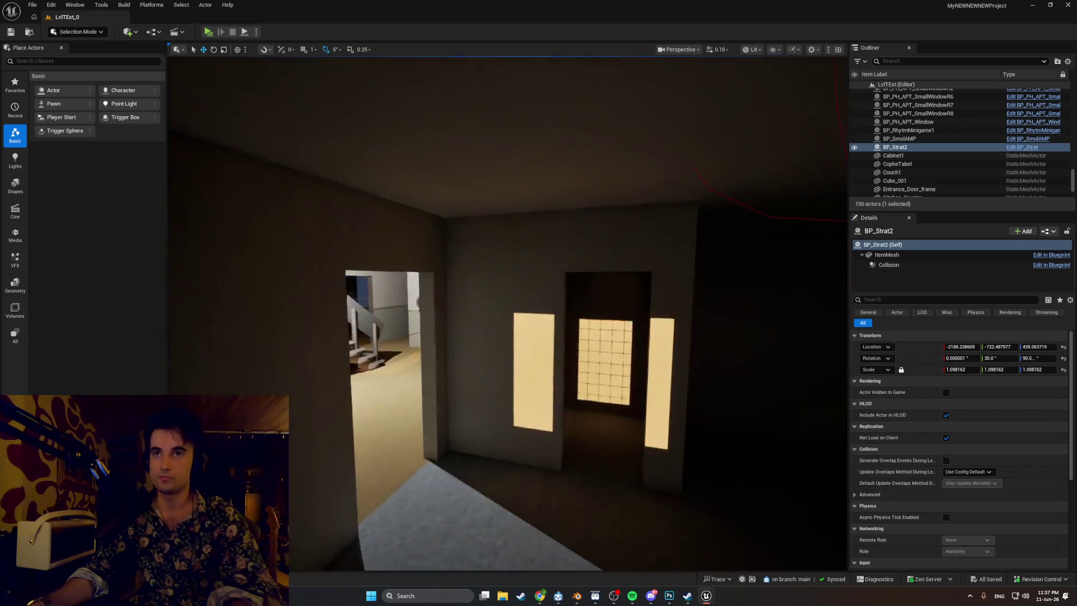
mouse_move(393, 404)
left_mouse_down()
mouse_move(392, 359)
mouse_move(416, 359)
mouse_move(415, 348)
mouse_move(539, 348)
mouse_move(500, 180)
mouse_move(482, 253)
mouse_move(566, 264)
mouse_move(538, 314)
mouse_move(554, 366)
left_mouse_up()
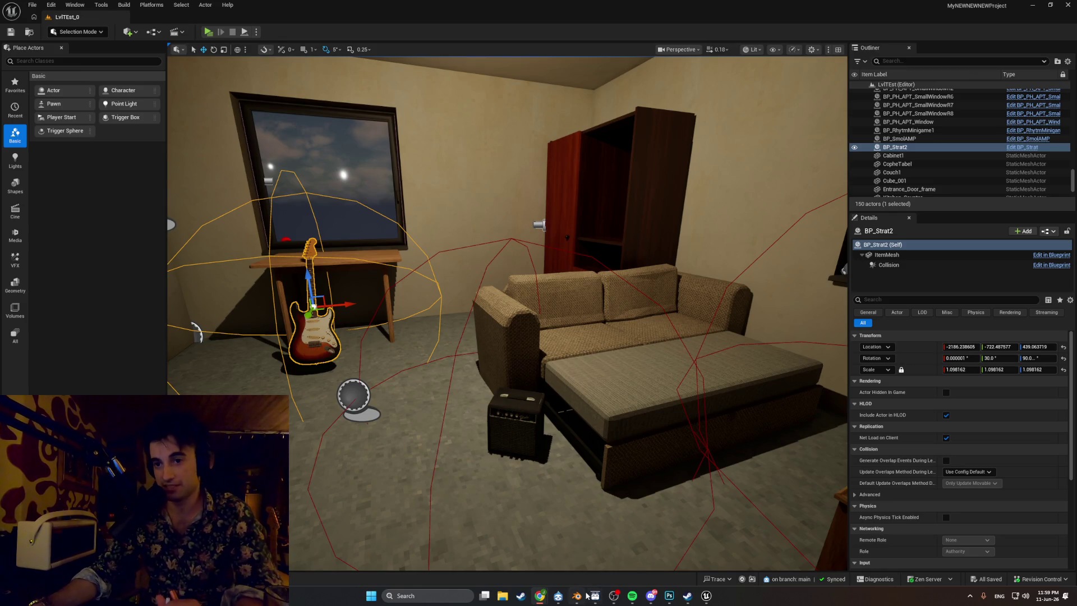
left_click(687, 596)
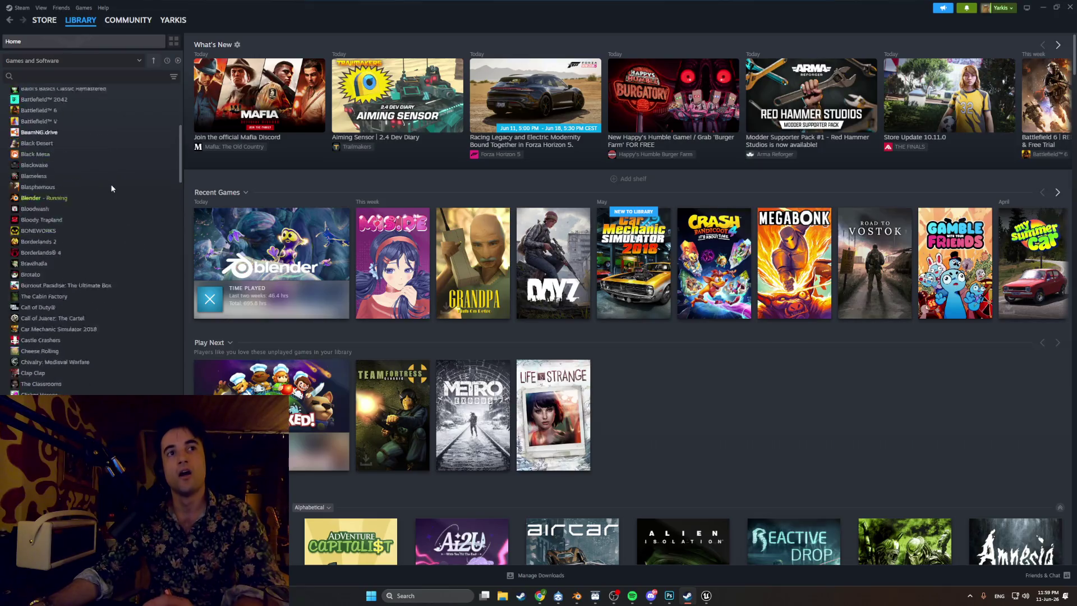
- Go to the Steam Store front page and type 'guitar' into the store search
scroll(111, 189, "up", 5)
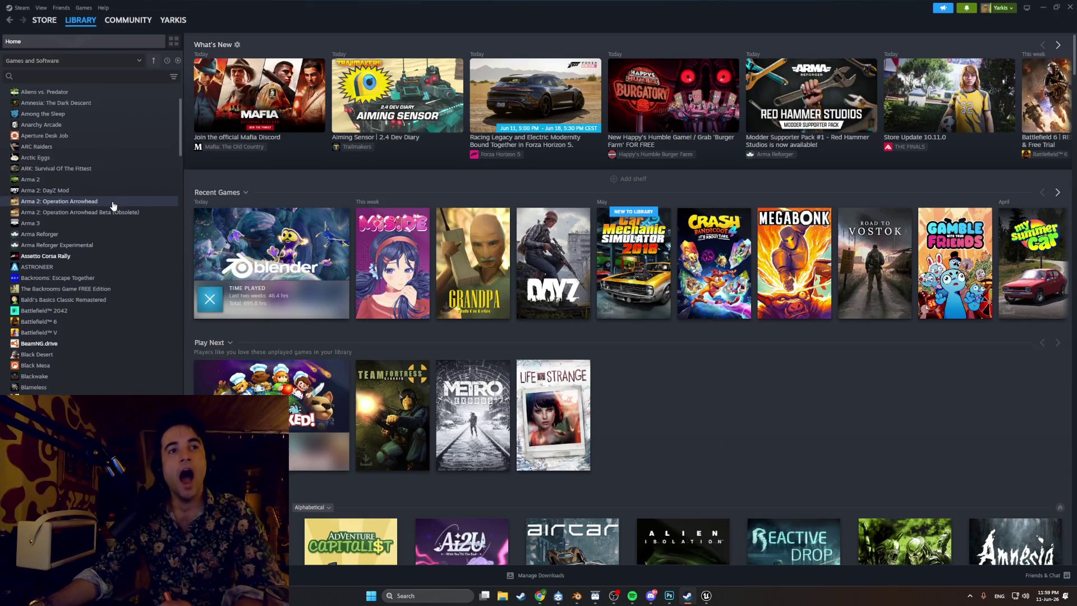
scroll(105, 217, "up", 3)
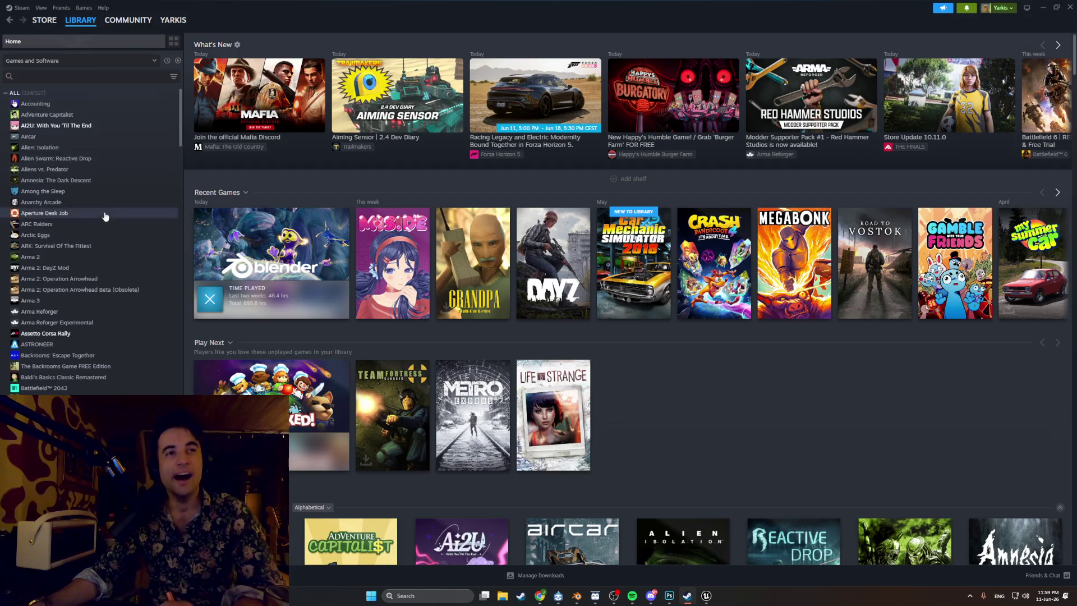
left_click(45, 19)
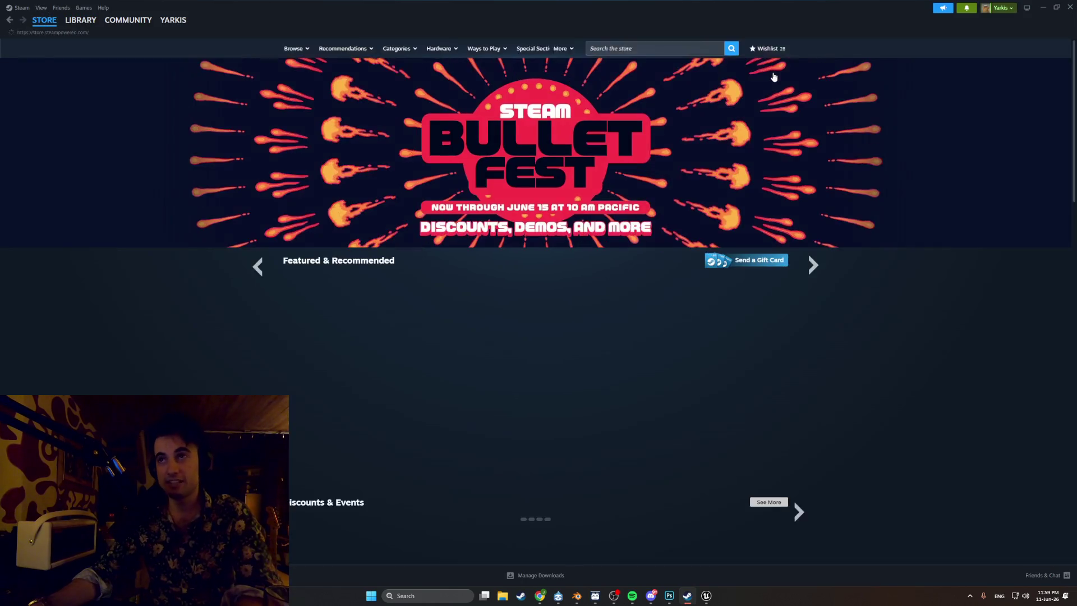
left_click(690, 49)
type("gui")
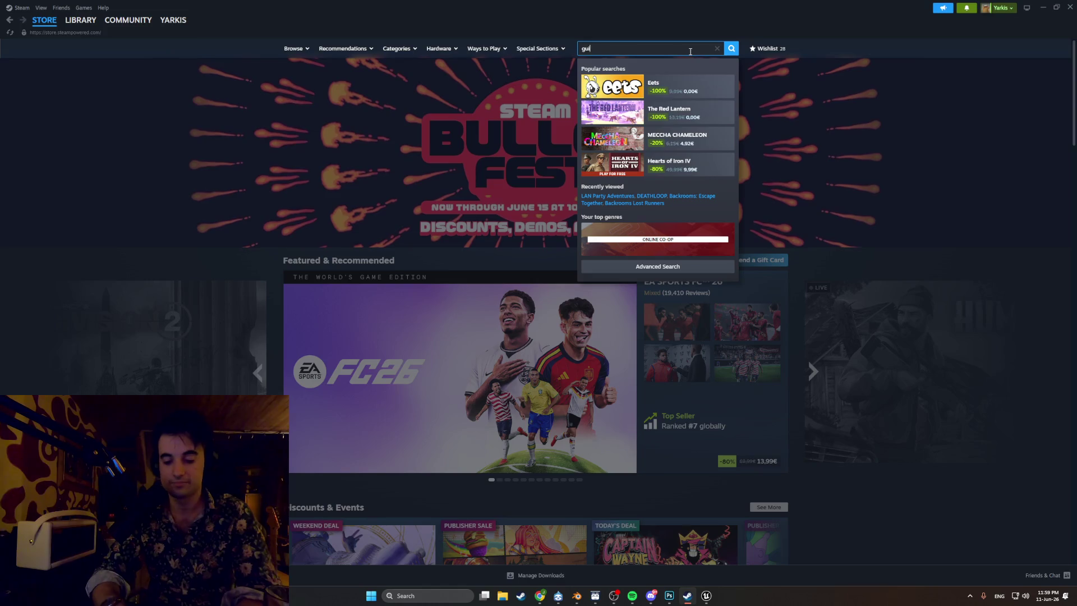
type("tar he")
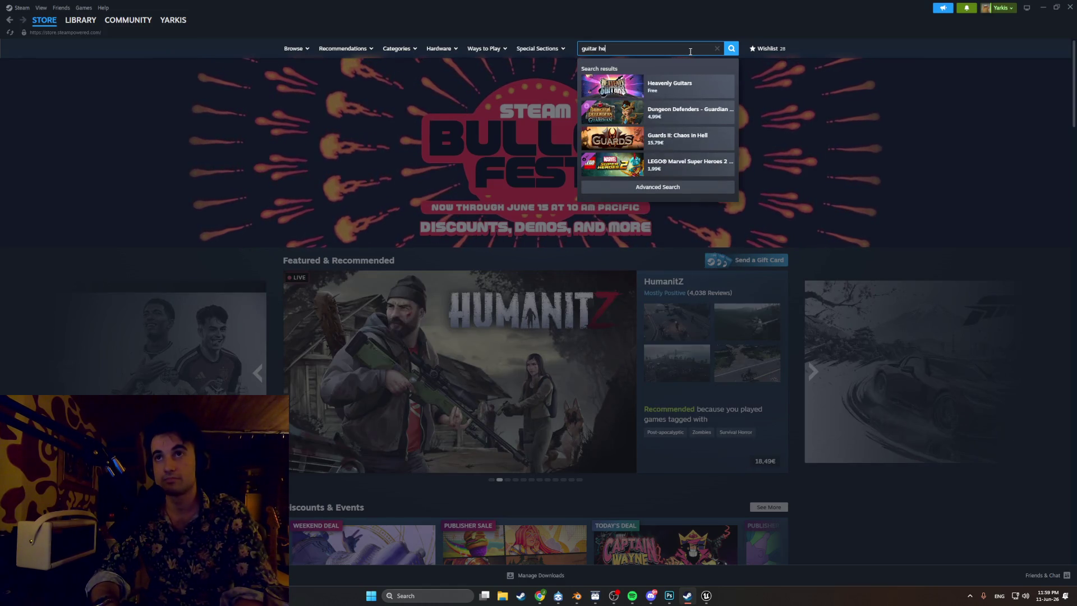
- Open the Heavenly Guitars store page and browse its screenshots and artwork
left_click(681, 86)
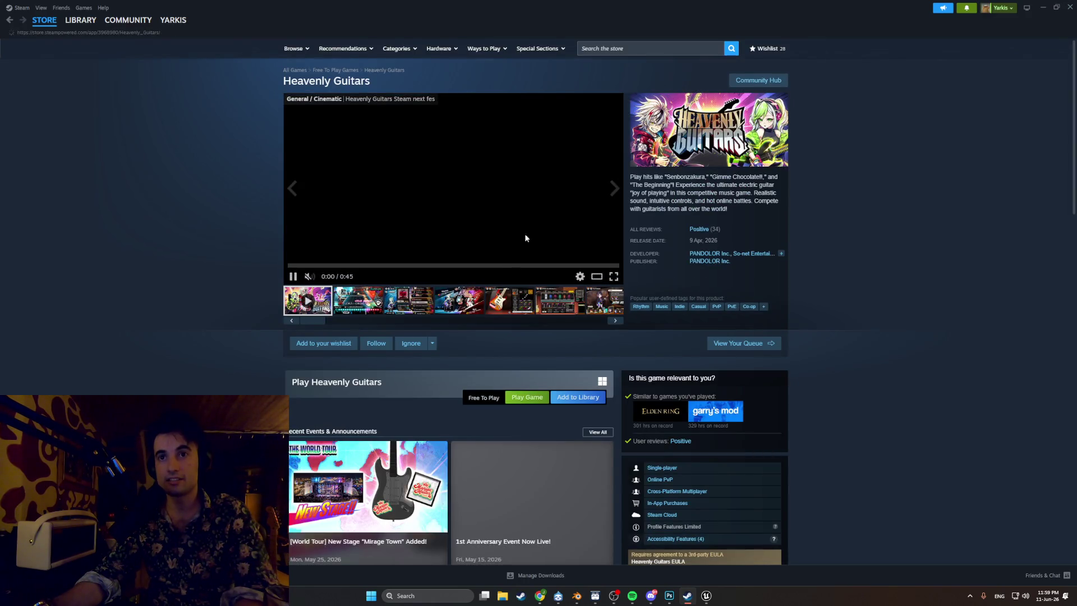
left_click(498, 306)
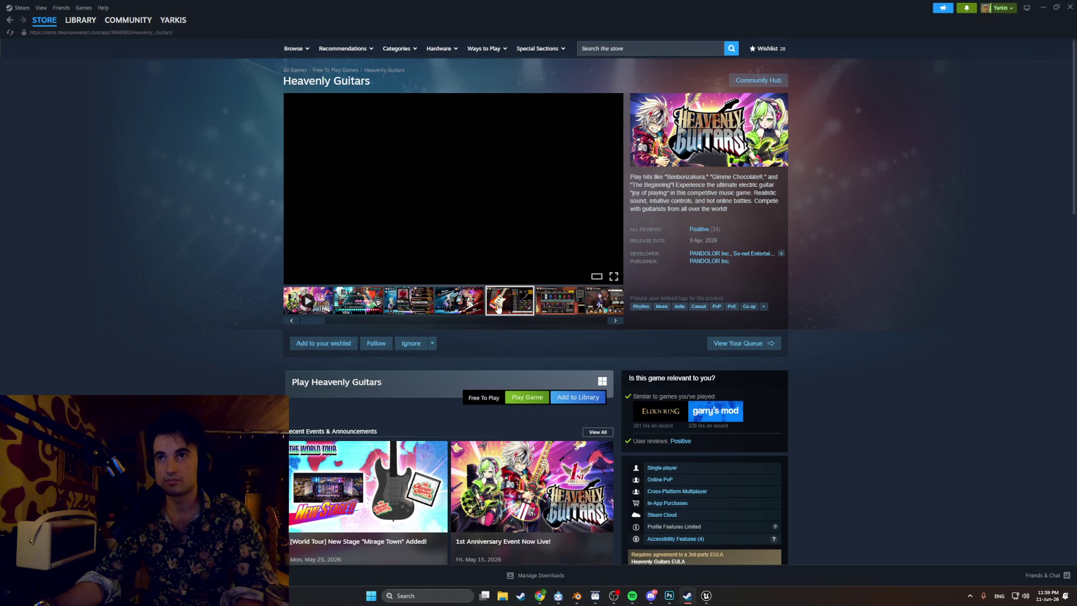
left_click(460, 306)
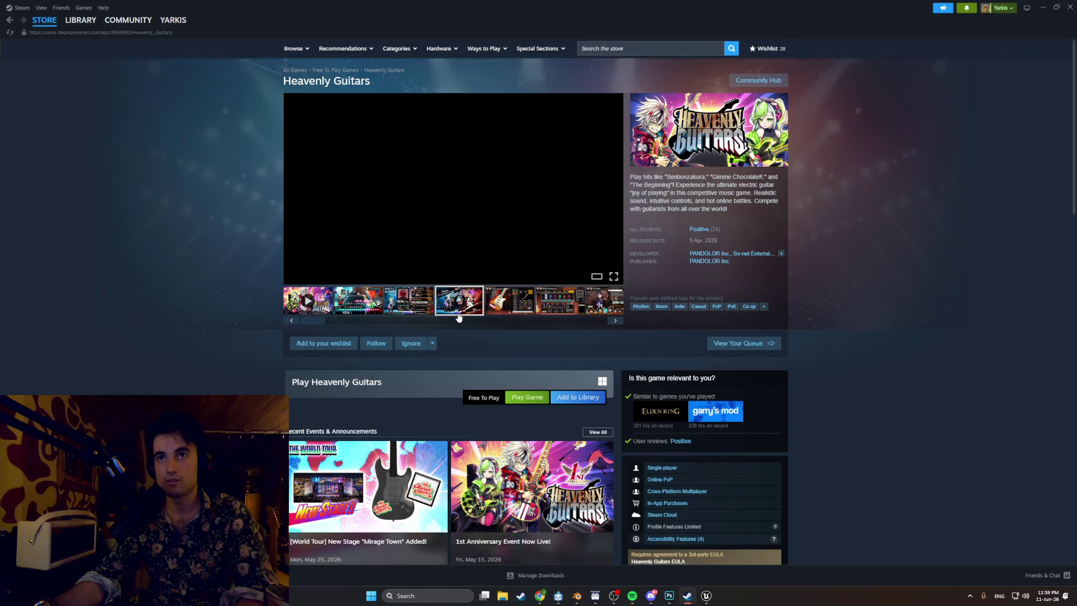
left_click(496, 304)
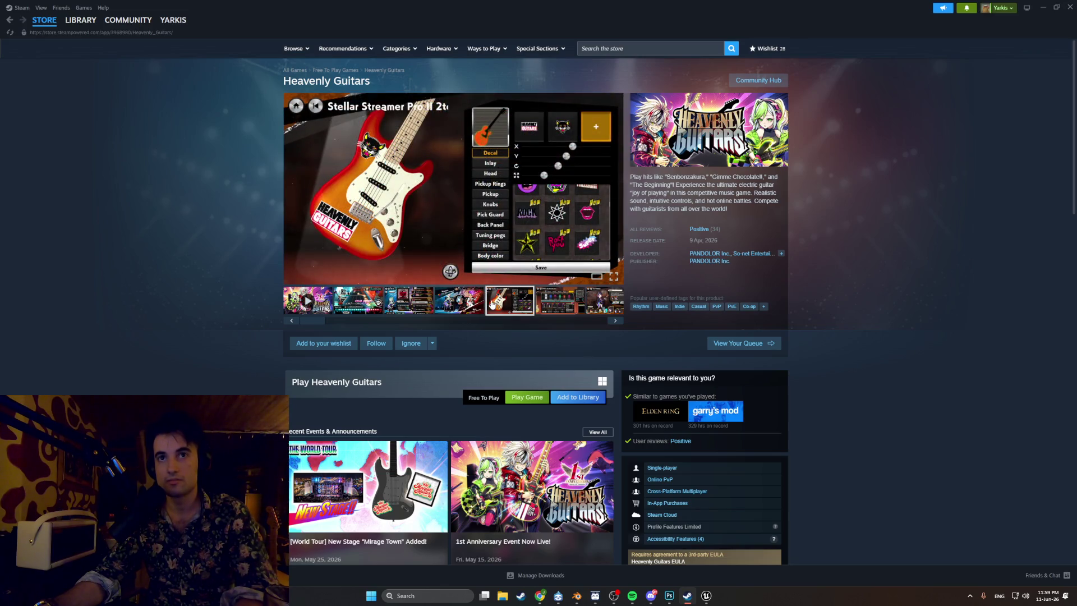
left_click(448, 308)
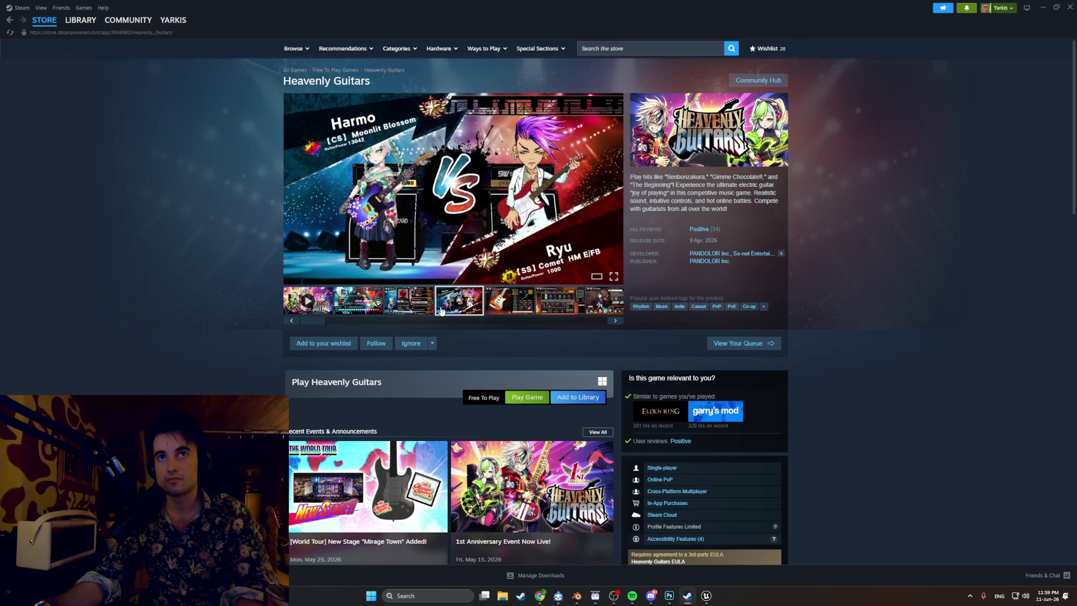
left_click(423, 310)
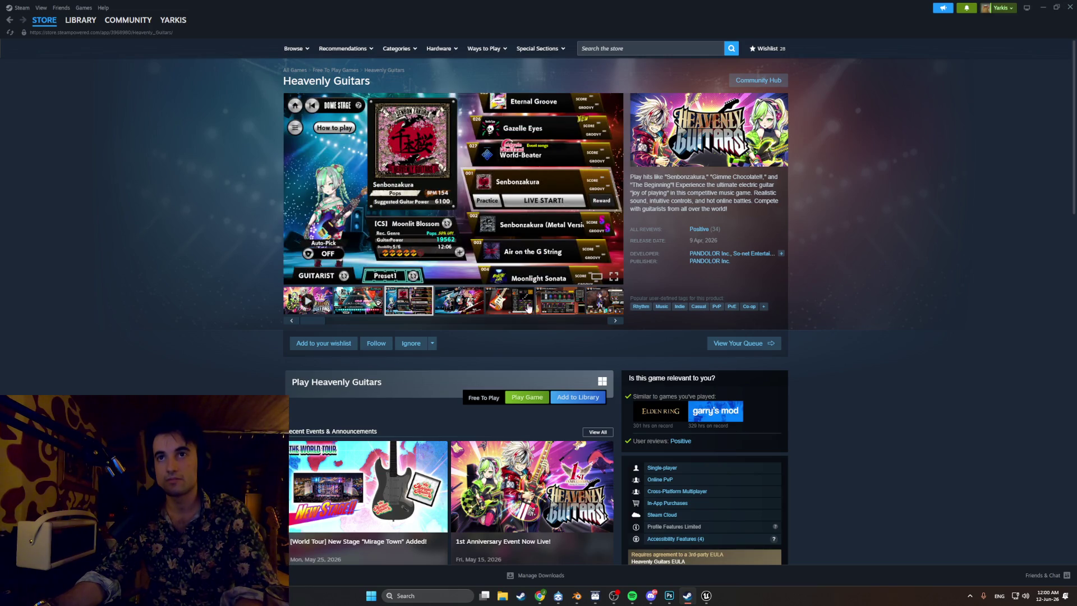
left_click(564, 304)
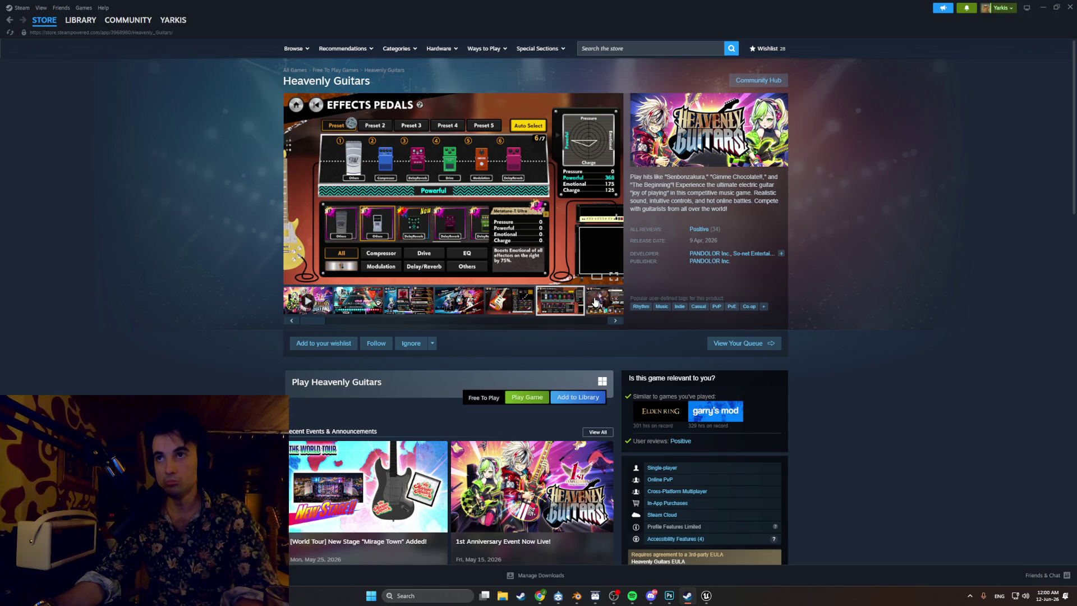
left_click(596, 302)
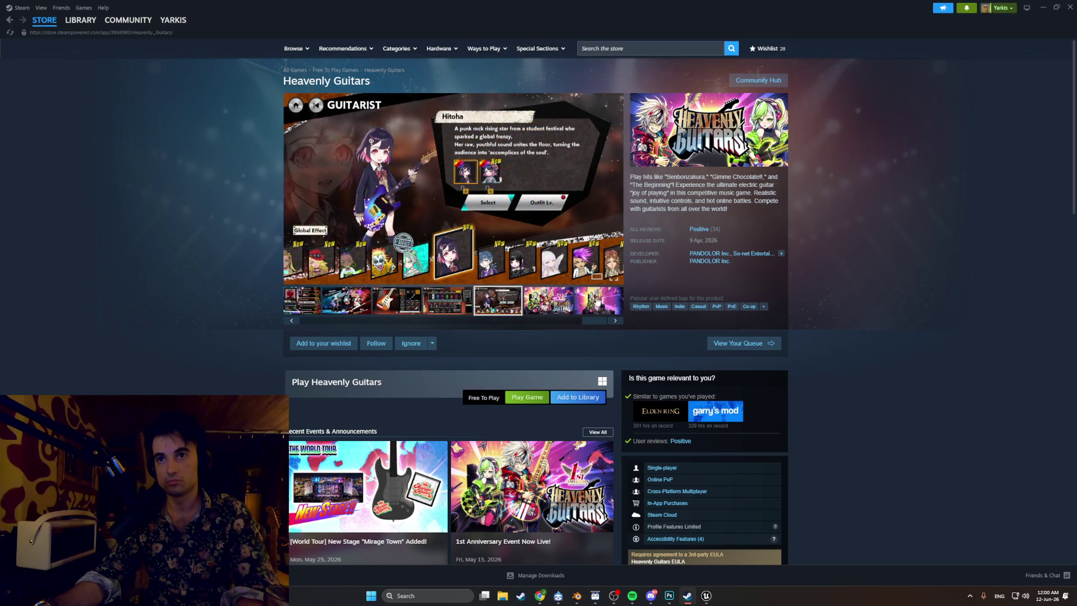
left_click(543, 306)
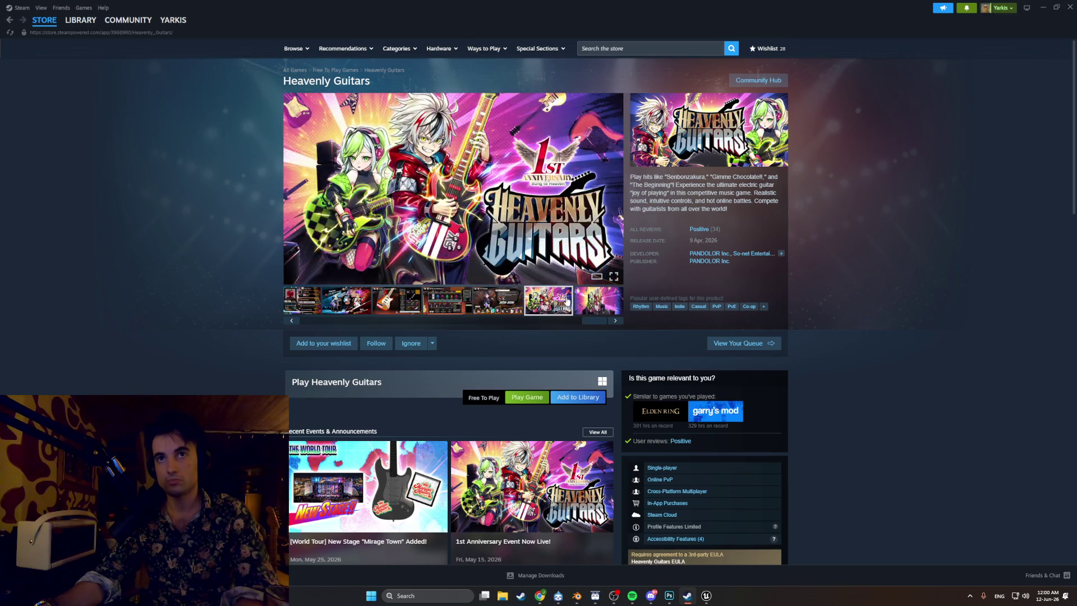
left_click(579, 302)
left_click(379, 306)
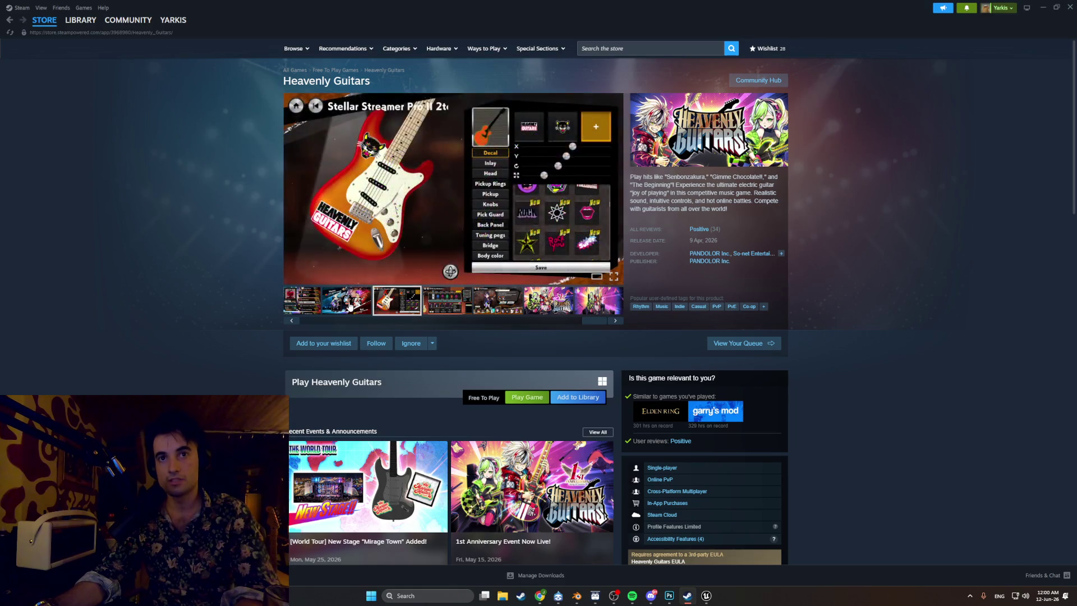
left_click(351, 305)
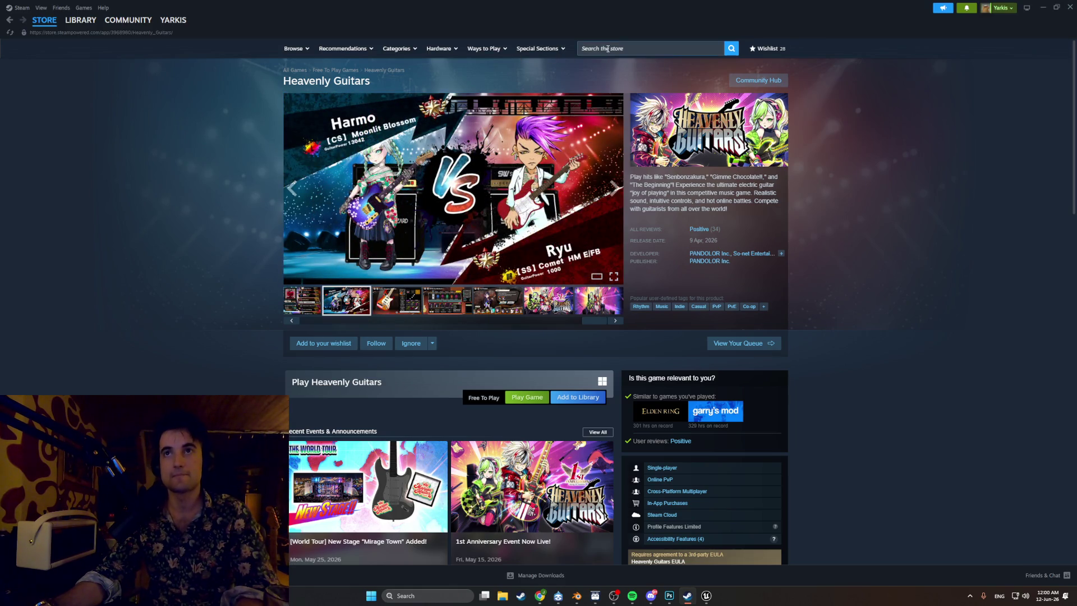
- Clear a new store search, enlarge the Guitarist screenshot, then go to the Library home
left_click(610, 48)
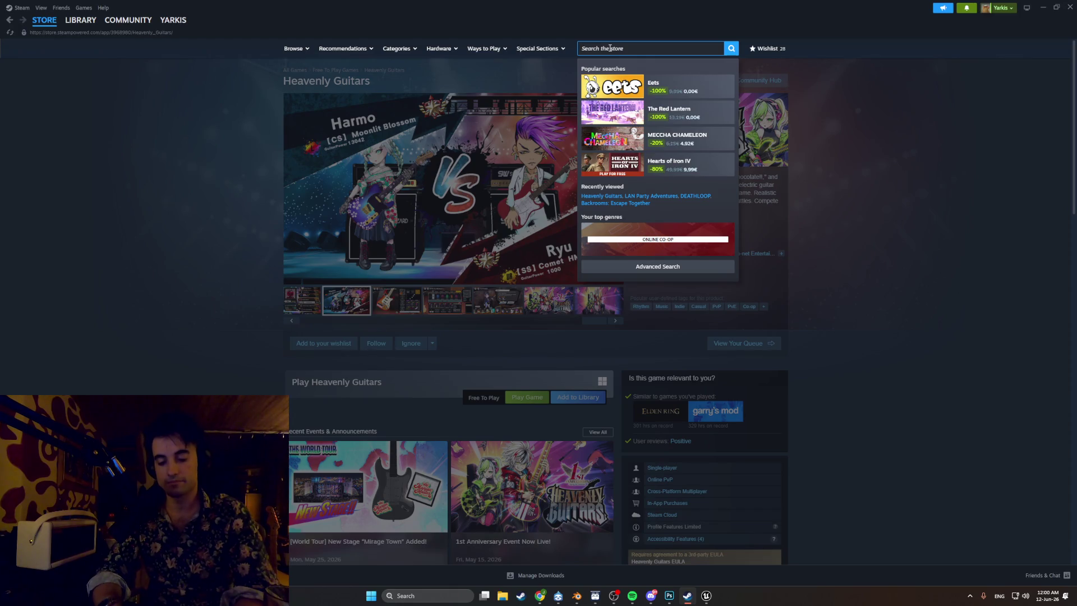
type("guitar")
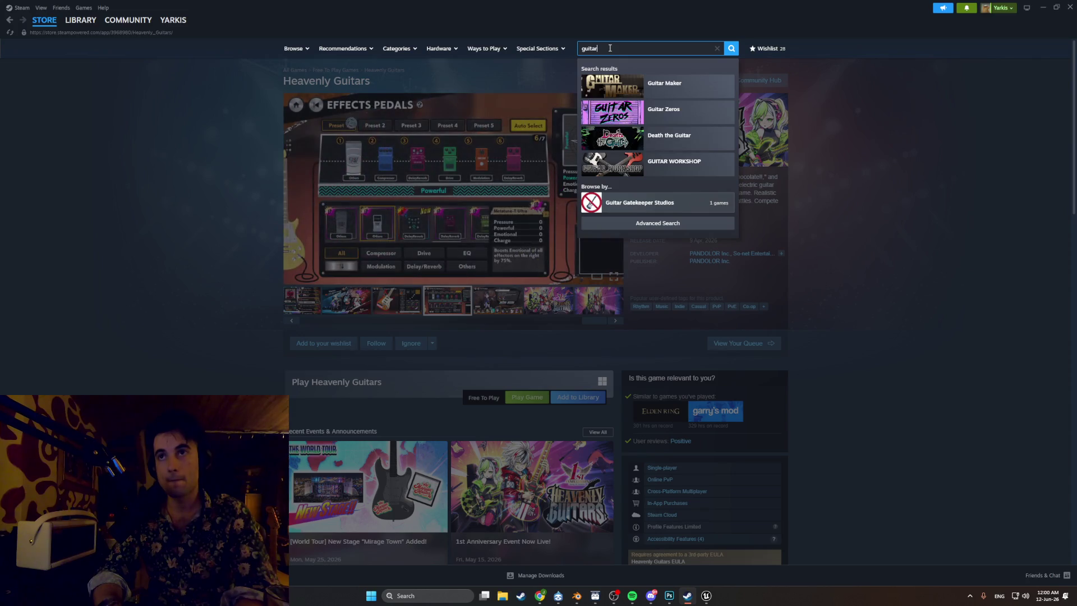
key("BackSpace")
key("BackSpace")
key("BackSpace")
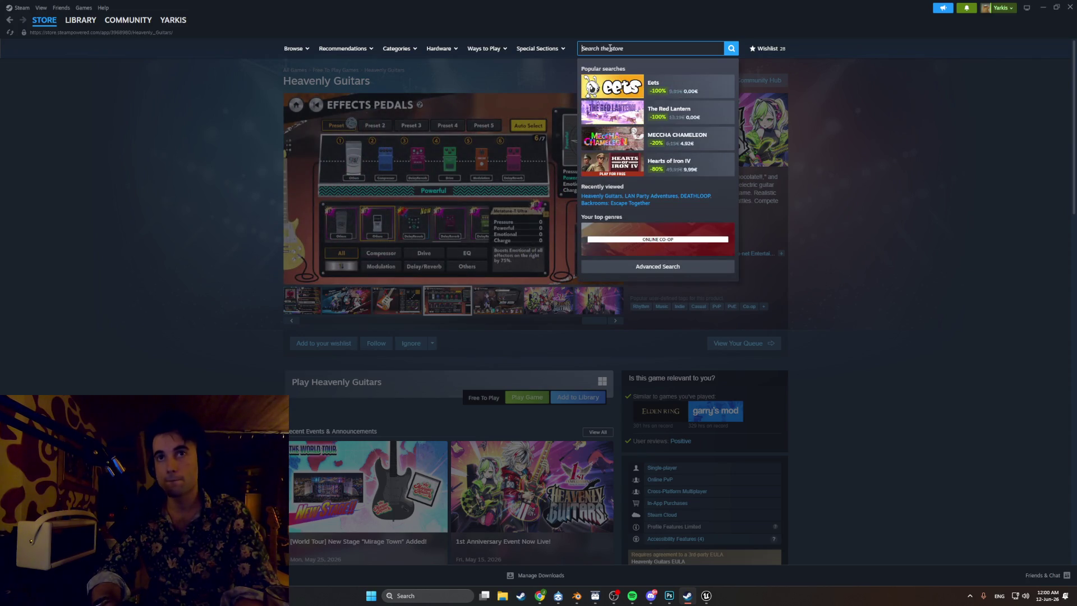
left_click(259, 181)
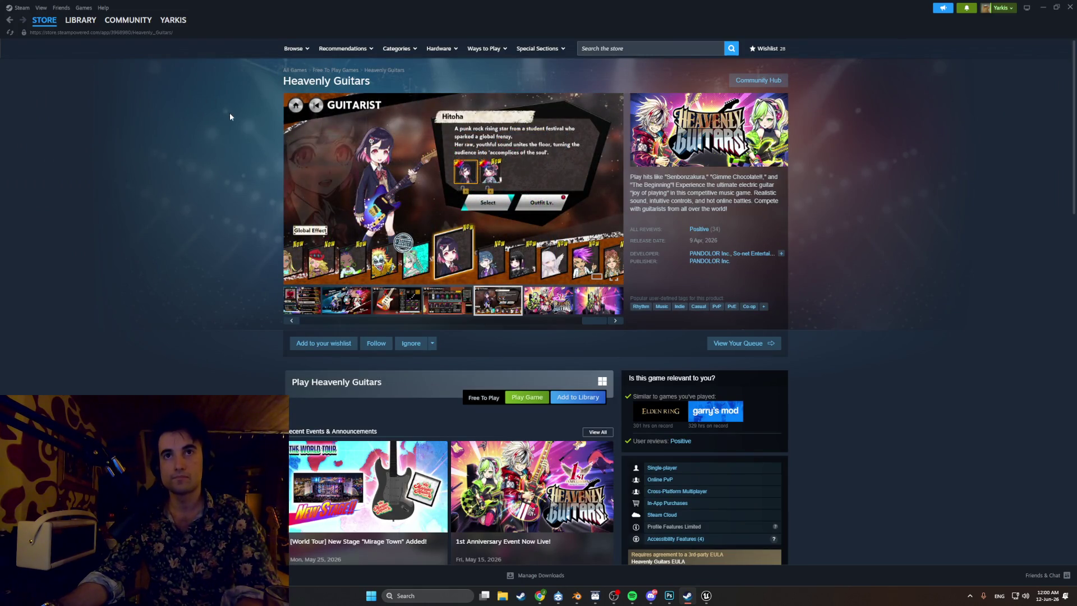
left_click(405, 212)
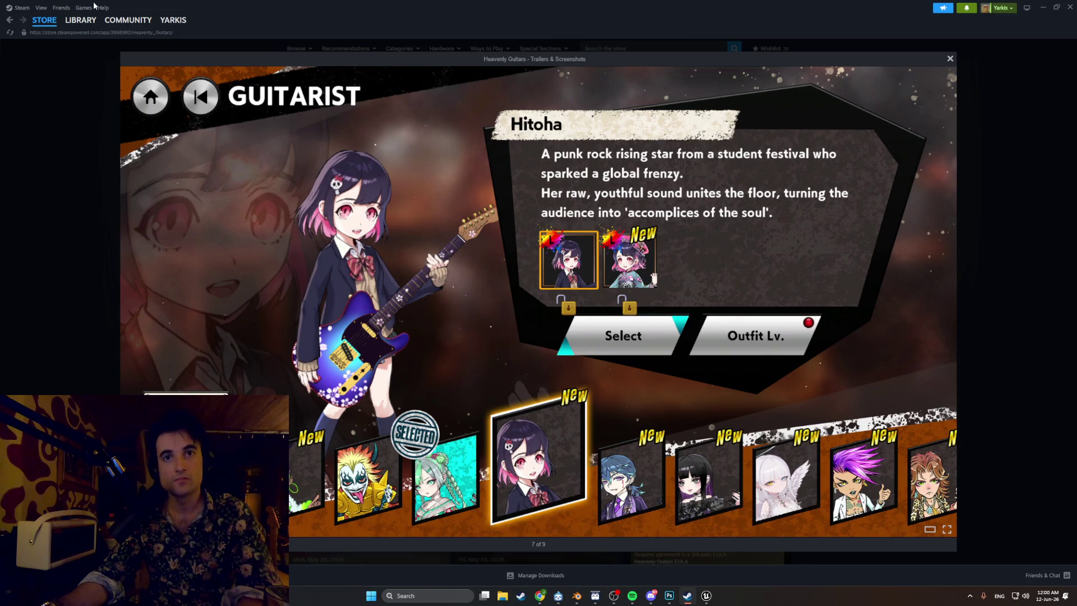
left_click(88, 36)
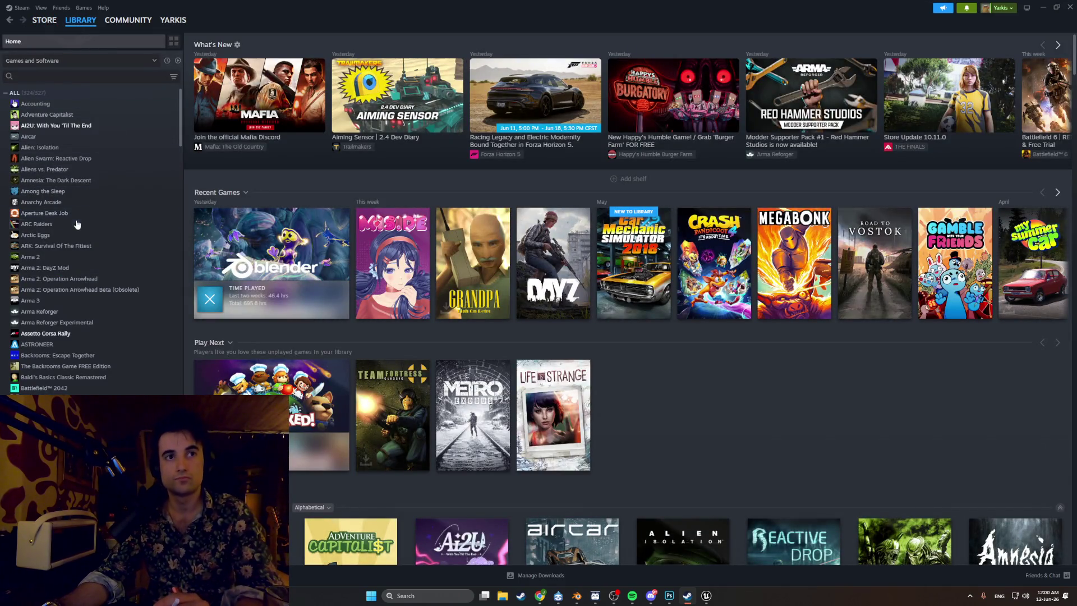
- Browse the Arma 2: DayZ Mod, Arma 2 and ARK library pages, then filter to ready-to-play games and view My Winter Car and DayZ
scroll(73, 225, "down", 2)
left_click(70, 227)
left_click(74, 214)
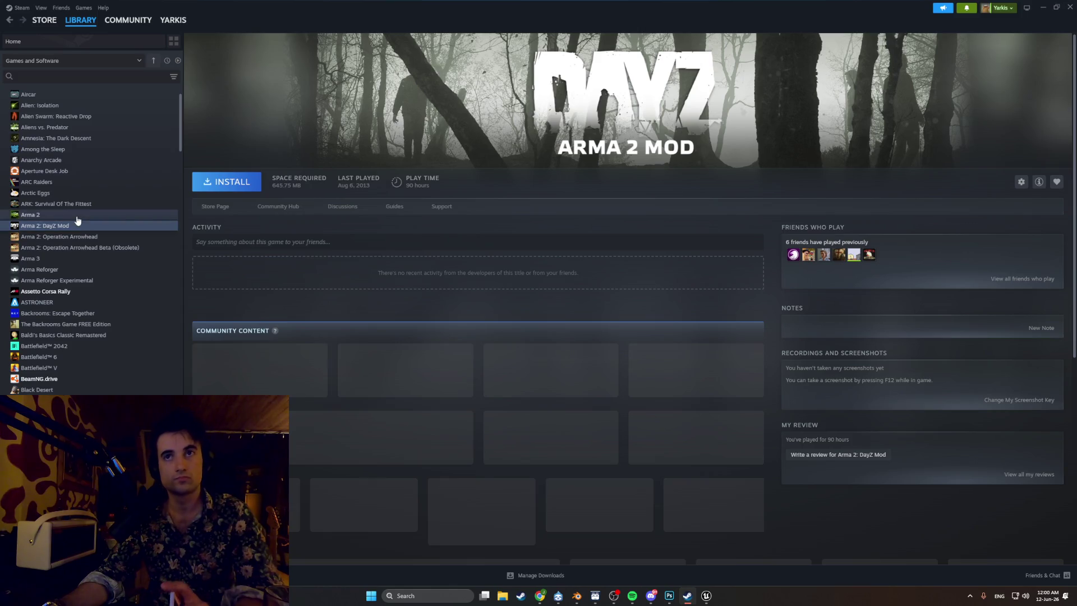
left_click(78, 203)
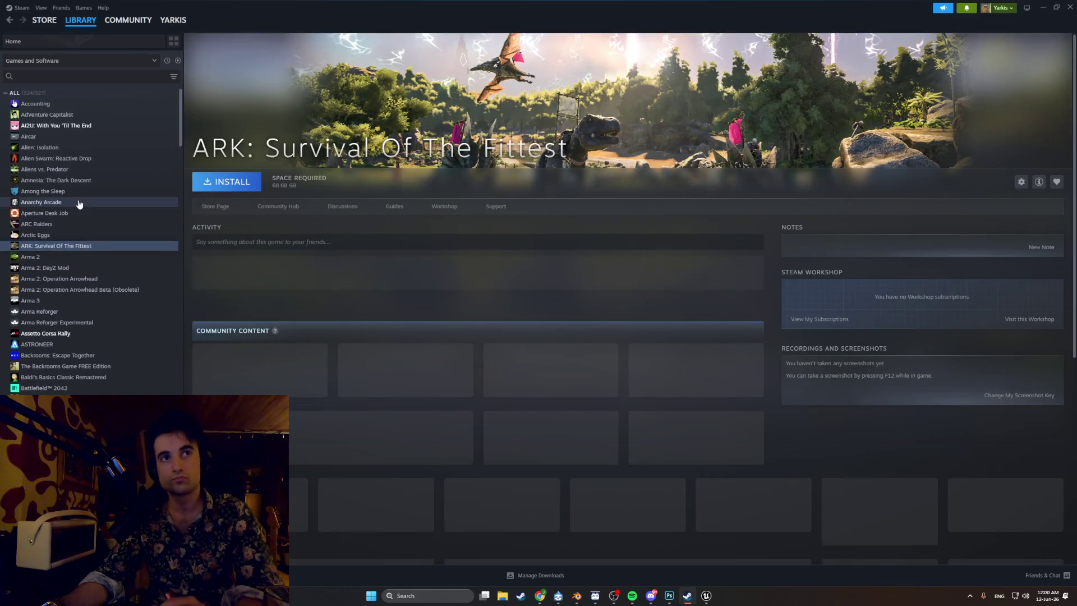
scroll(67, 190, "up", 2)
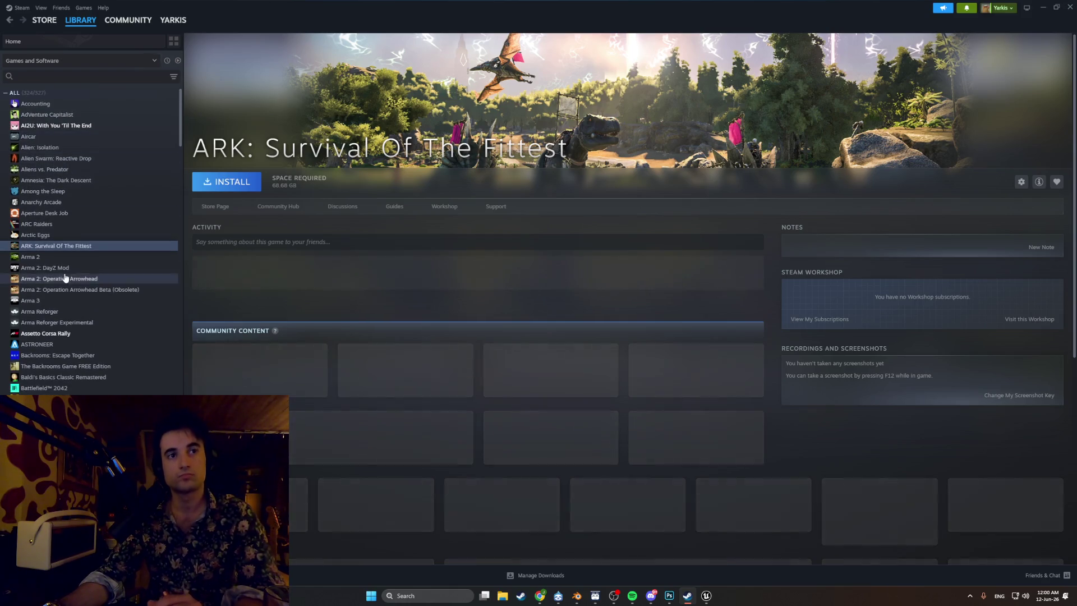
left_click(178, 61)
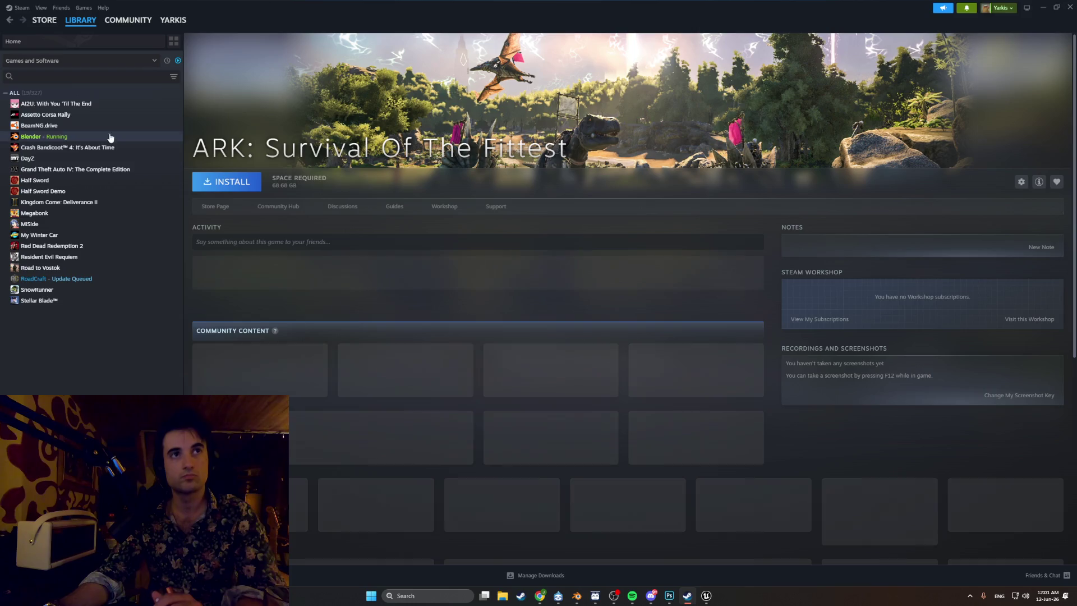
left_click(81, 235)
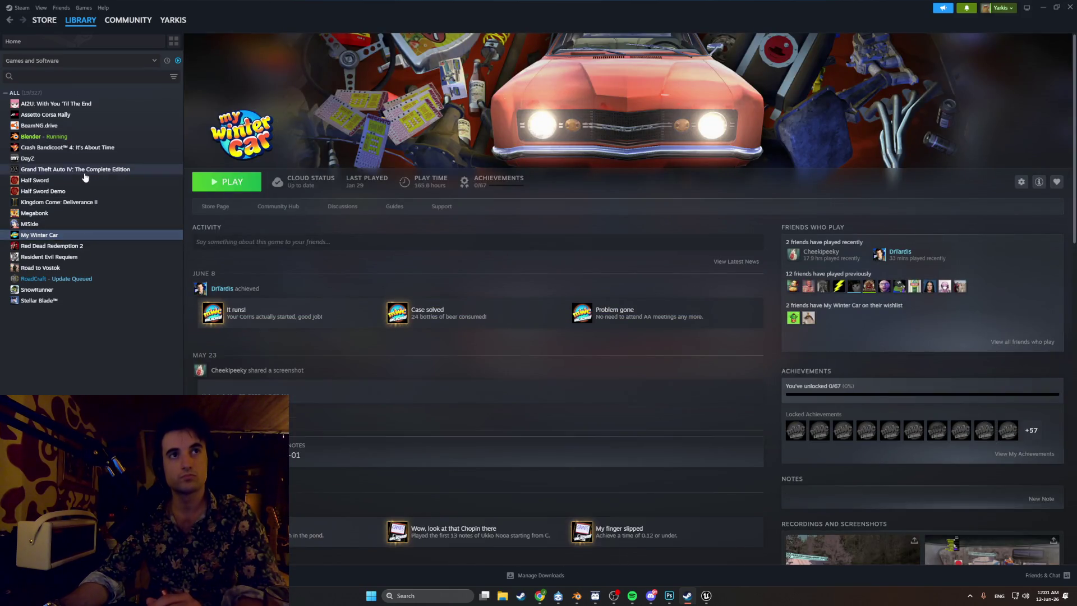
left_click(85, 159)
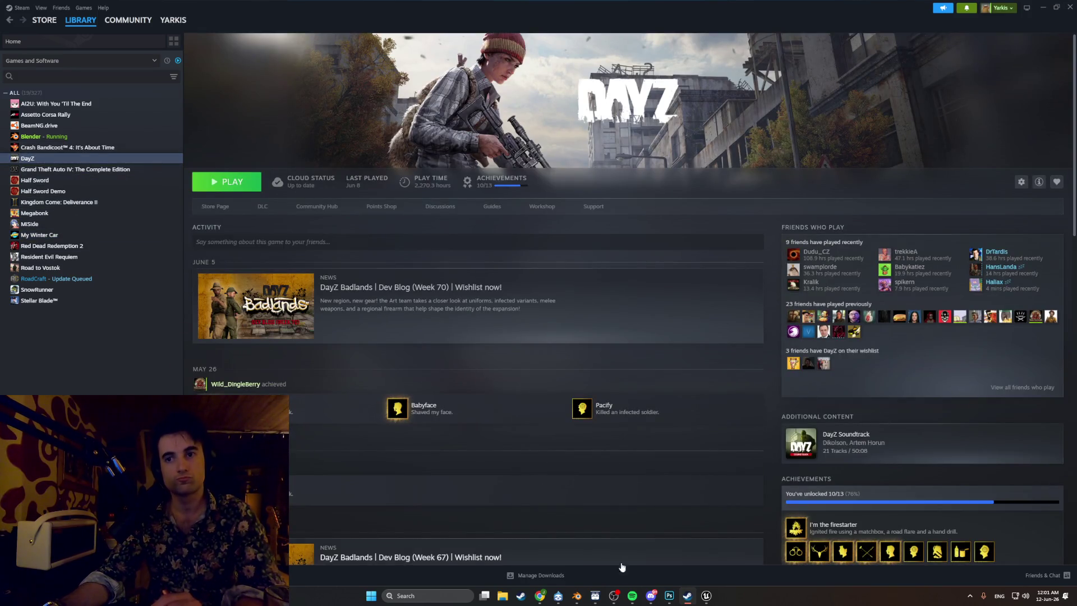
- Move the Discord window aside, check the friends list, view Blender's page, then close Steam
left_click(648, 598)
mouse_move(274, 4)
left_mouse_down()
mouse_move(288, 128)
mouse_move(0, 168)
left_mouse_up()
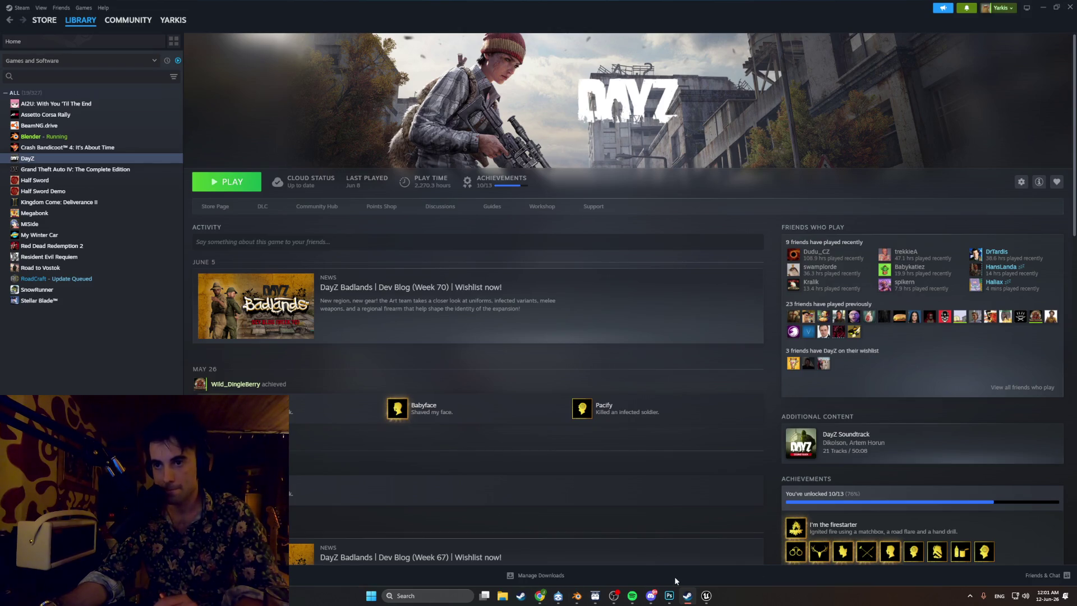
left_click(1025, 576)
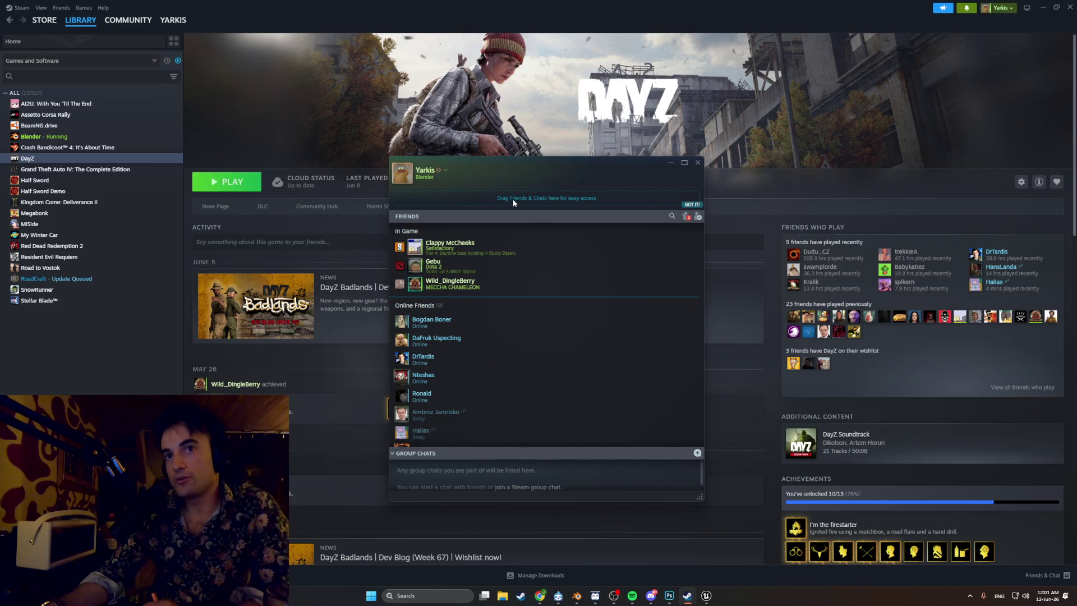
left_click(697, 162)
left_click(131, 137)
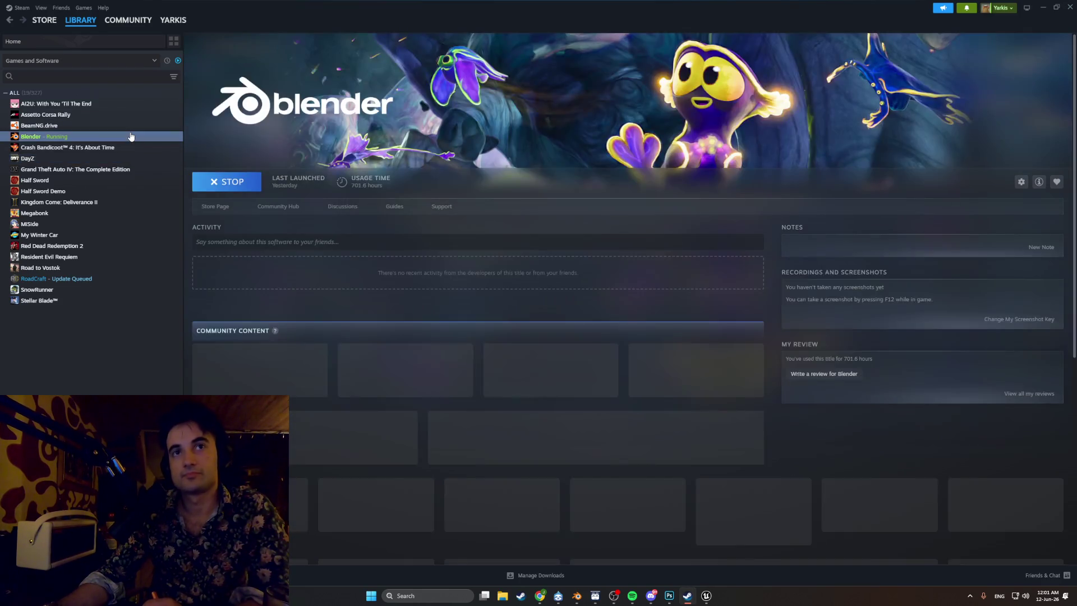
left_click(1069, 13)
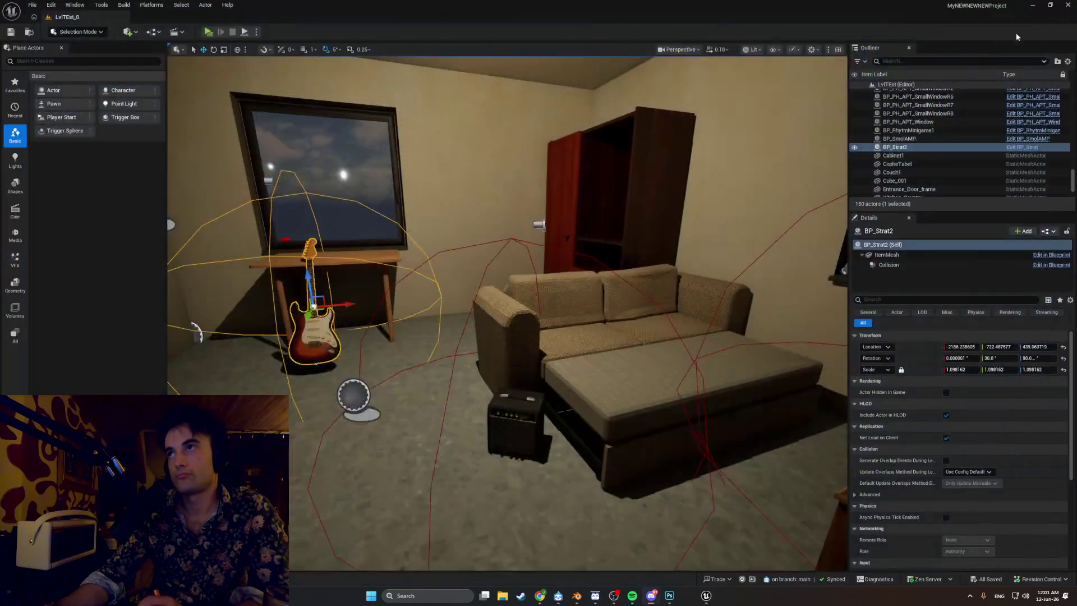
- Look around the apartment, frame the BP_Strat2 guitar, and bring Spotify to the front
left_click_drag(352, 207, 494, 213)
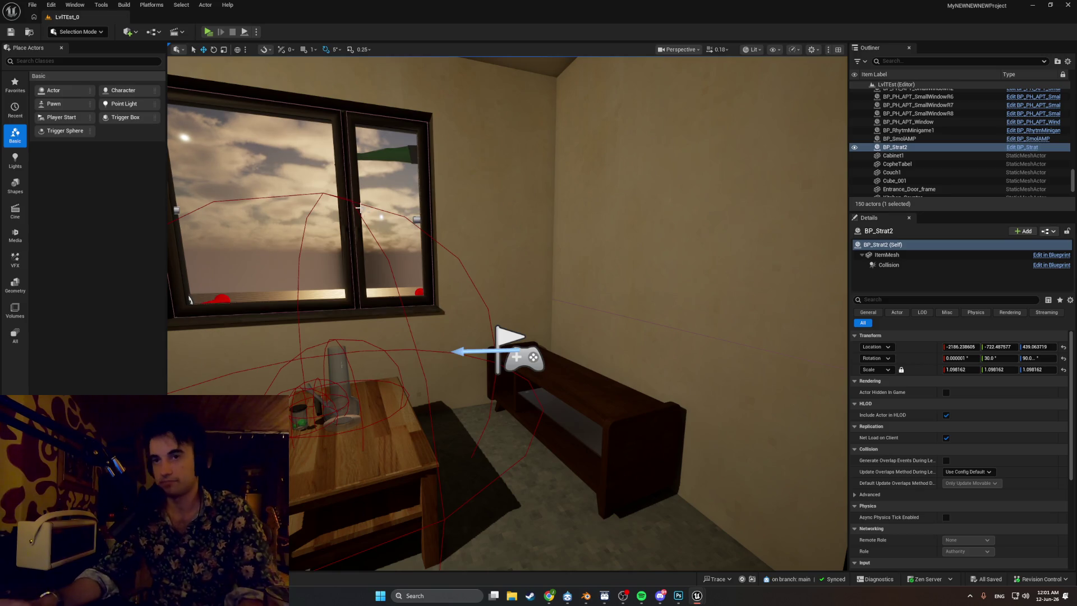
left_click_drag(484, 360, 481, 375)
key("f")
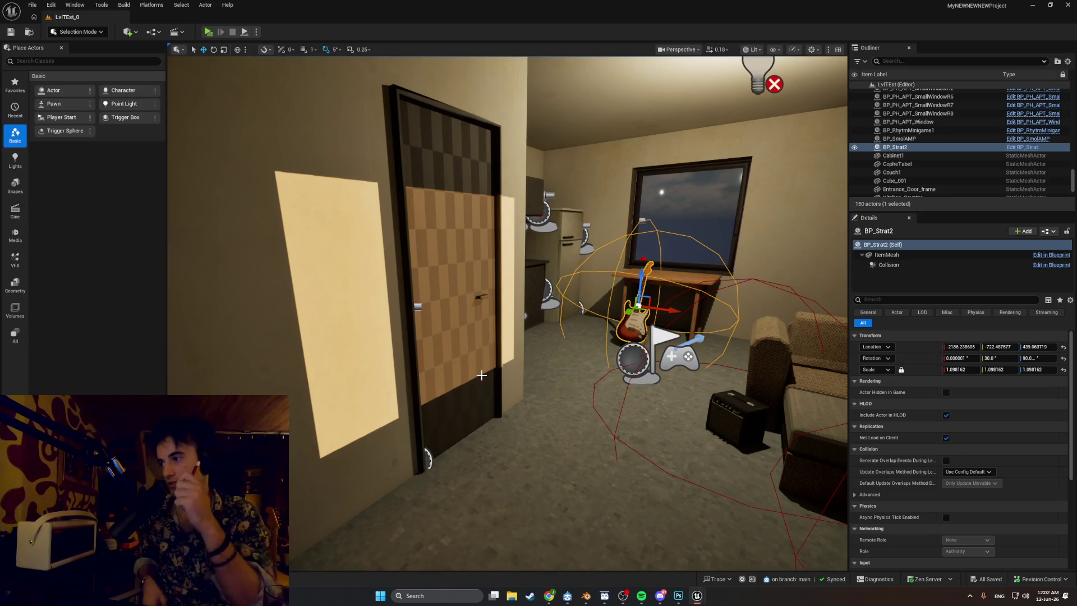
left_click(641, 595)
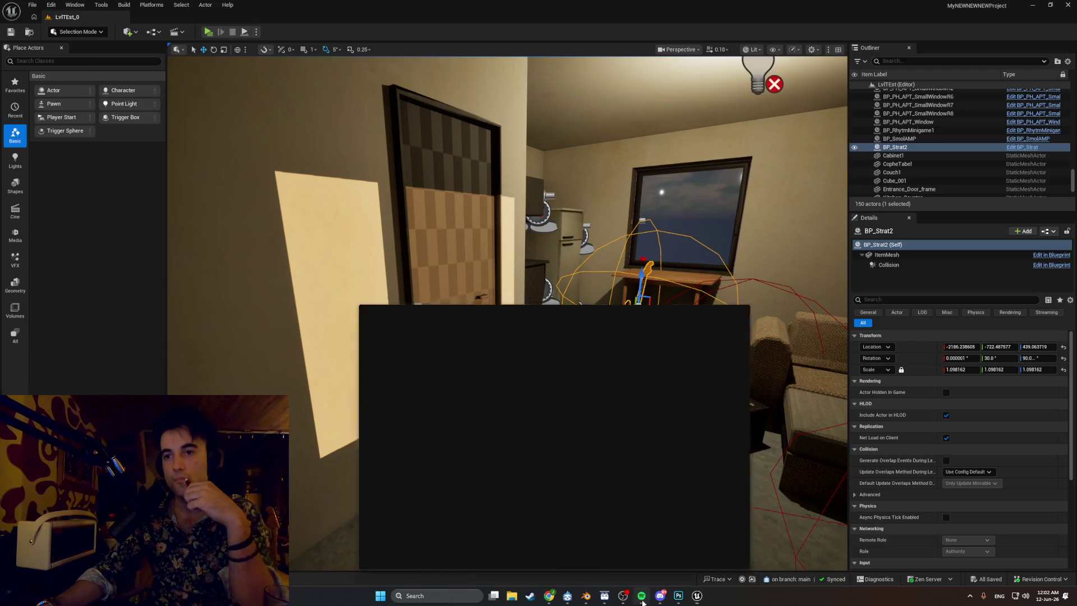
- Add the playing track Here Come the Horns to 'gangsta shiet' (43 songs), then minimize Spotify
right_click(224, 352)
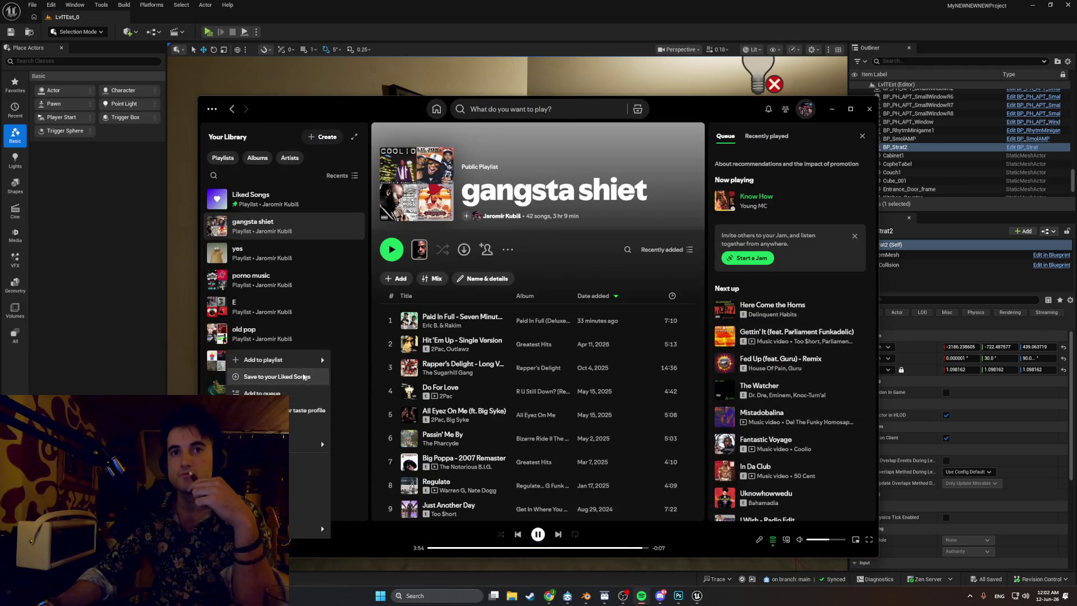
mouse_move(292, 359)
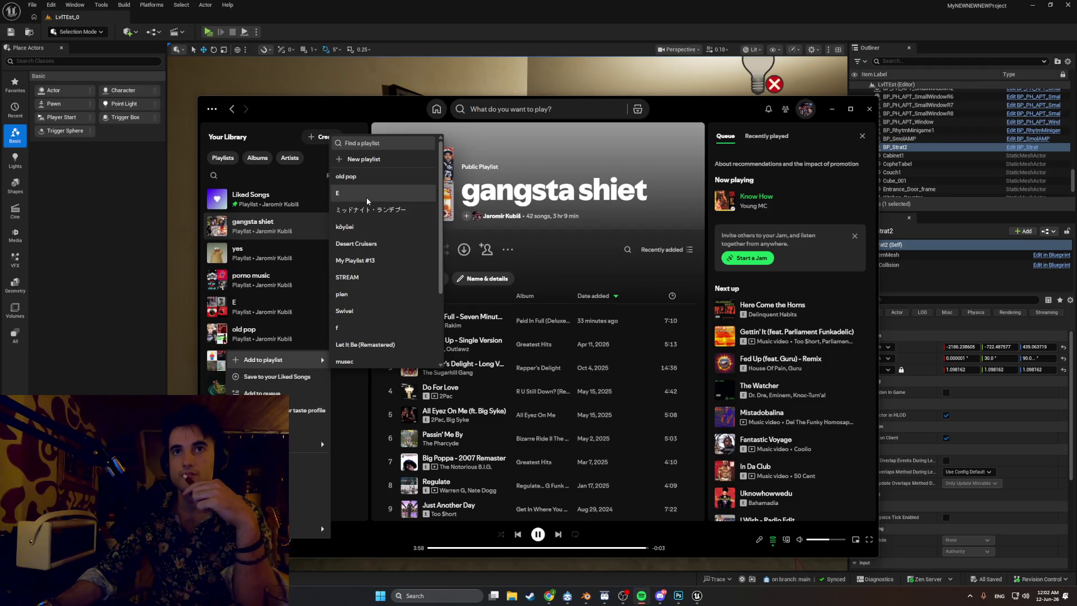
scroll(386, 245, "down", 2)
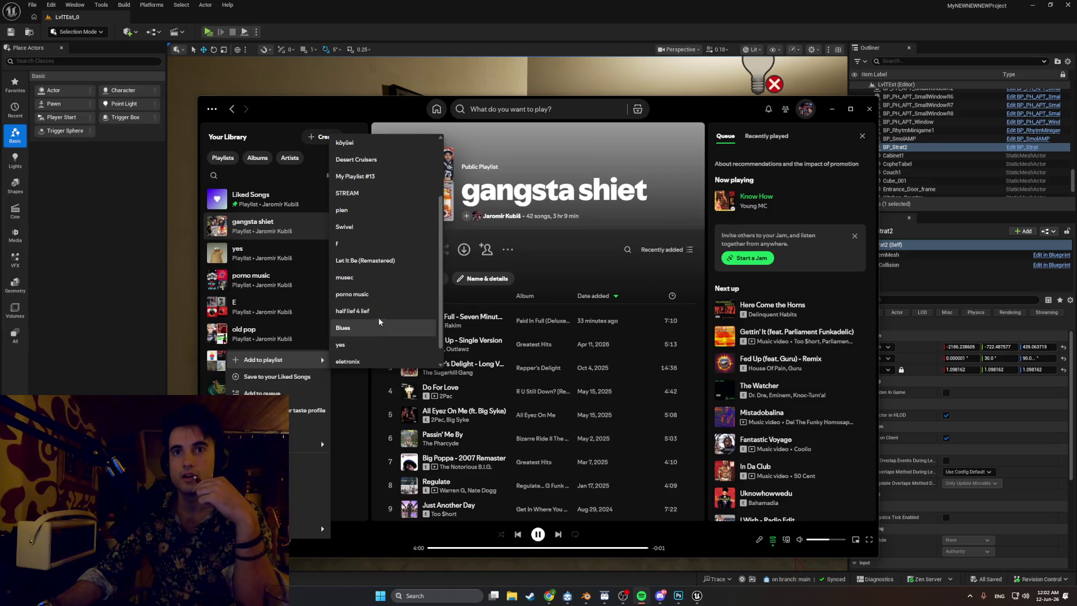
scroll(381, 271, "up", 2)
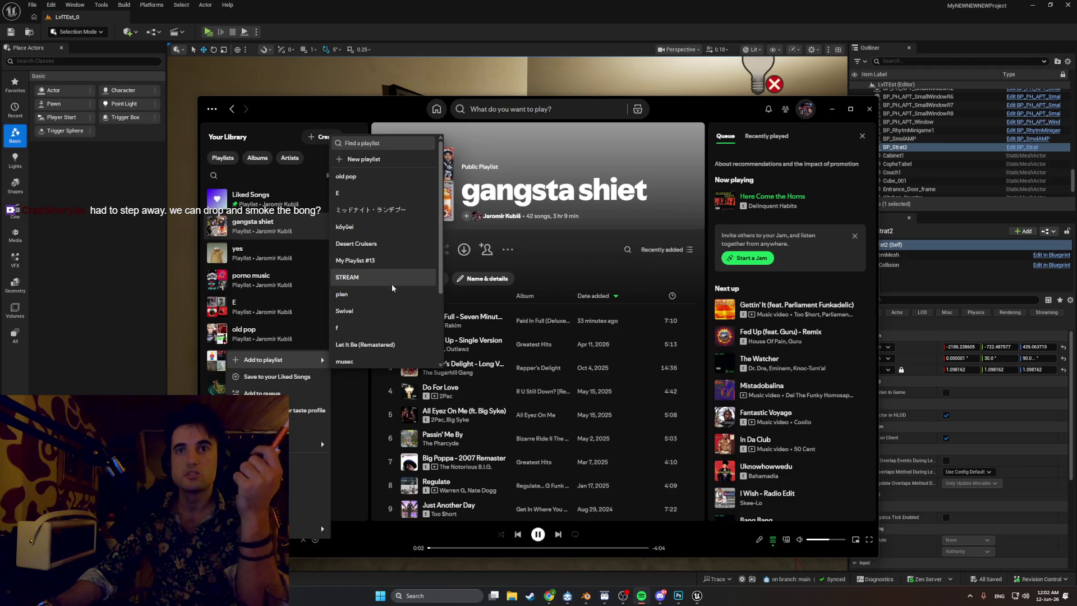
scroll(396, 238, "down", 1)
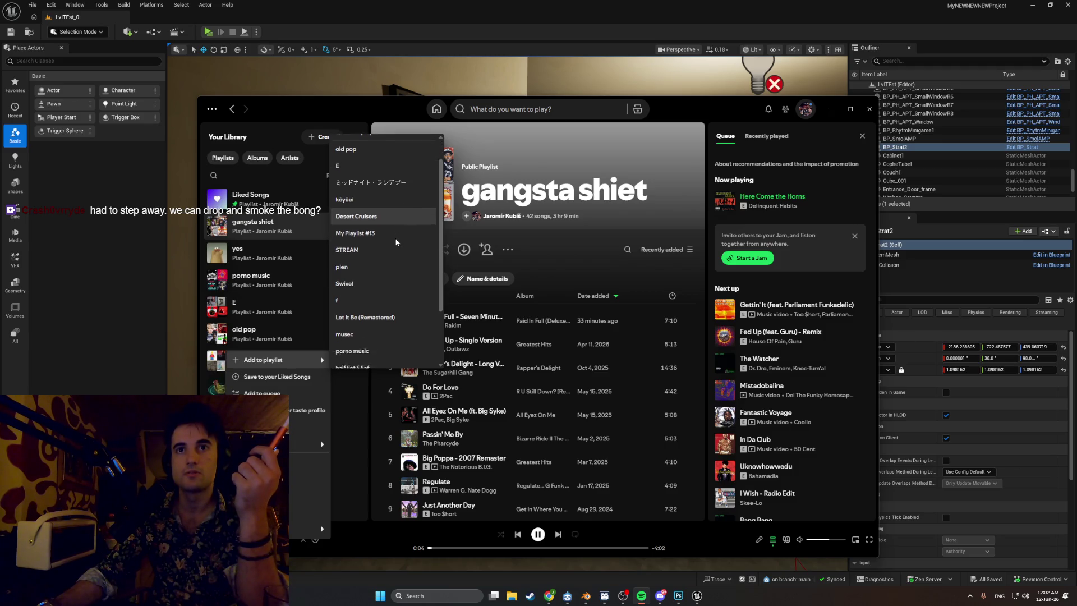
scroll(396, 242, "down", 2)
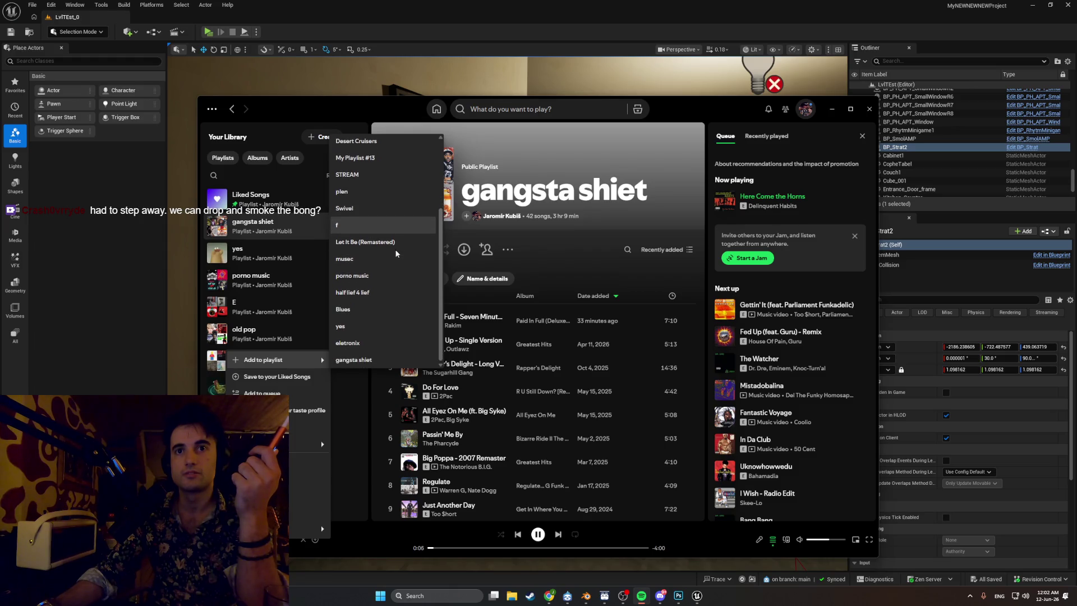
left_click(394, 359)
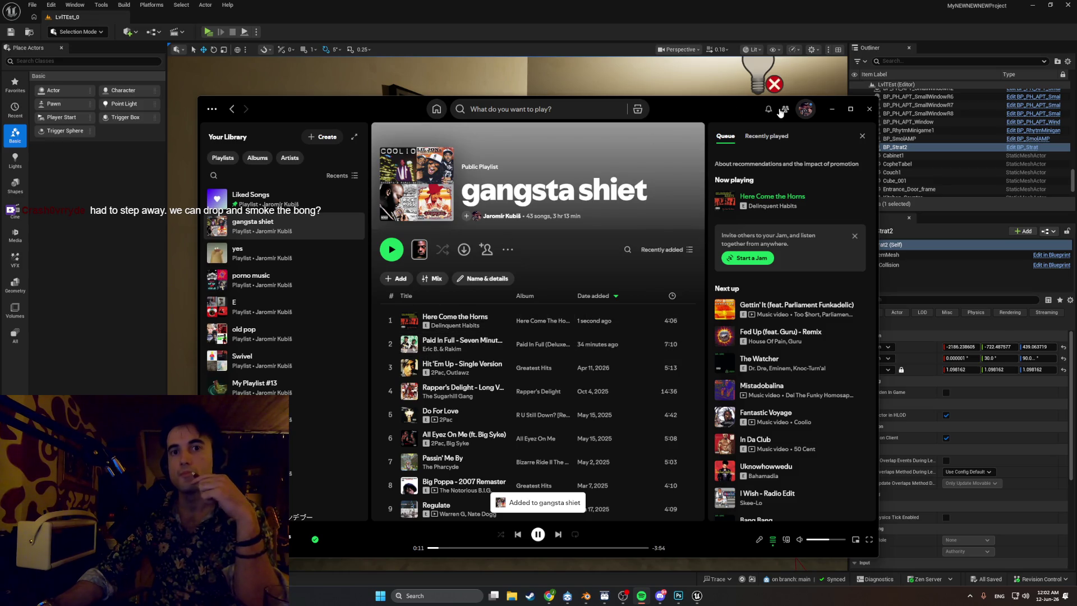
left_click(831, 109)
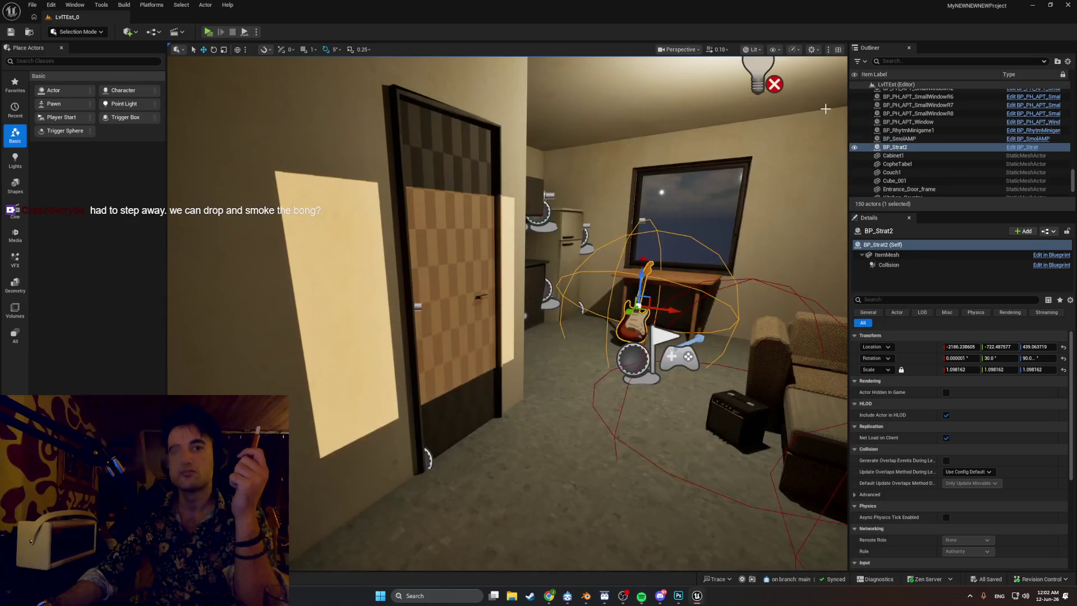
- Fly the viewport outside to survey the apartment building's facade, corner and entrance stairs
key("w")
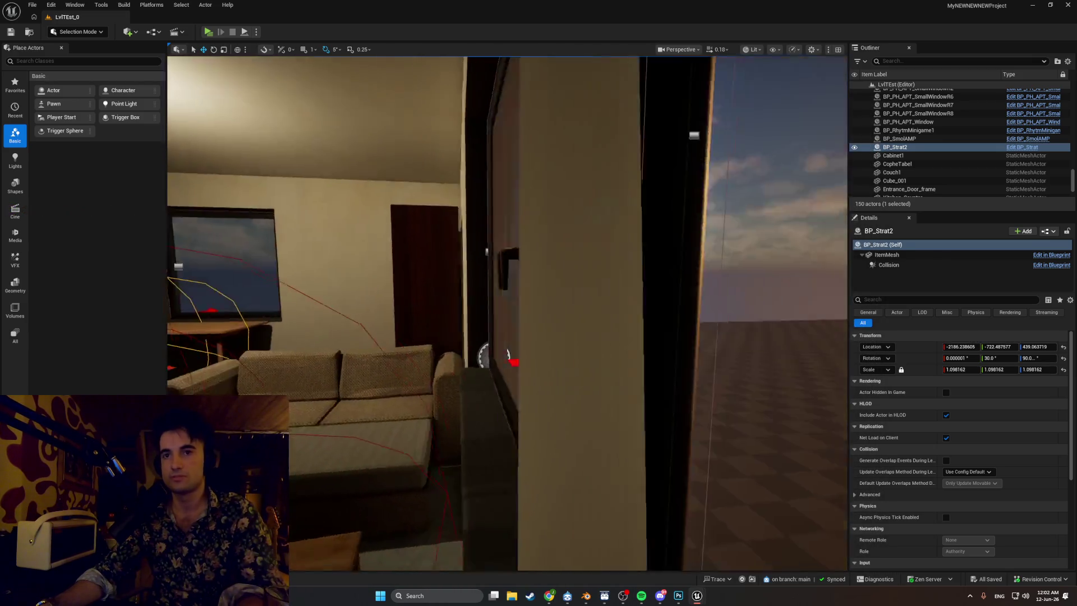
key("s")
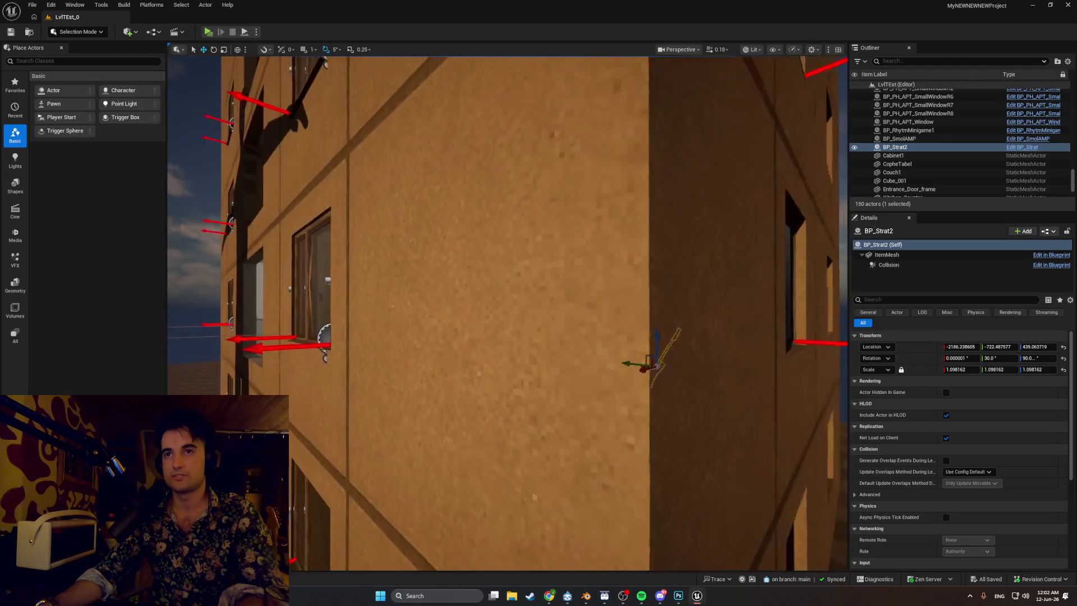
key("a")
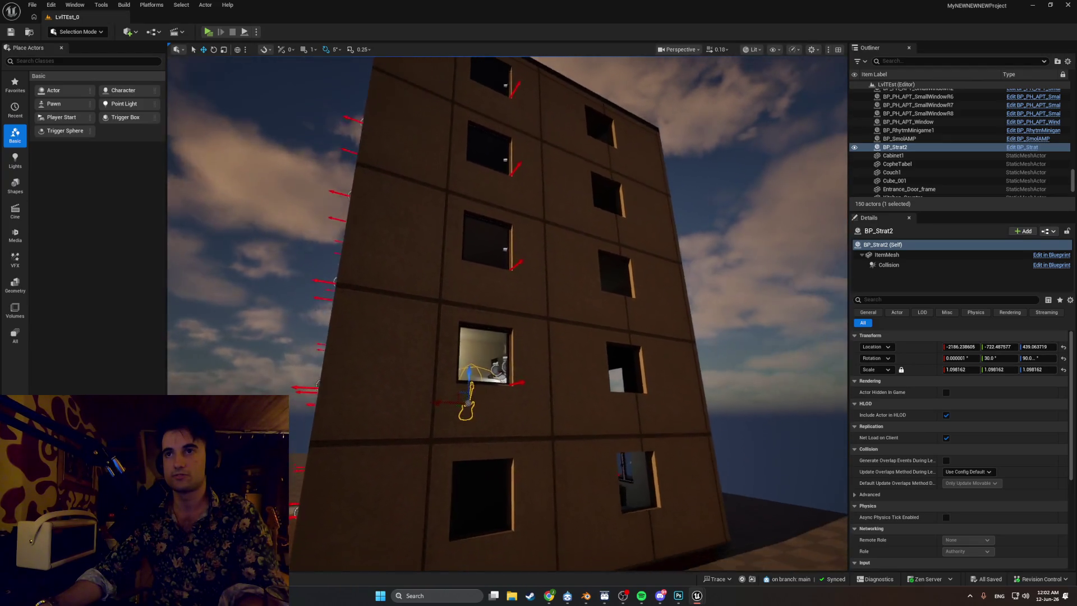
key("d")
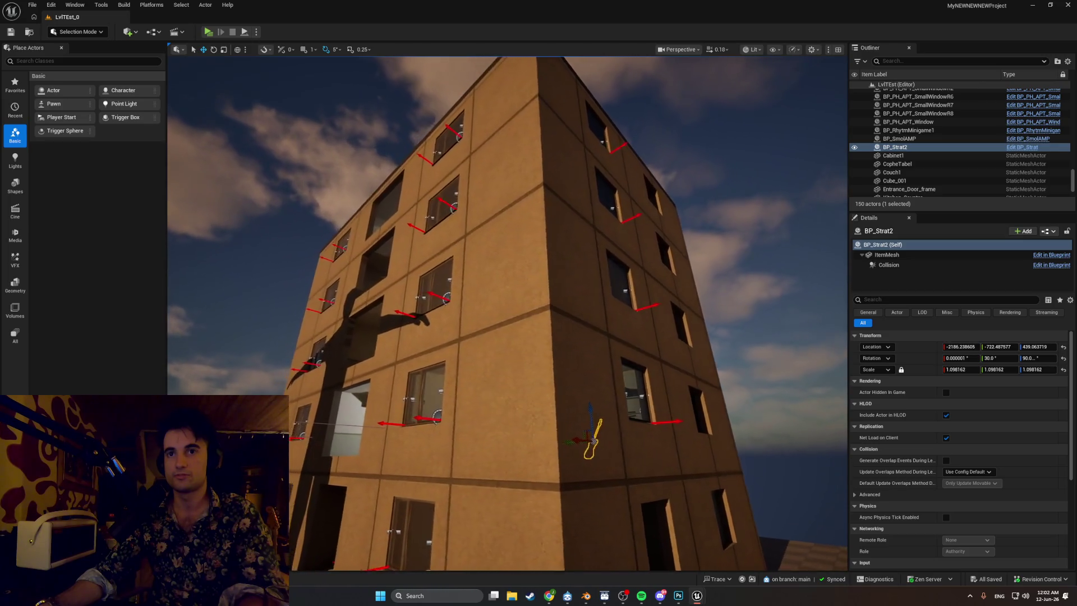
key("s")
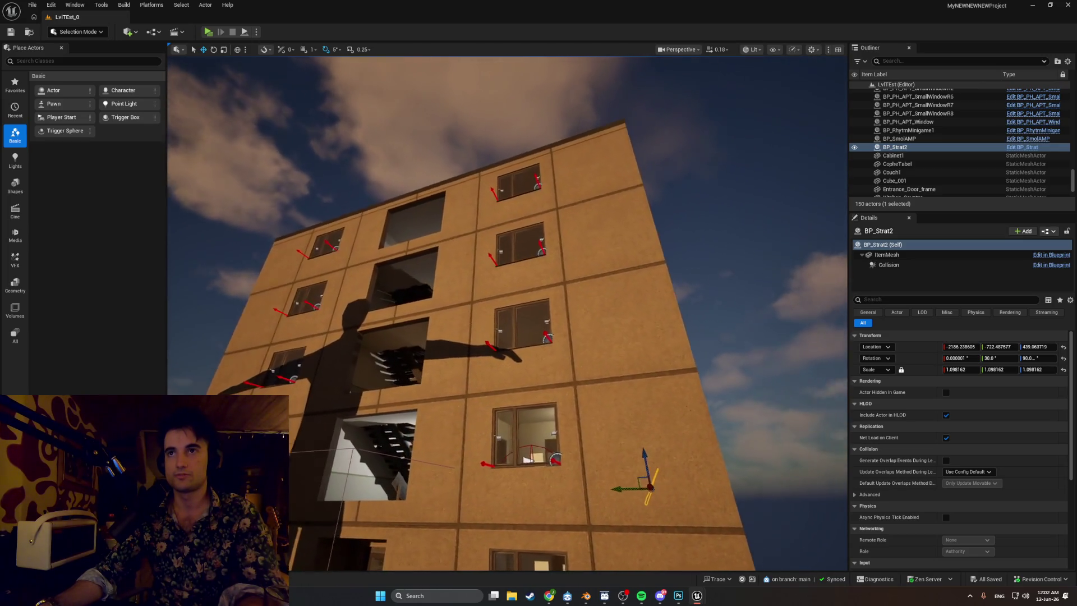
key("w")
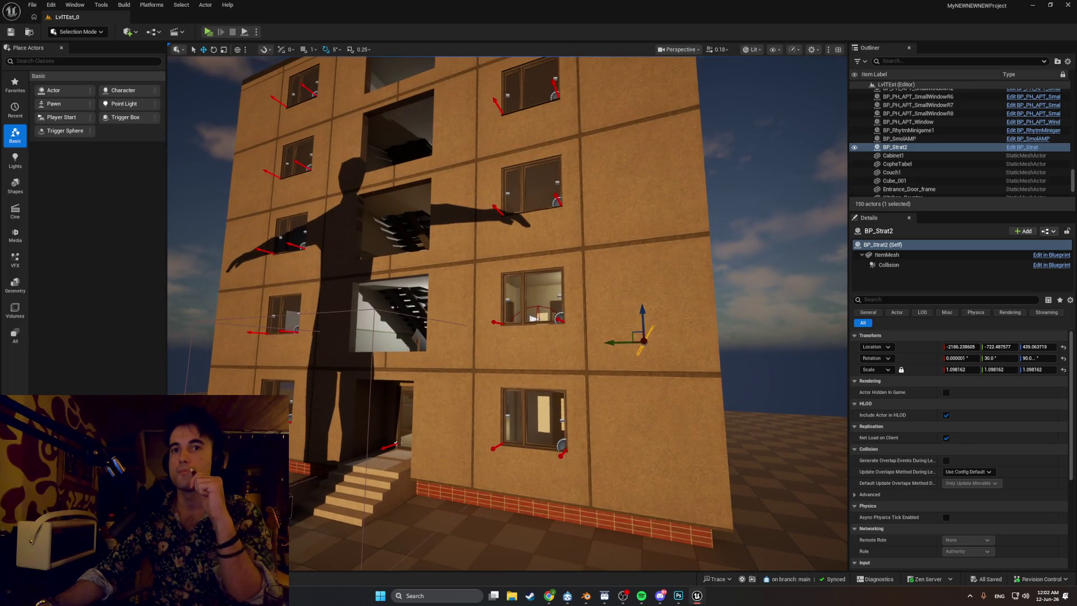
key("e")
key("w")
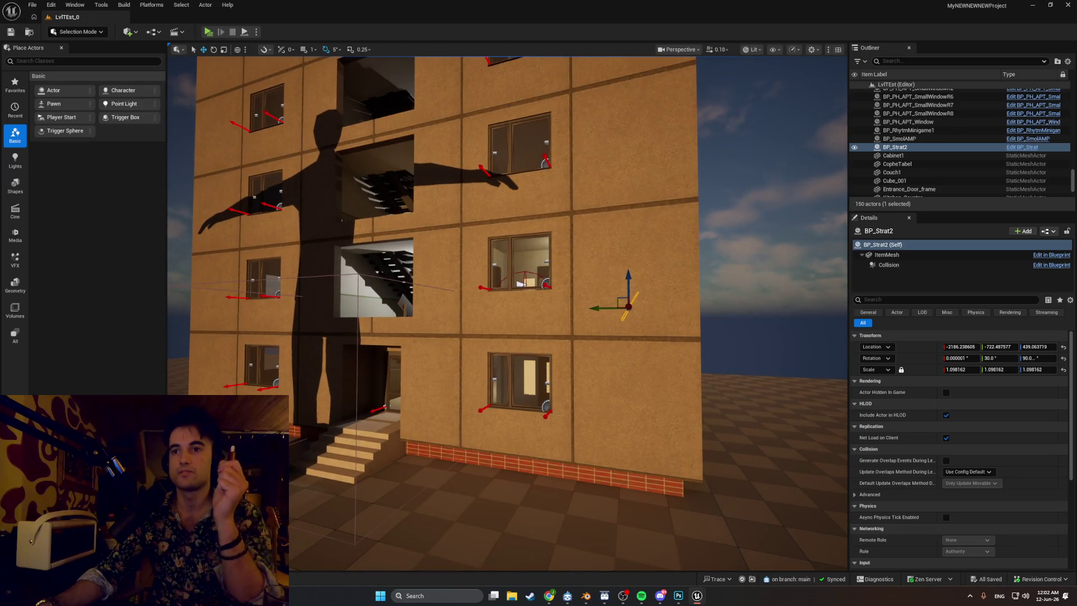
key("d")
key("w")
key("a")
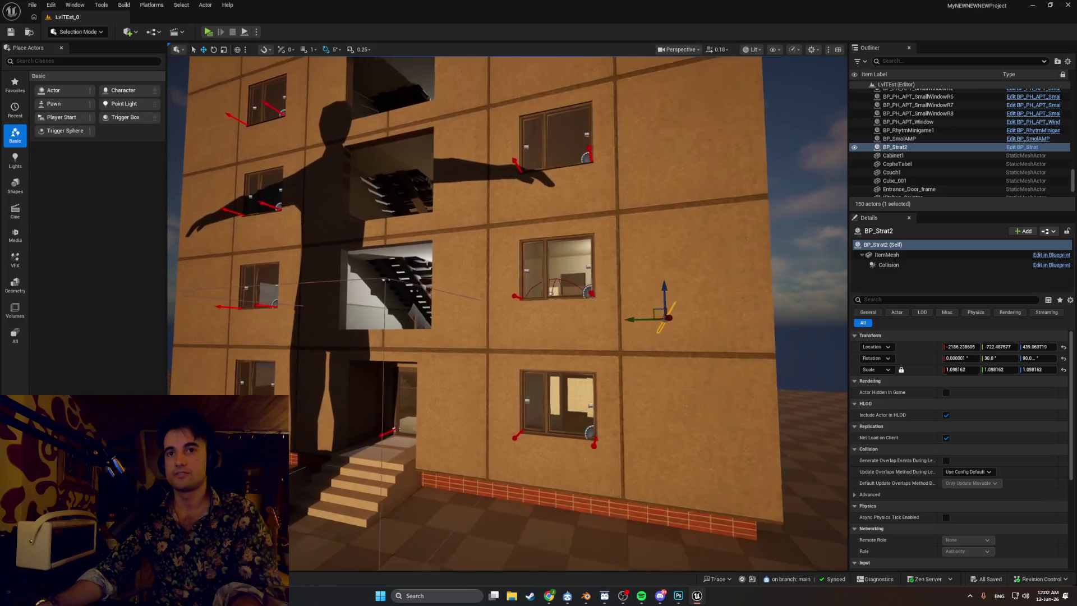
key("s")
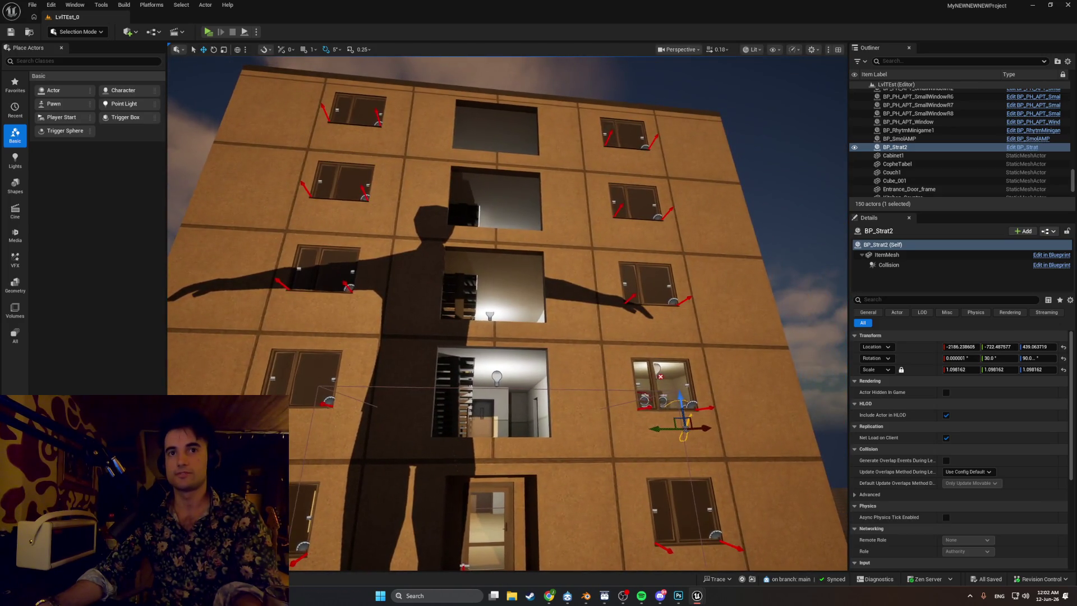
key("q")
key("q")
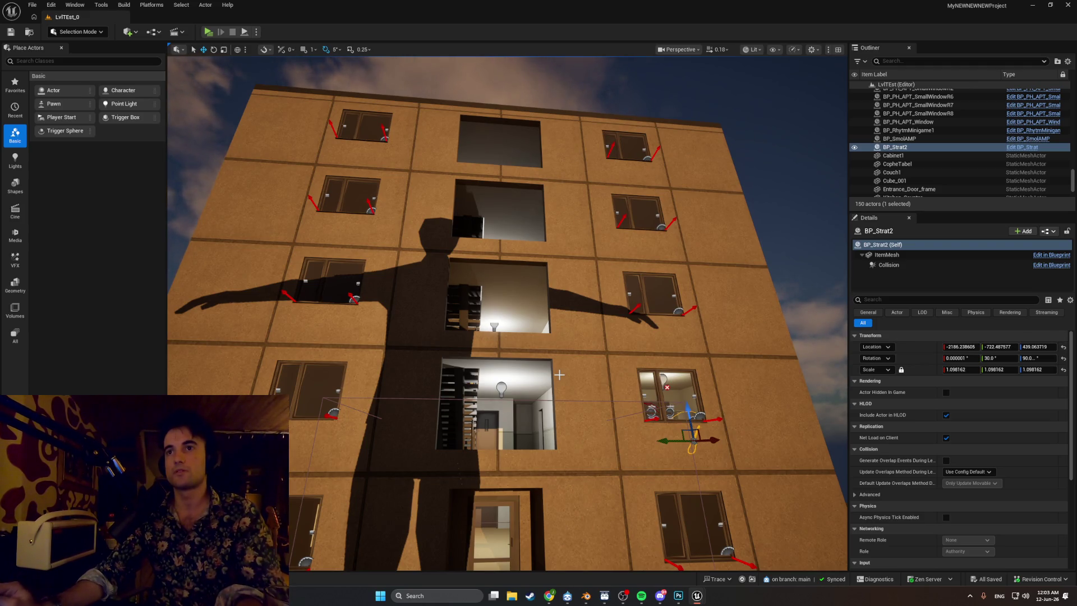
- Fly back up through the guitar window into the apartment's kitchen and living room
key("w")
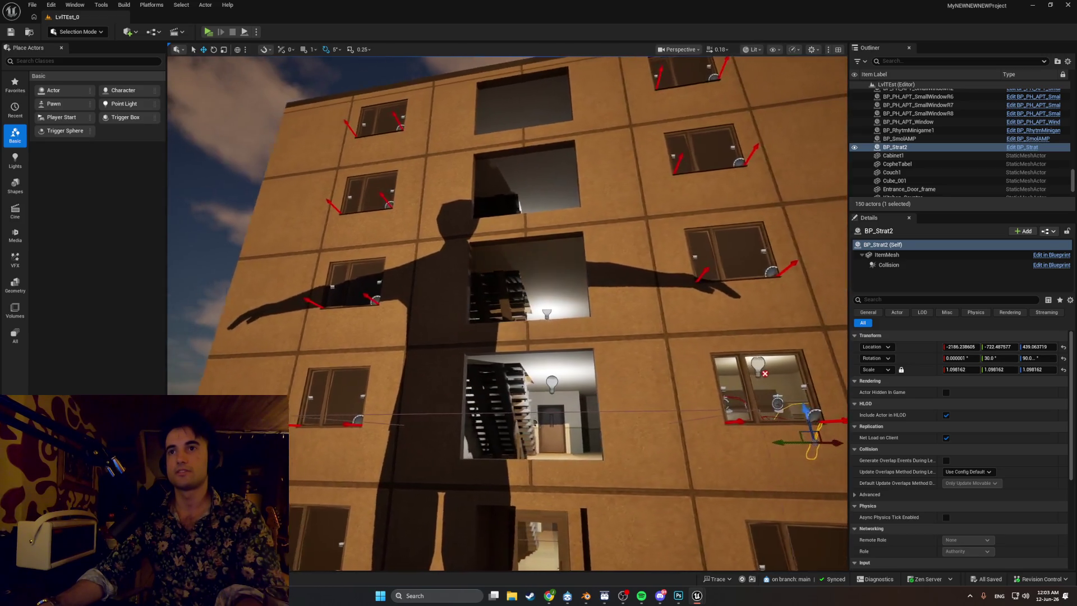
key("w")
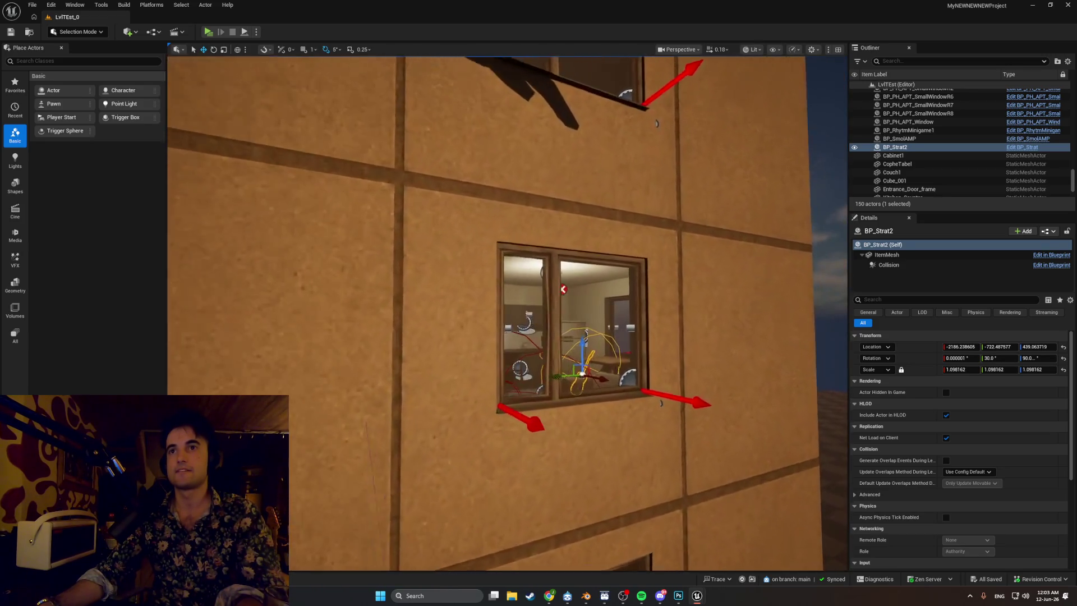
key("w")
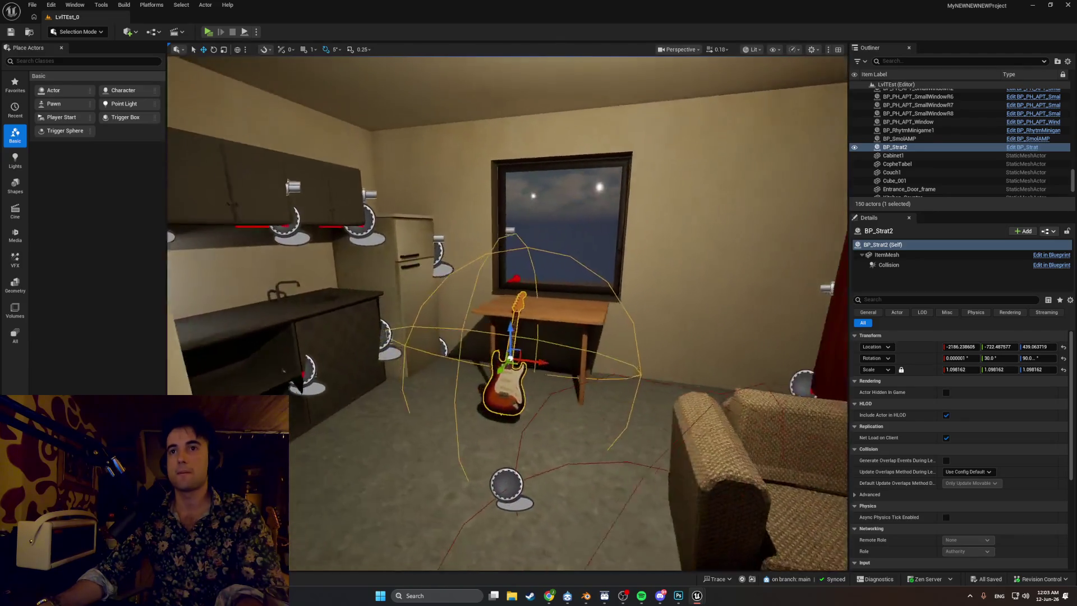
key("s")
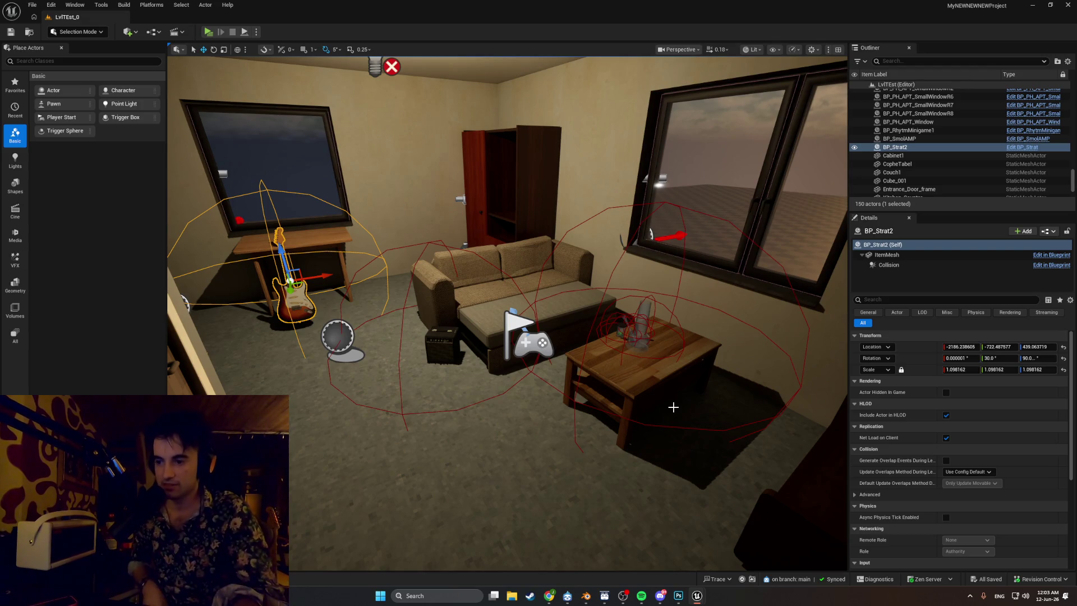
- Launch a standalone playtest with Alt+P and walk toward the broken bong on the floor
key("alt+p")
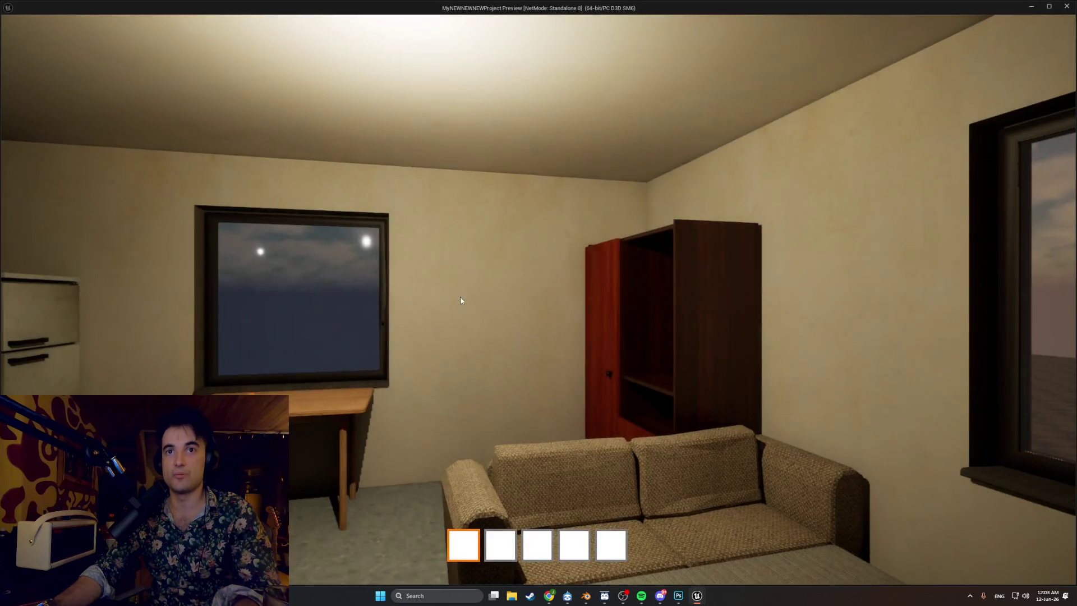
left_click(460, 301)
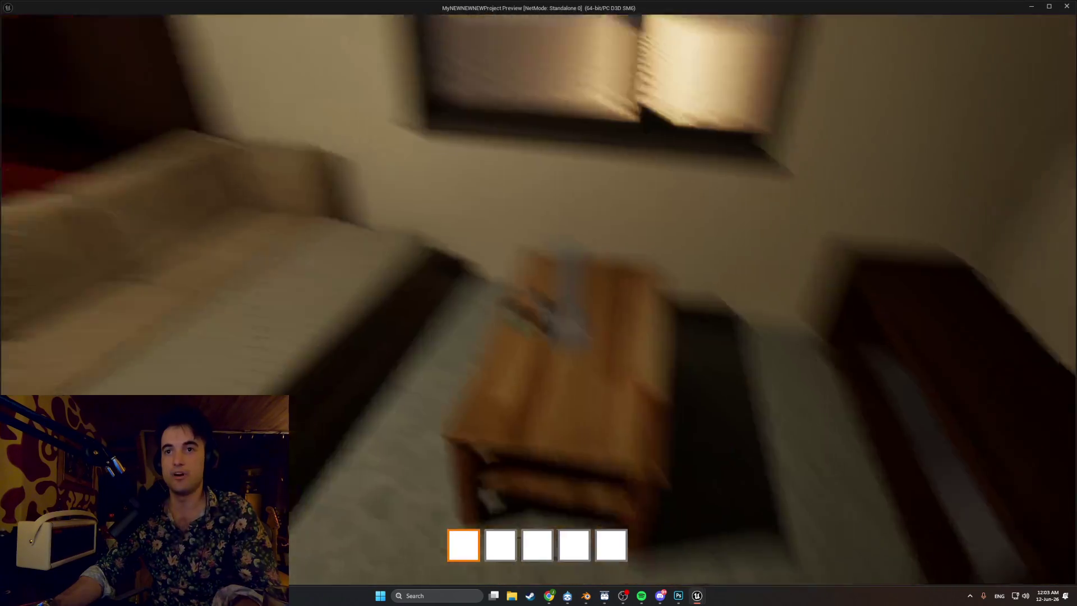
key("w")
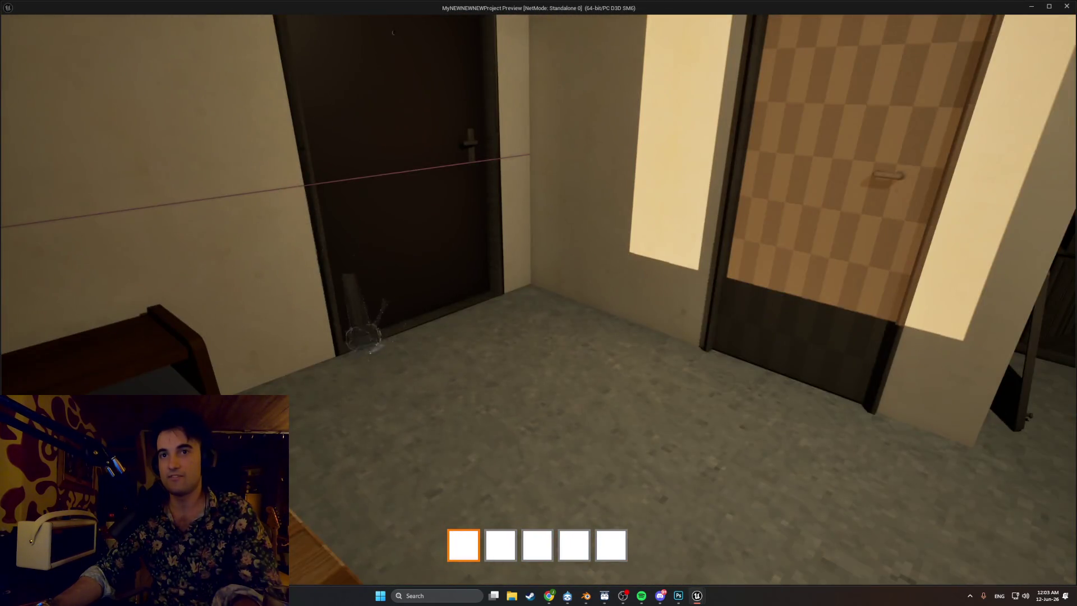
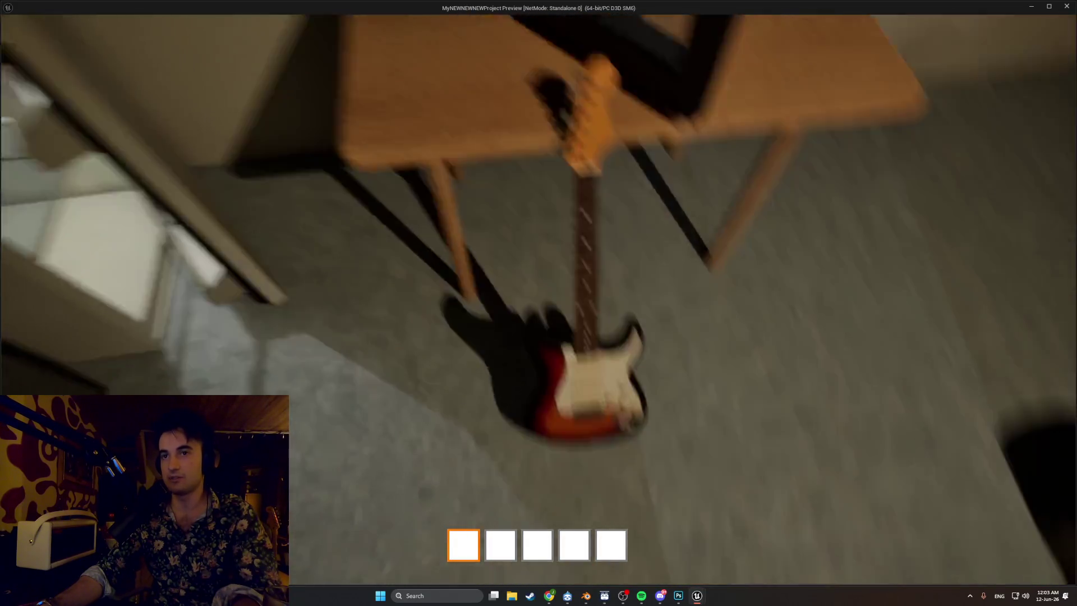
- Grab the guitar, start Test Song and hit the X, B, N, M notes for points
key("e")
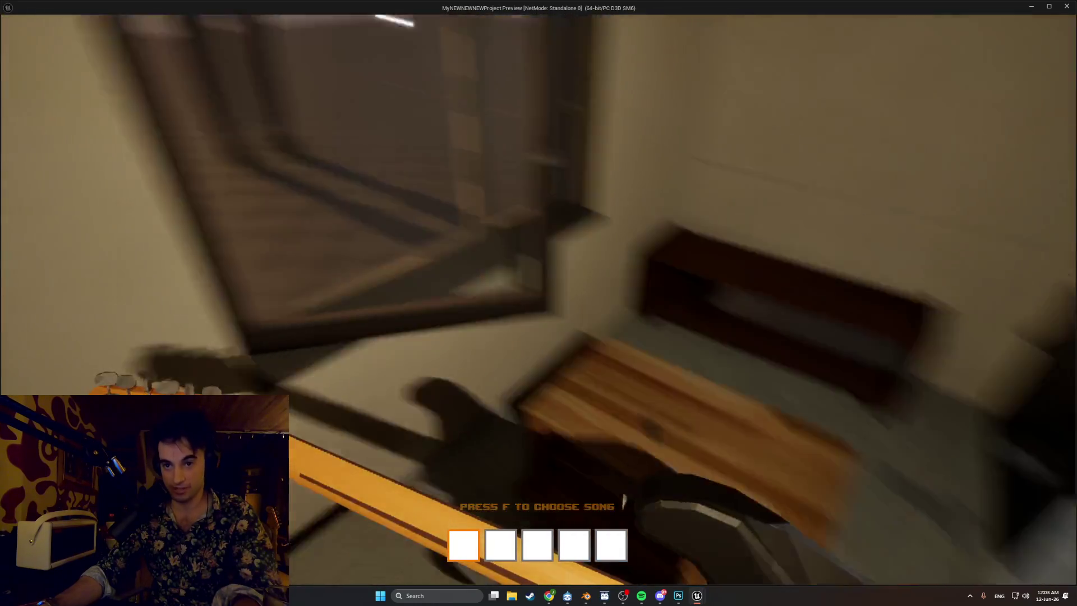
key("f")
key("f")
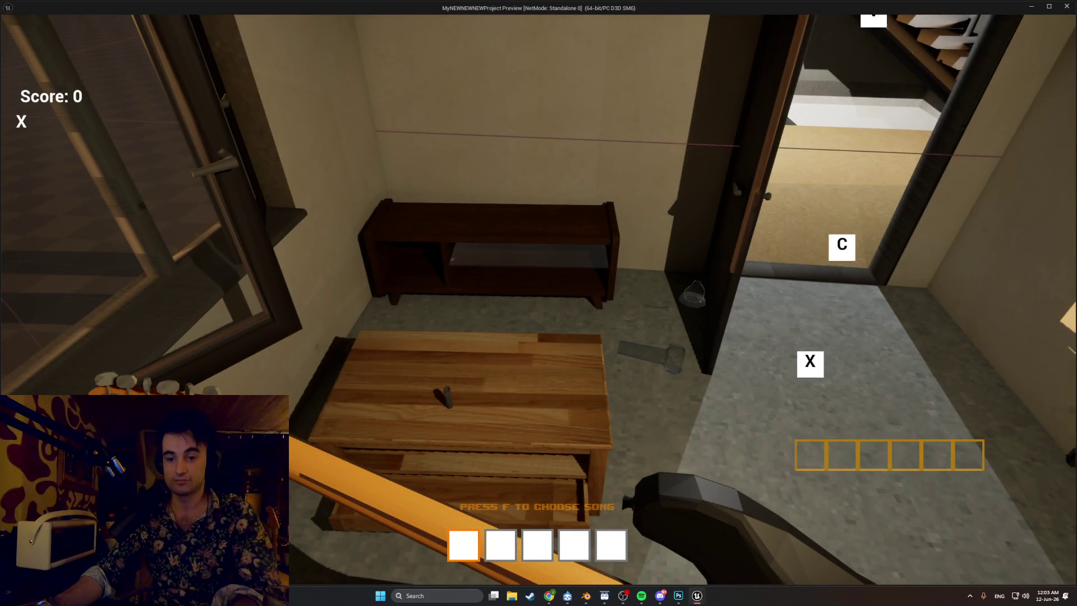
key("x")
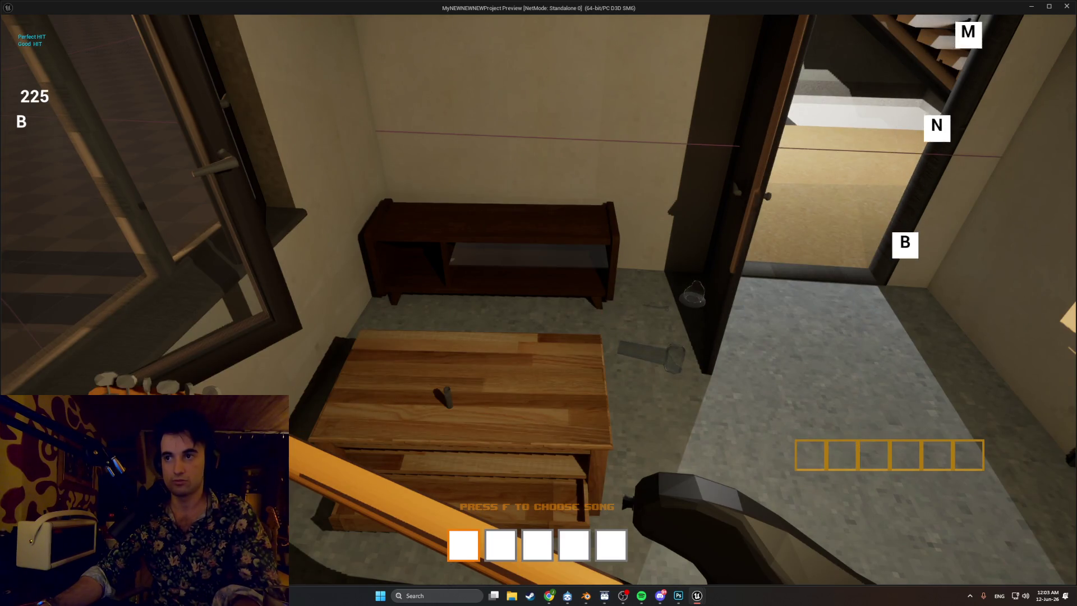
key("b")
key("n")
key("m")
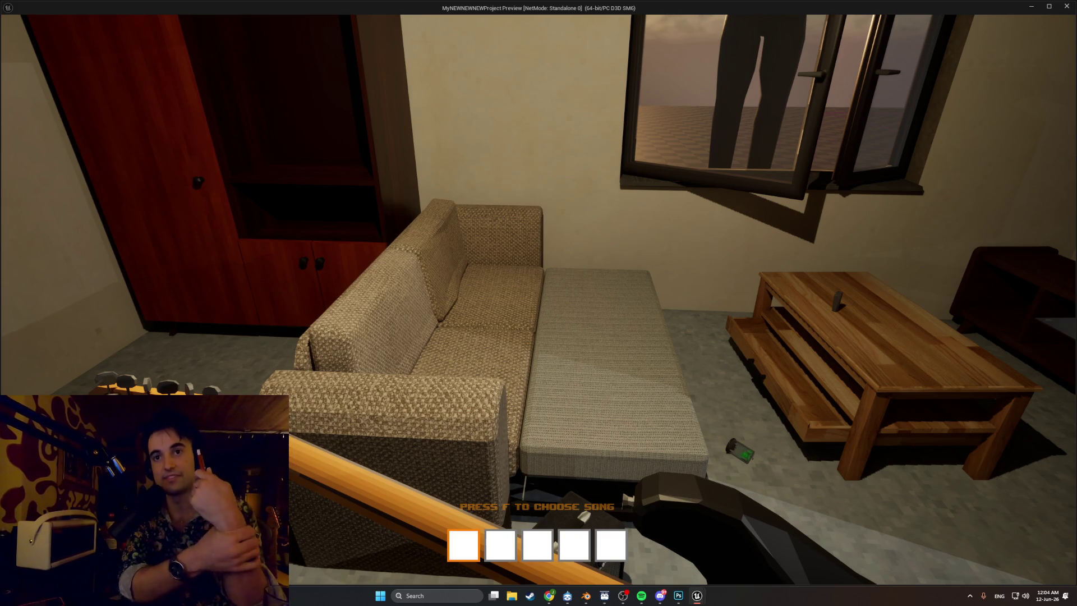
- Stow the guitar, set it on the couch, and walk into the living room
key("e")
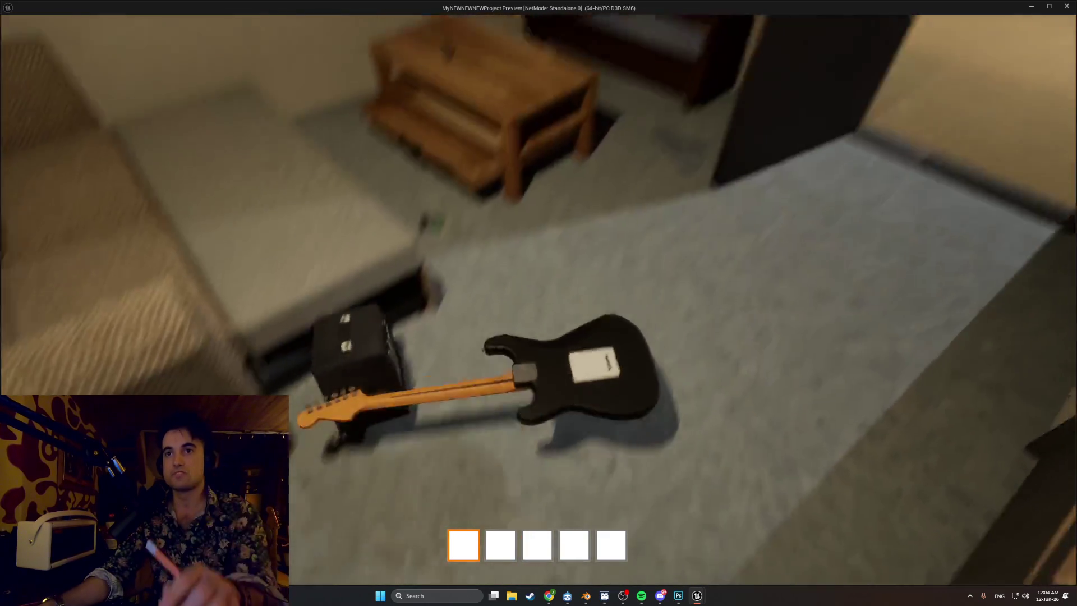
key("e")
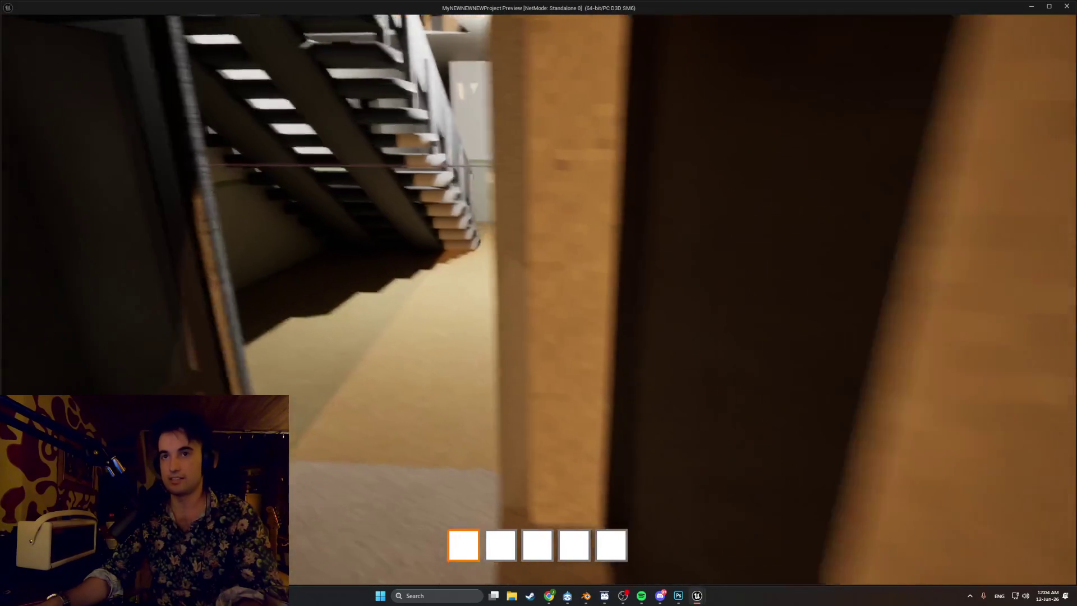
key("w")
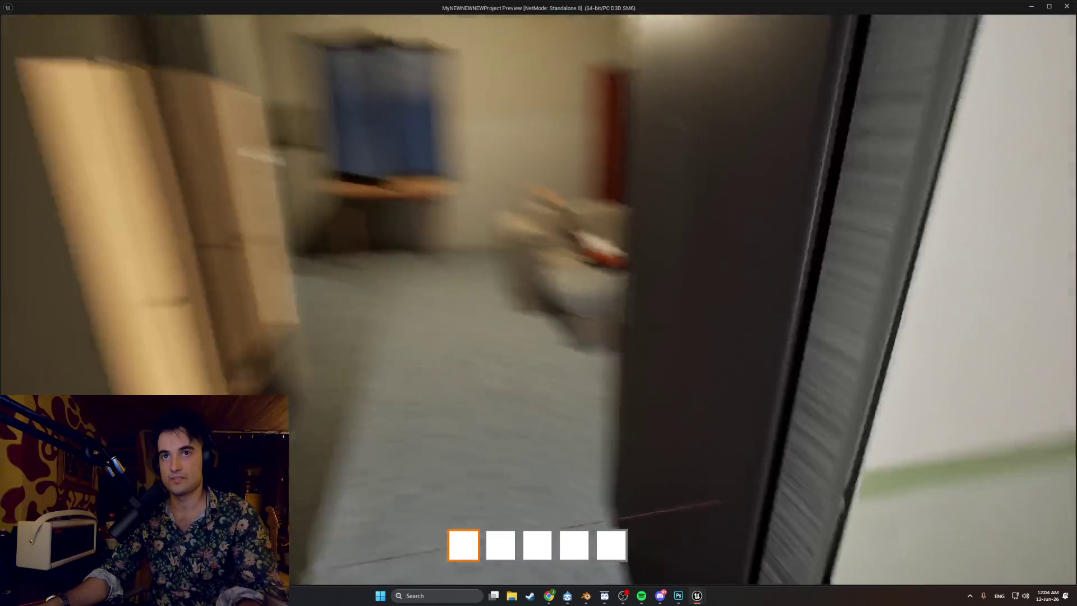
key("w")
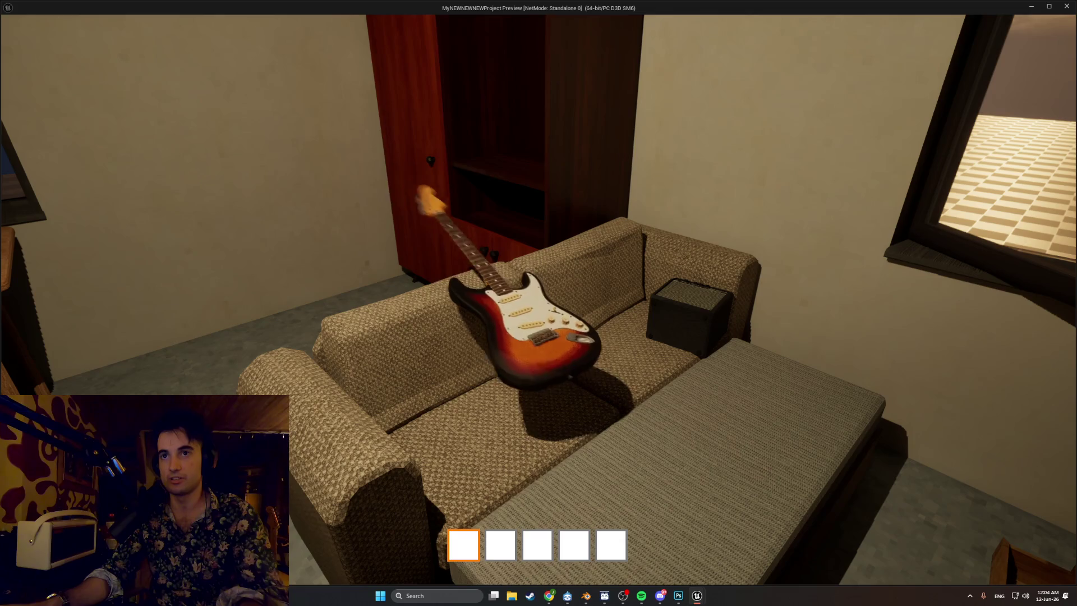
- Walk around the couch and coffee table to view the whole living room arrangement
key("w")
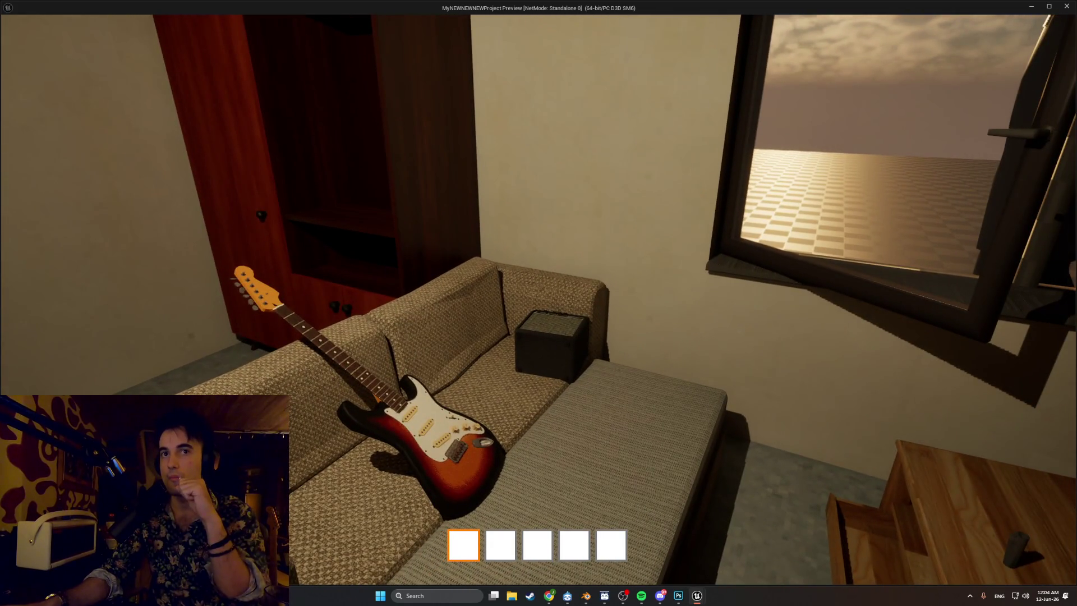
key("s")
key("w")
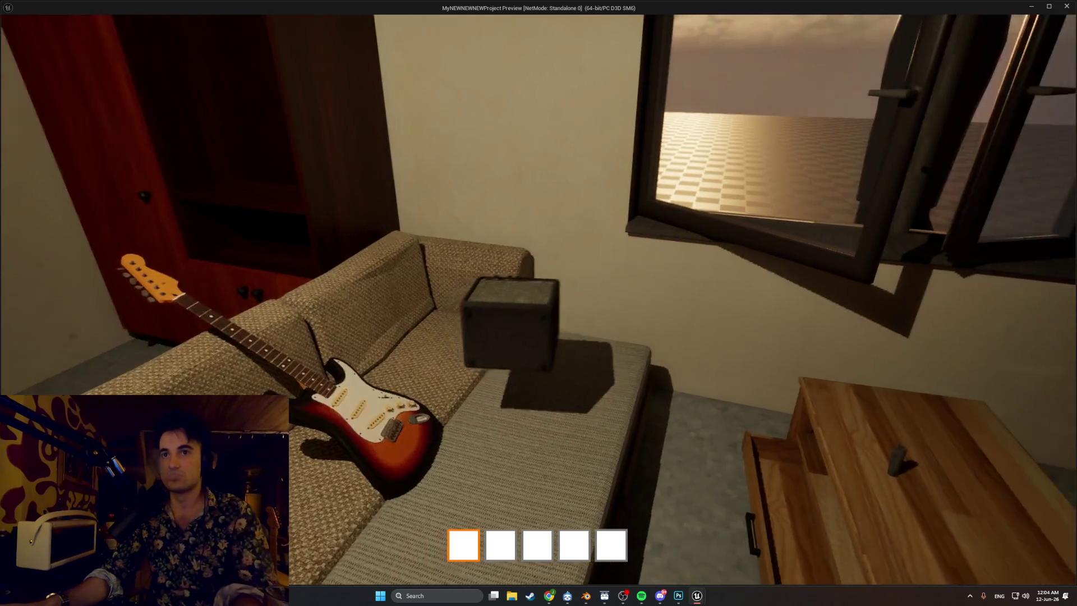
key("s")
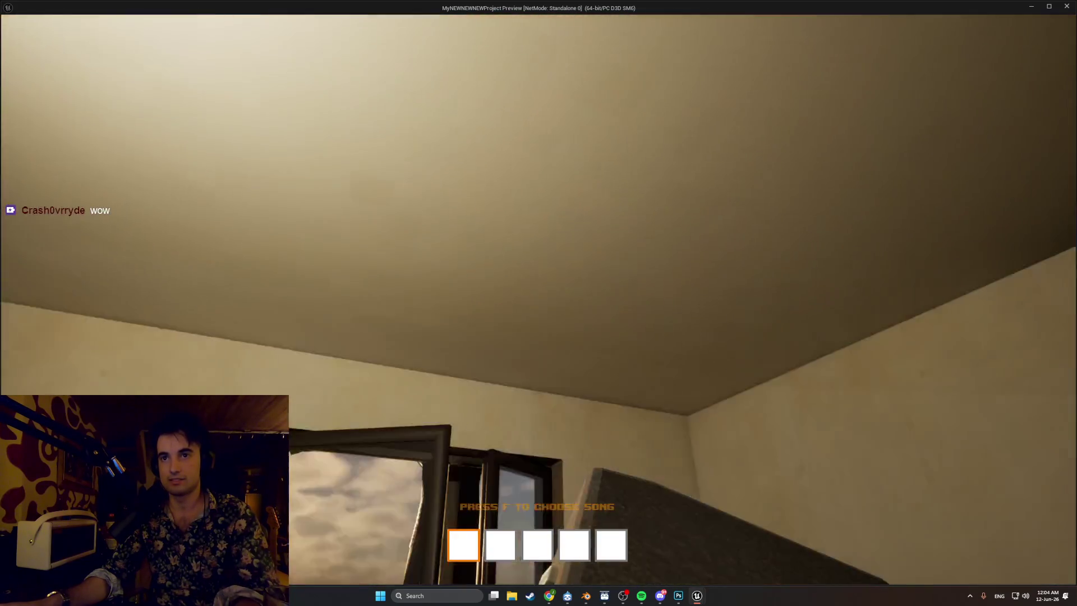
key("w")
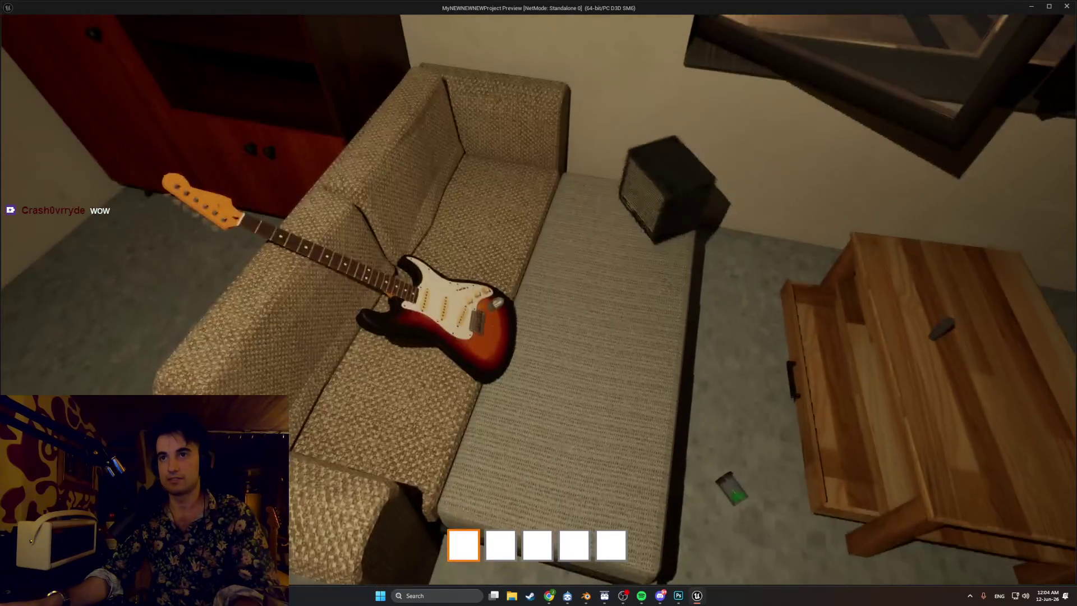
key("s")
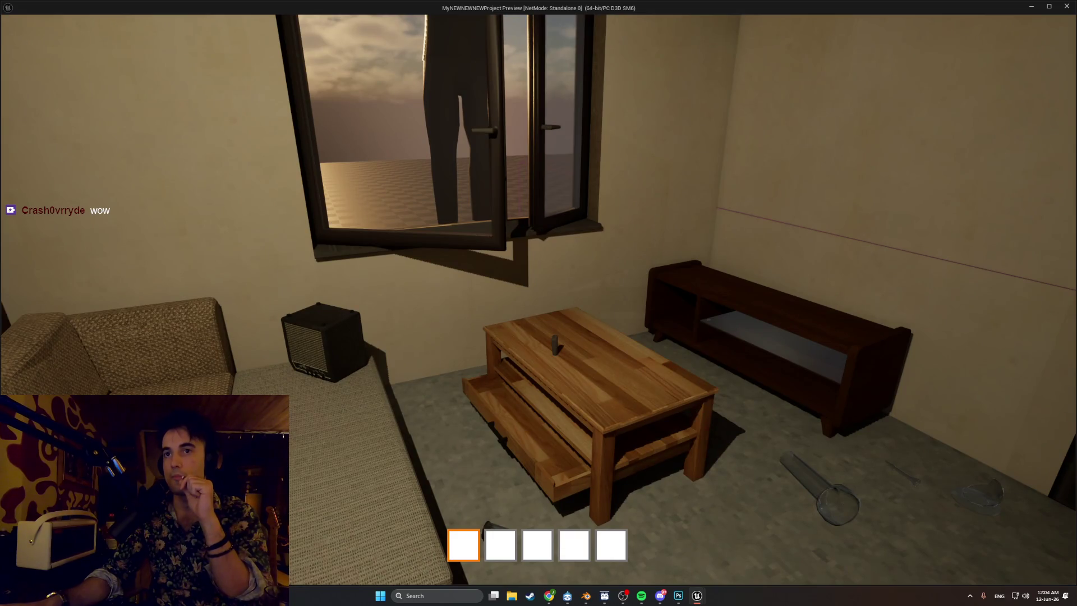
mouse_move(539, 303)
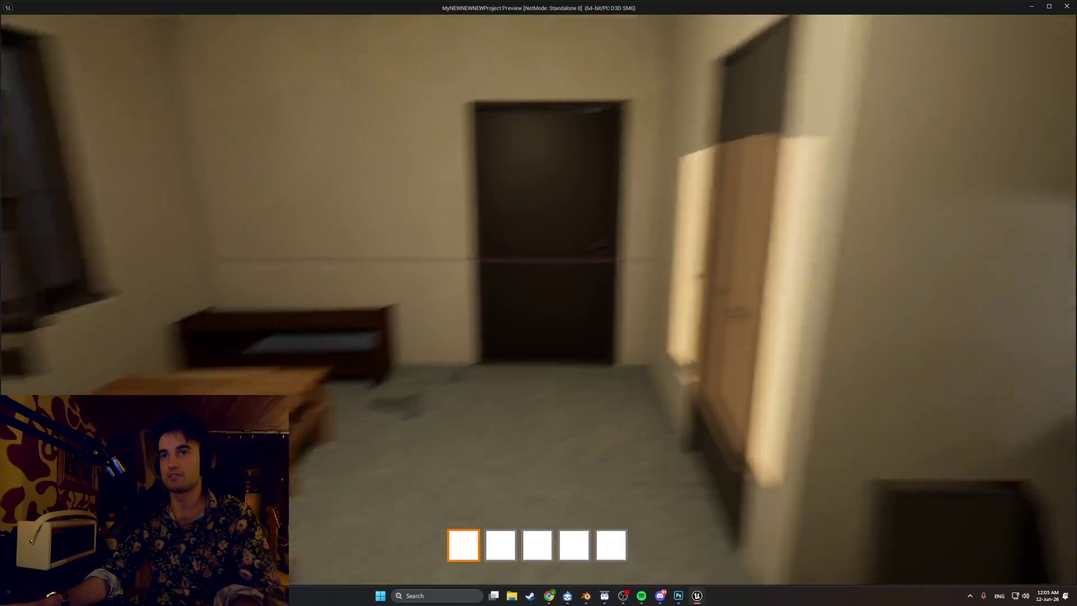
key("w")
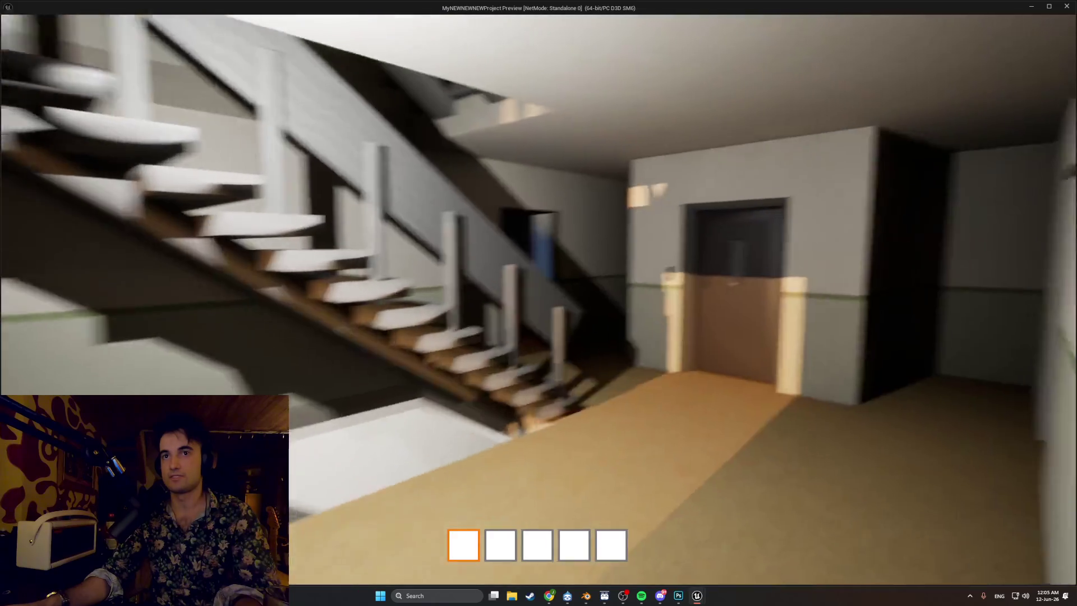
key("w")
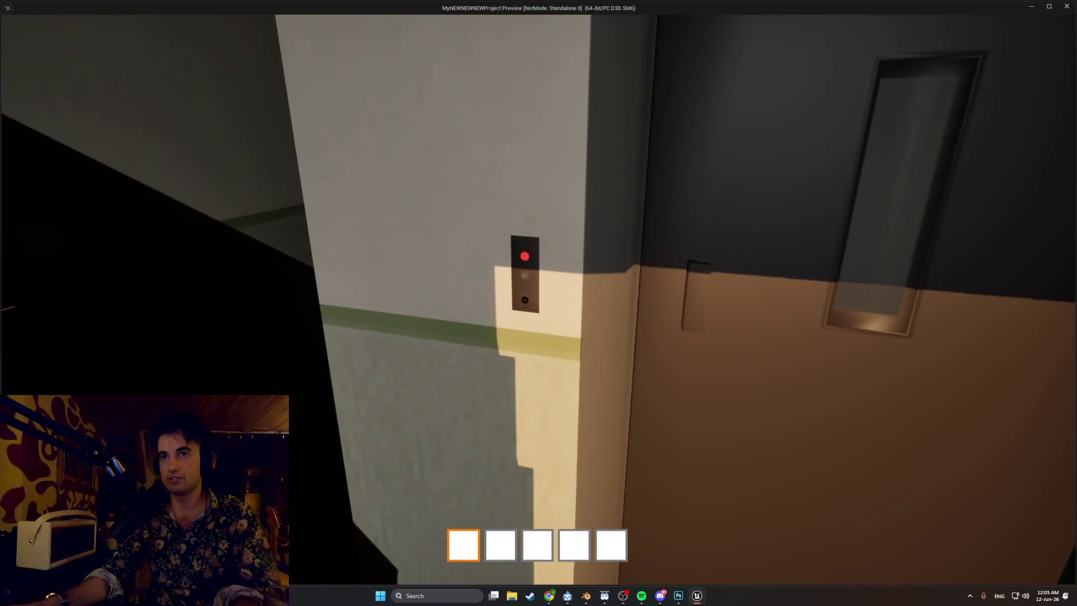
key("s")
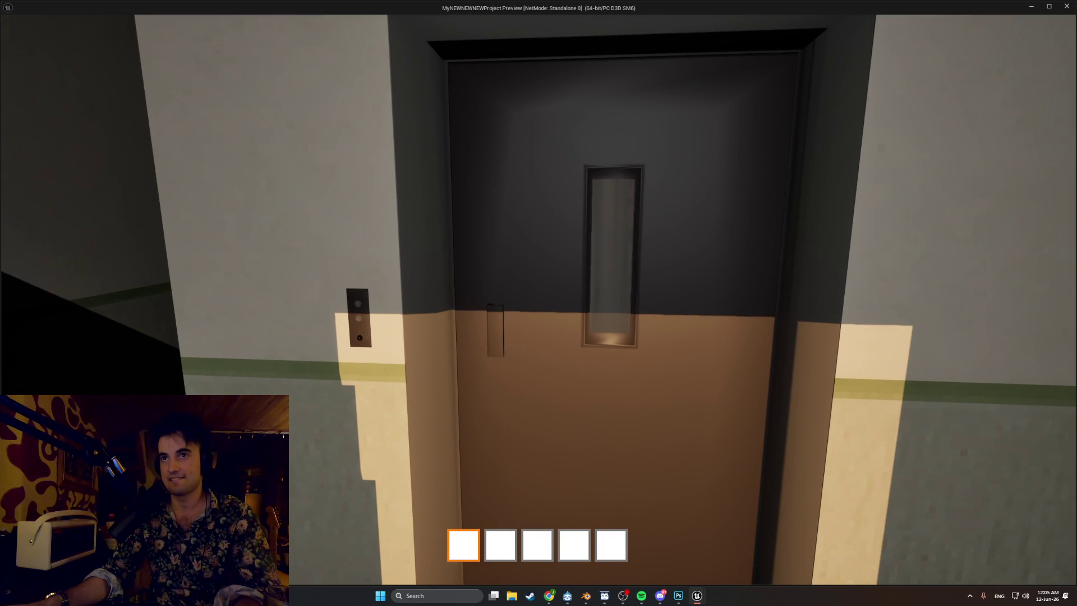
key("e")
key("w")
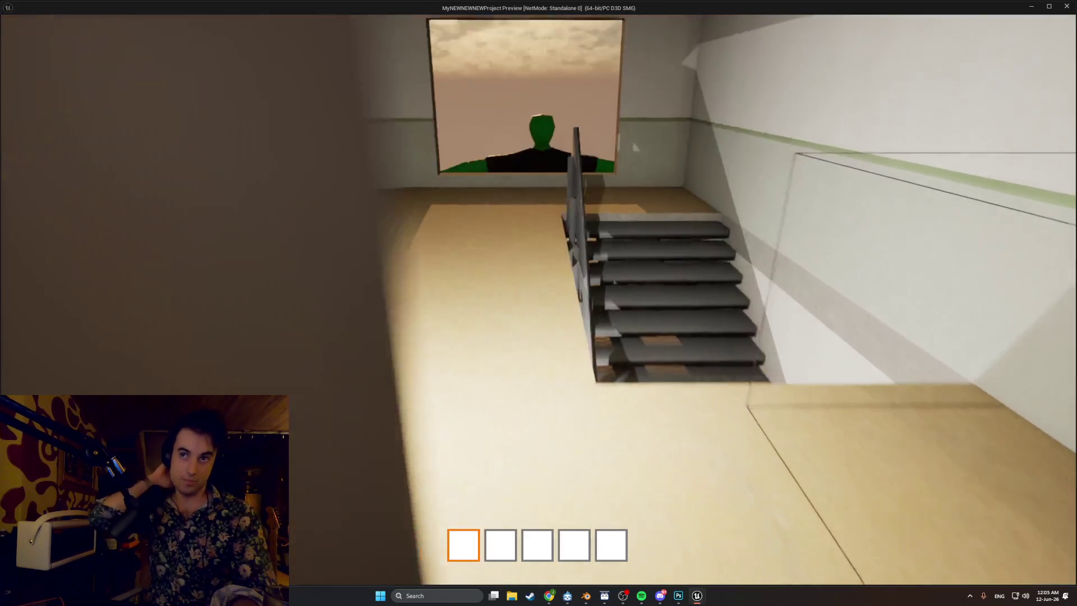
key("w")
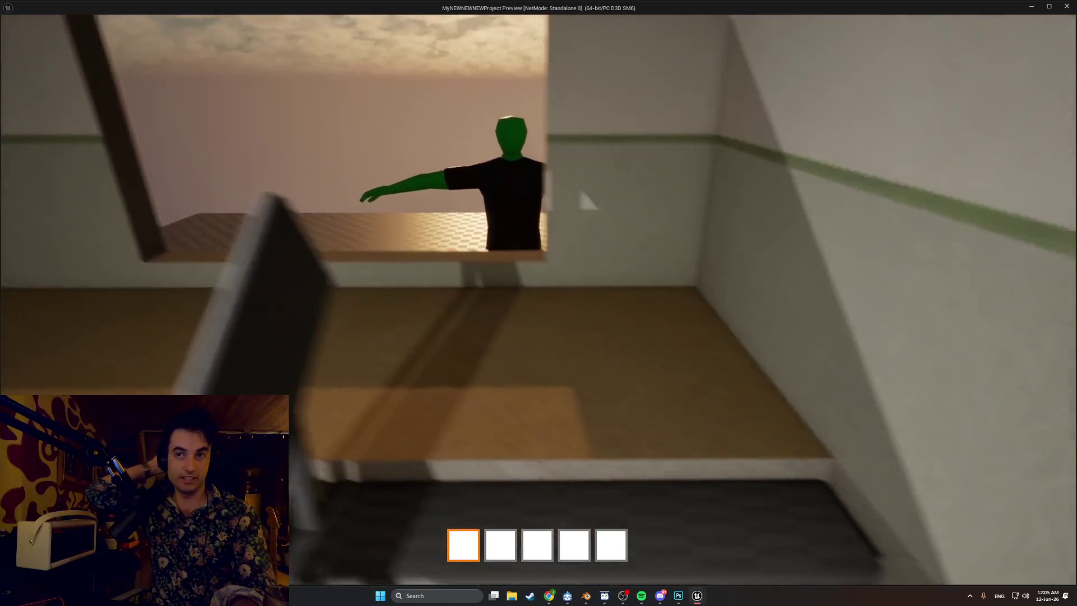
key("w")
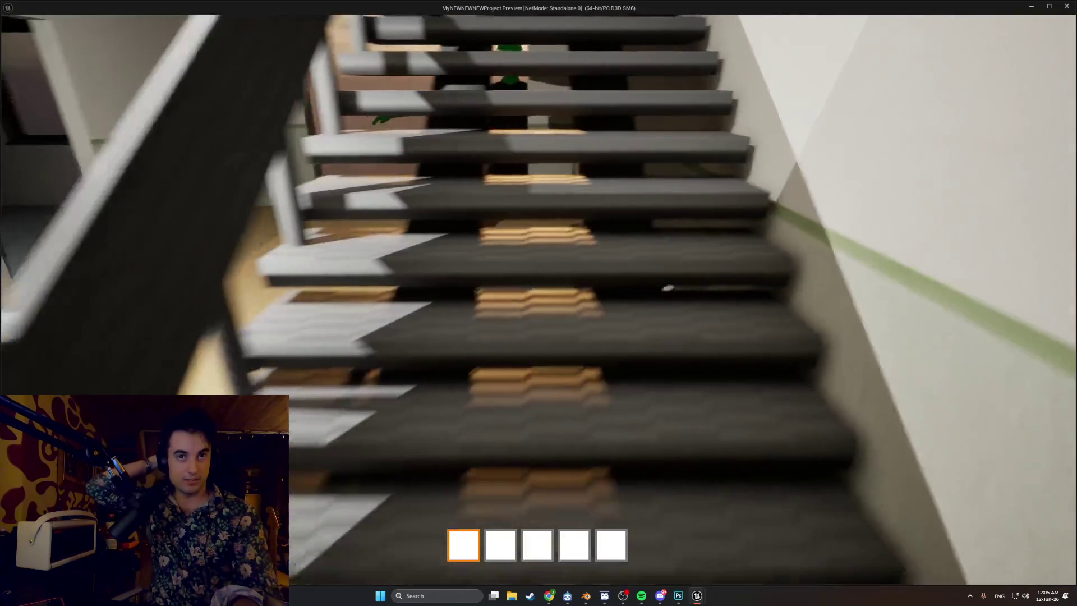
key("s")
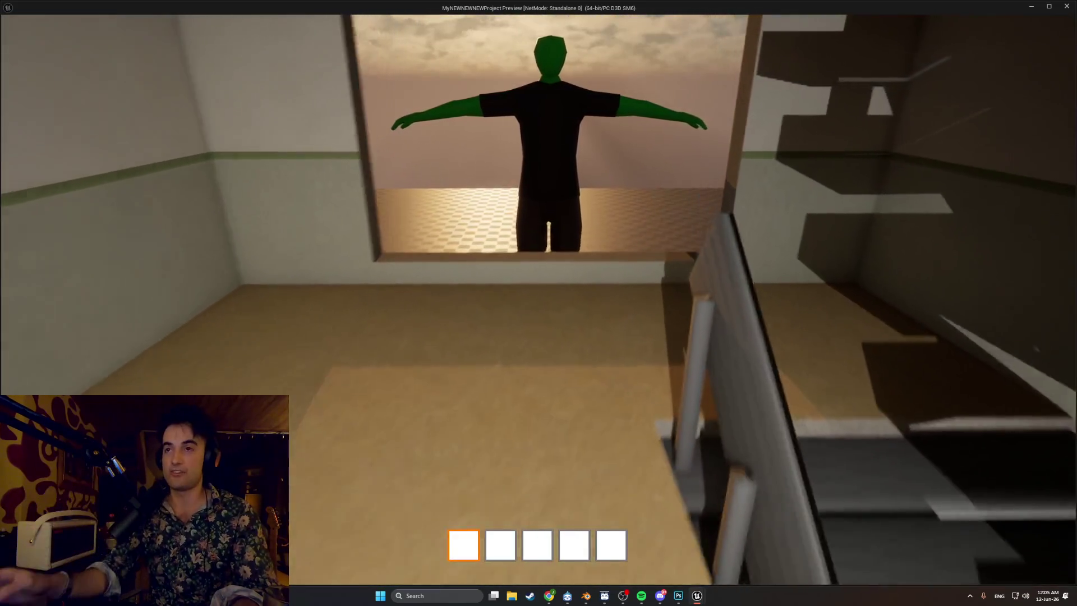
key("w")
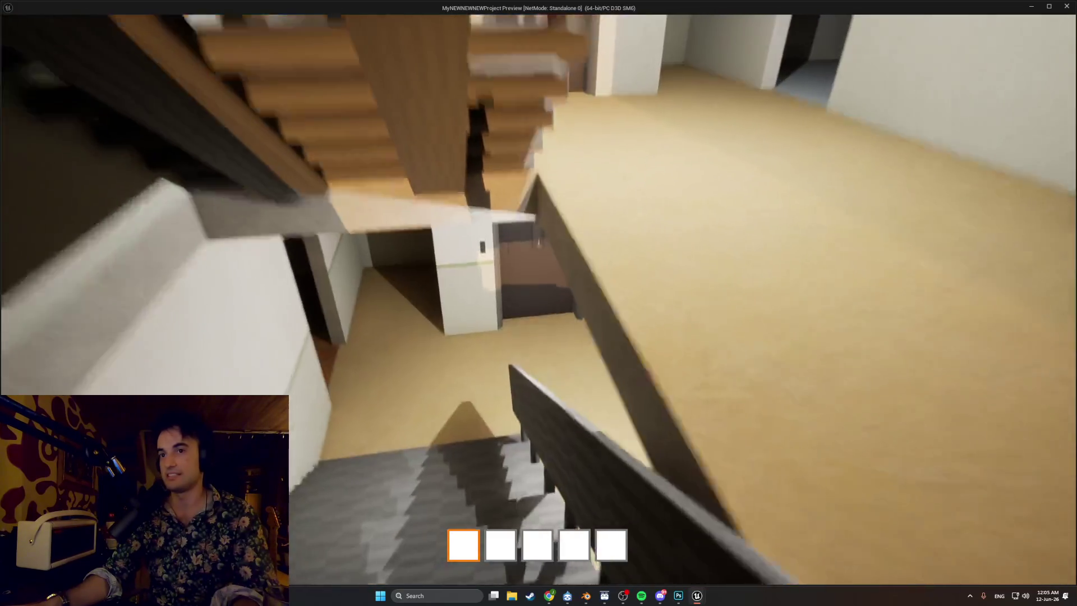
key("w")
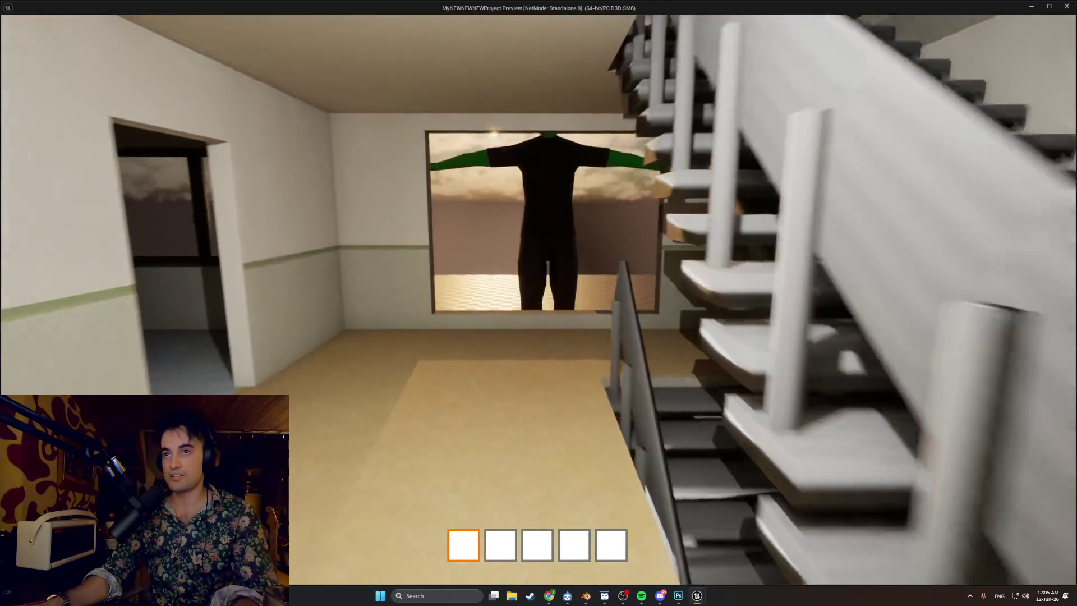
key("w")
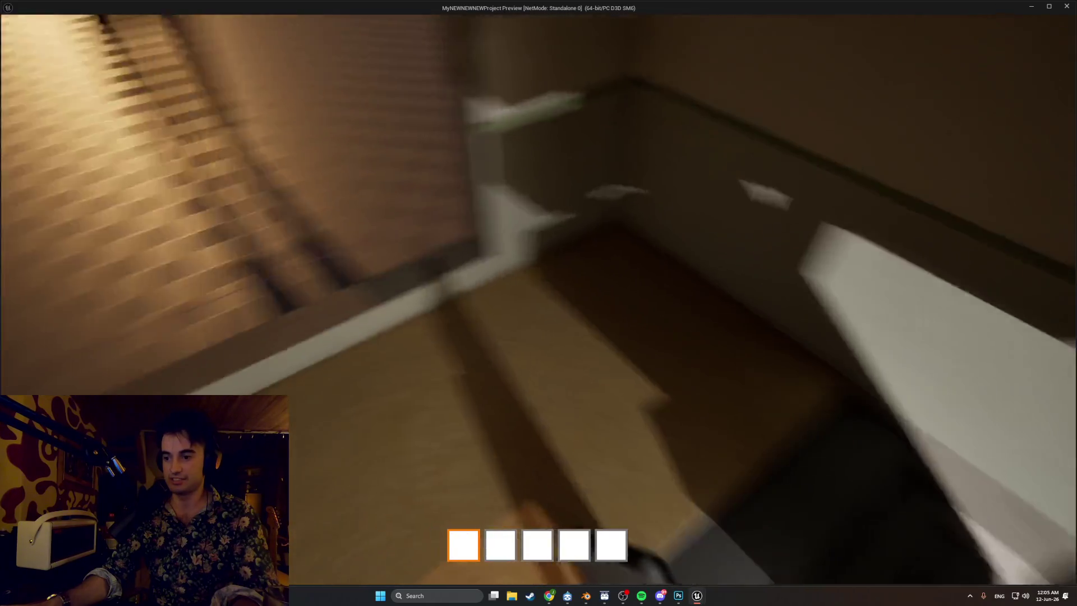
key("w")
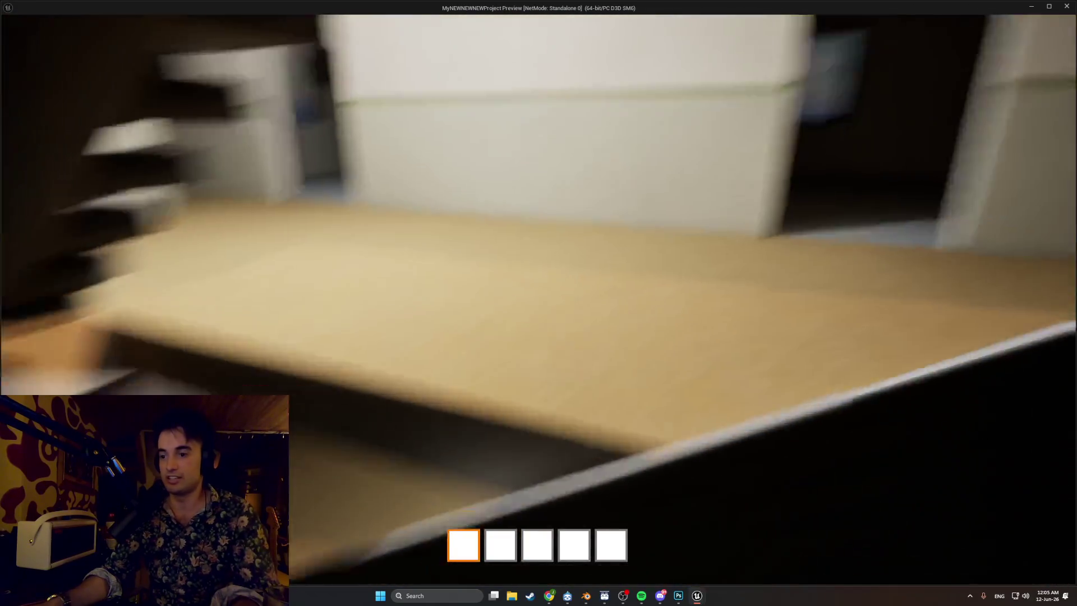
key("w")
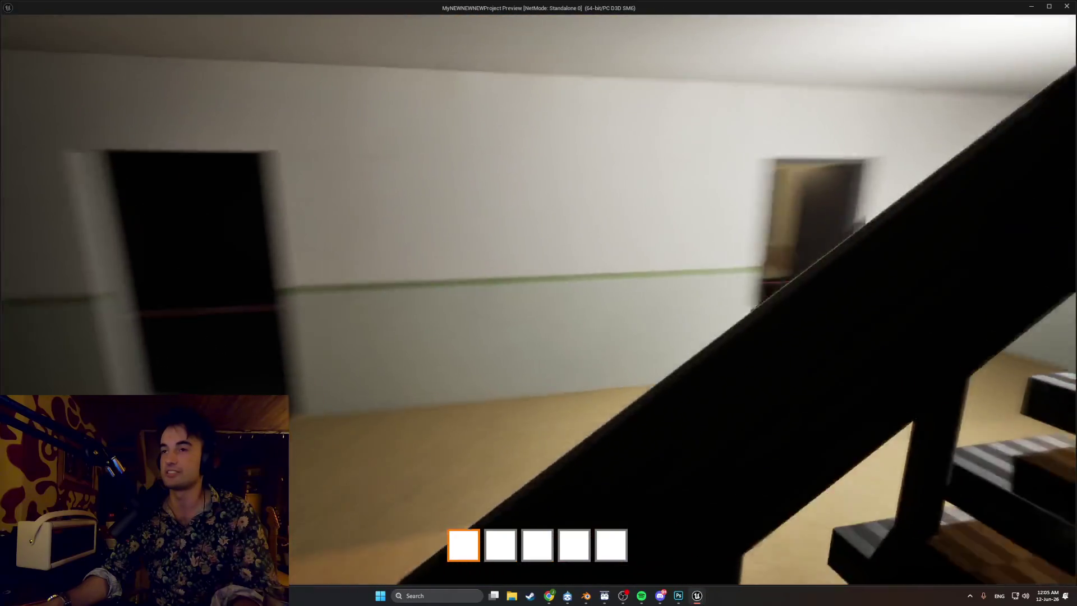
key("w")
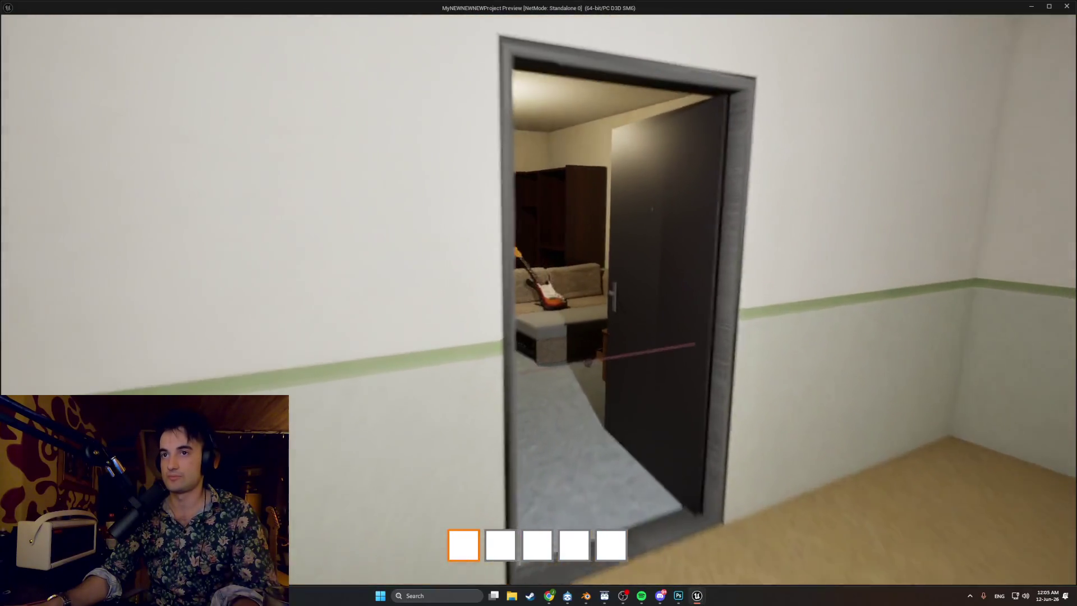
key("w")
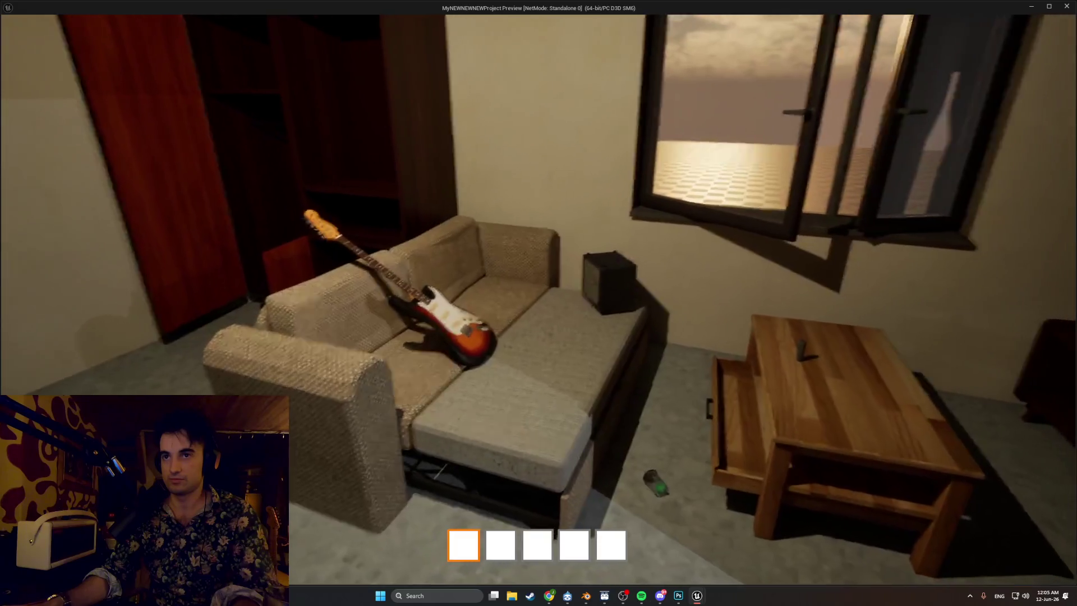
key("s")
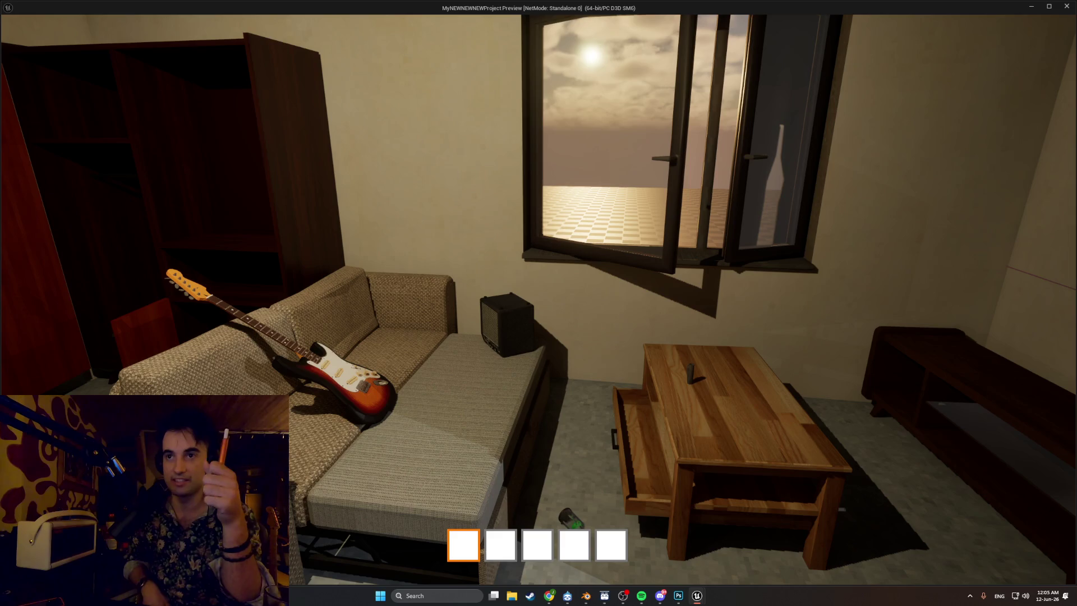
key("a")
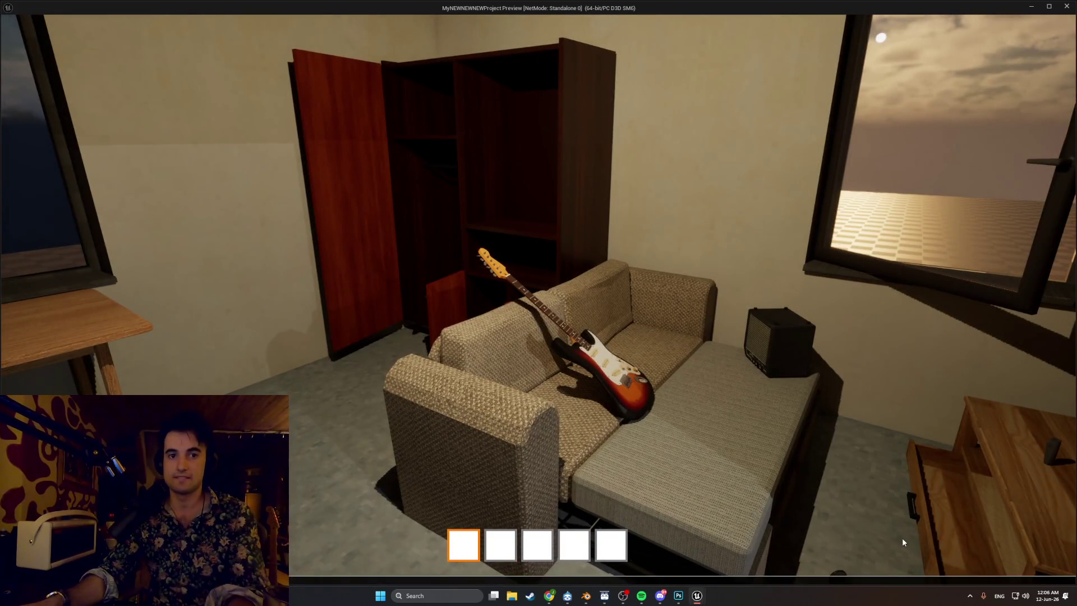
- Enable the stat game profiling overlay from the console
key("grave")
key("grave")
key("grave")
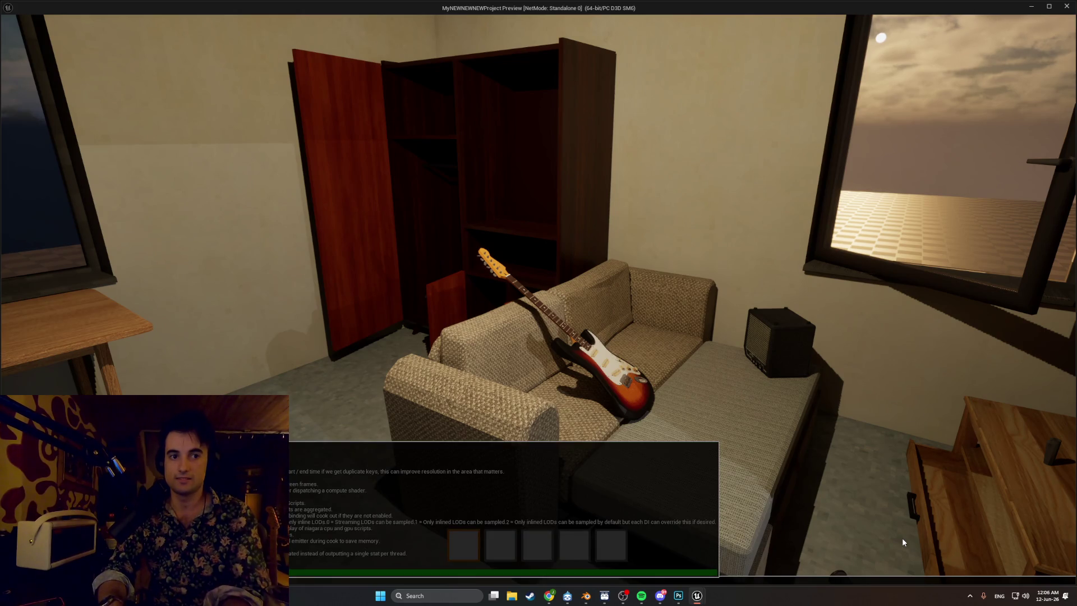
key("Return")
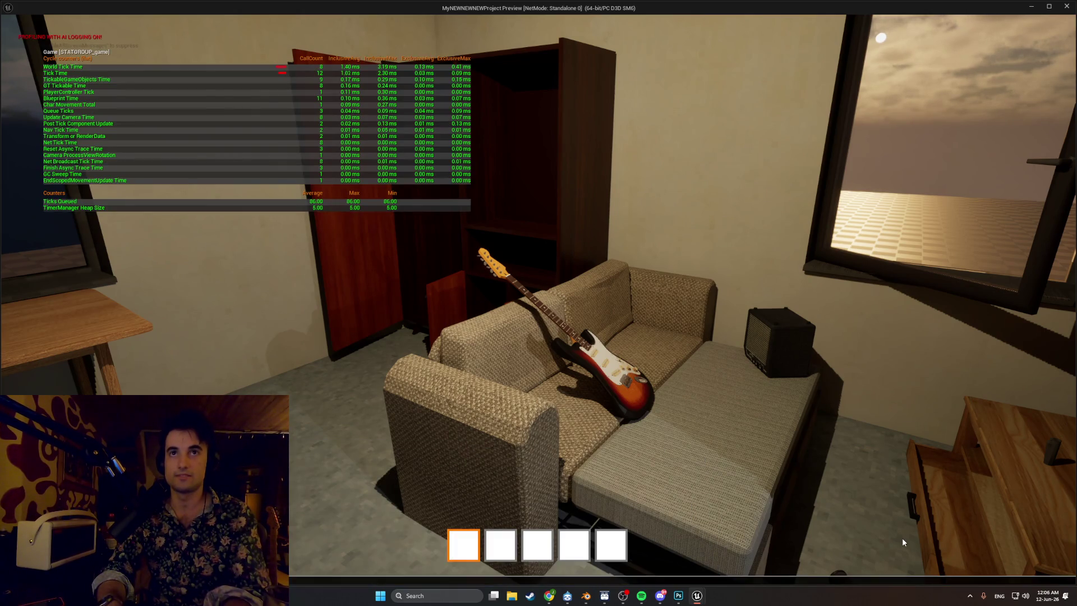
key("grave")
key("grave")
key("grave")
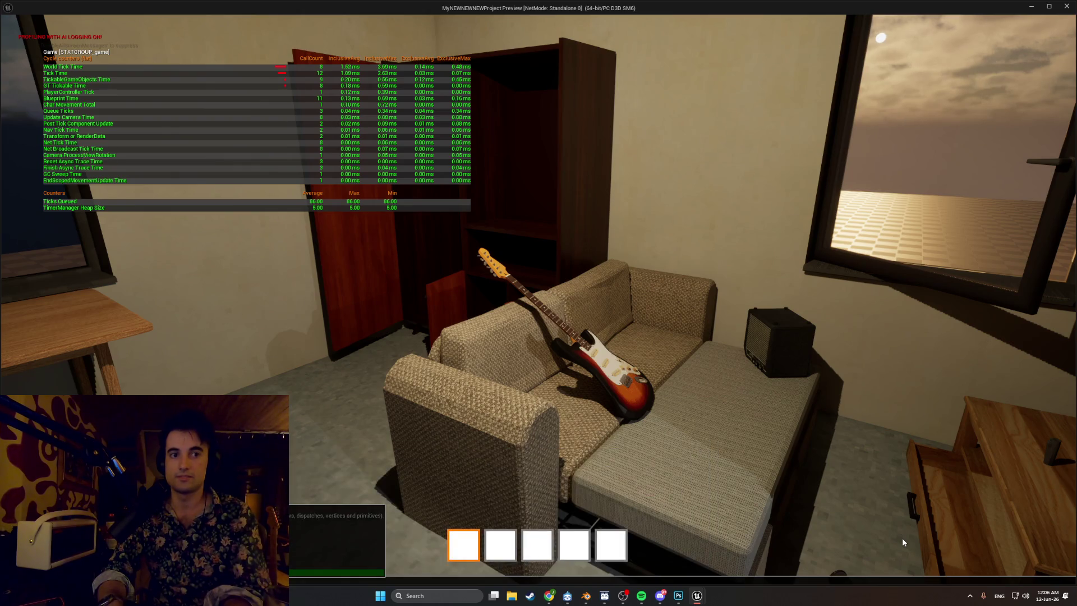
key("grave")
key("grave")
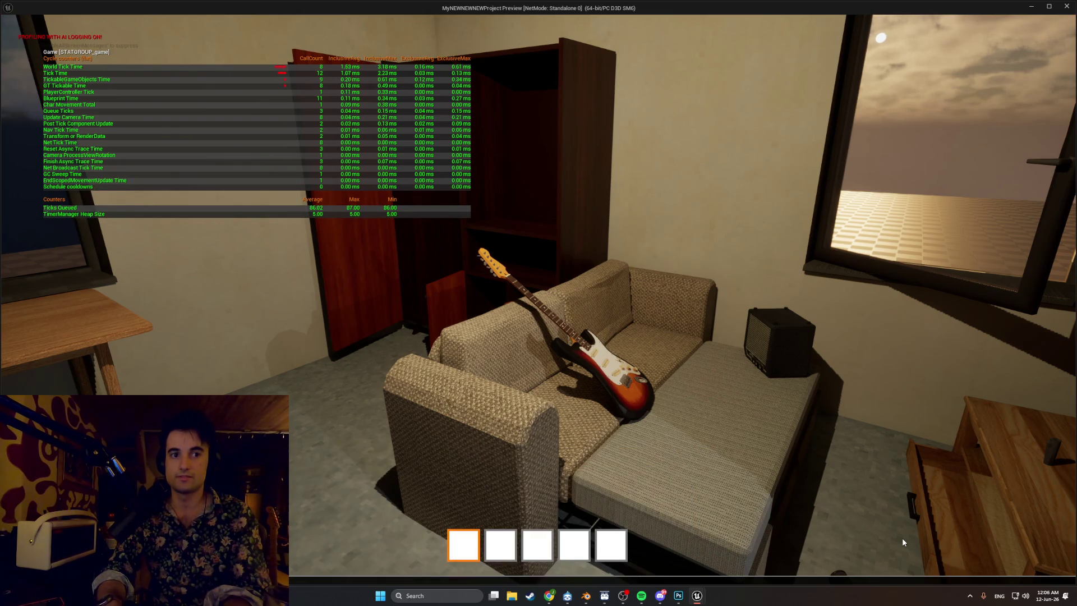
- Walk out of the bedroom into the hallway, then stop the preview
mouse_move(539, 303)
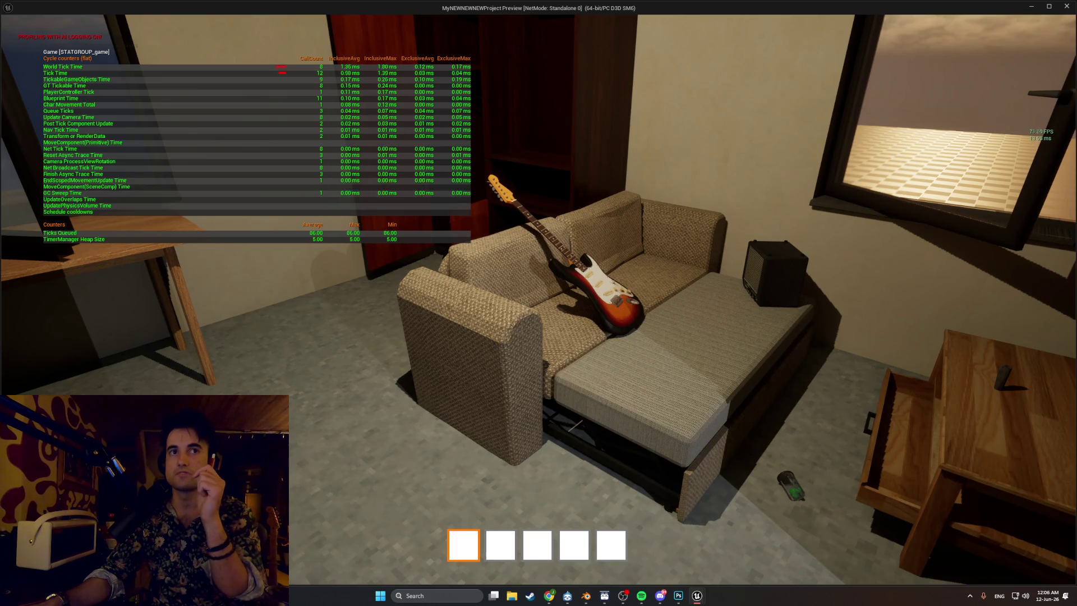
key("w")
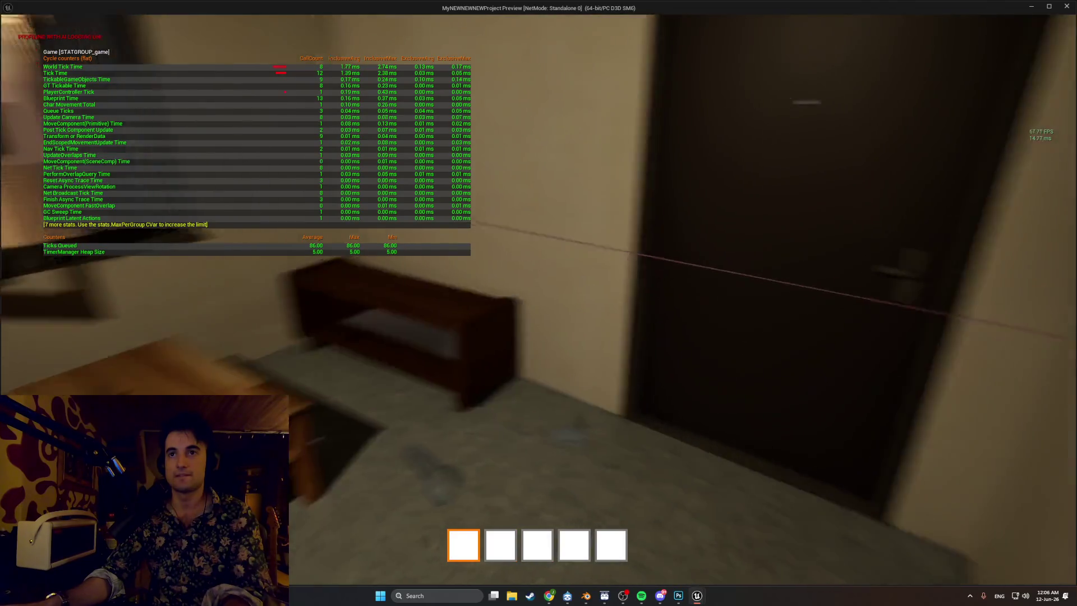
key("Escape")
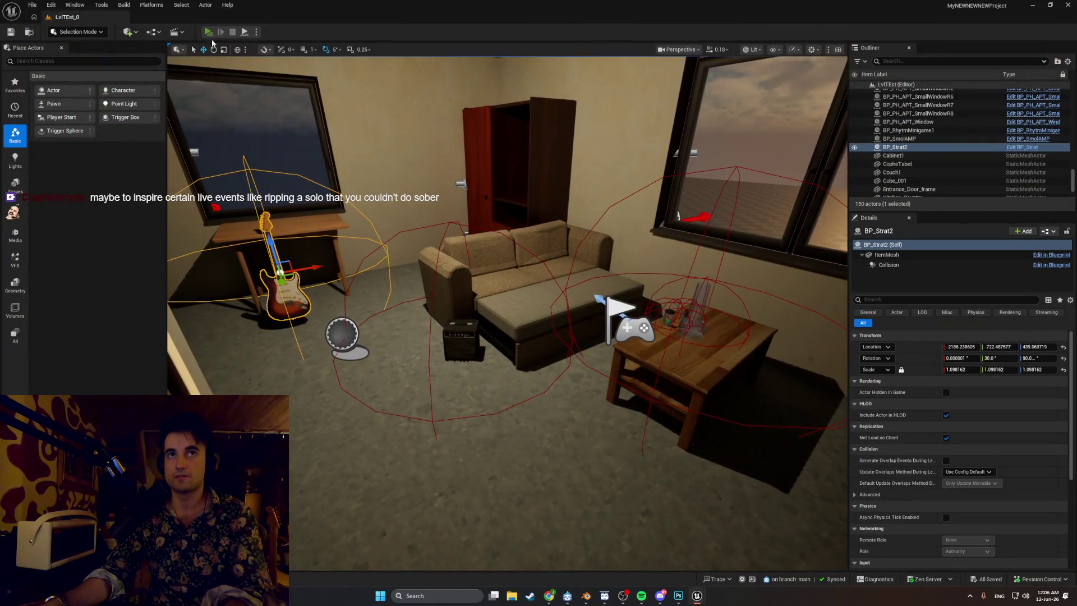
- Relaunch the play-test and cycle through wireframe, unlit, lit and lighting-only view modes
left_click(208, 32)
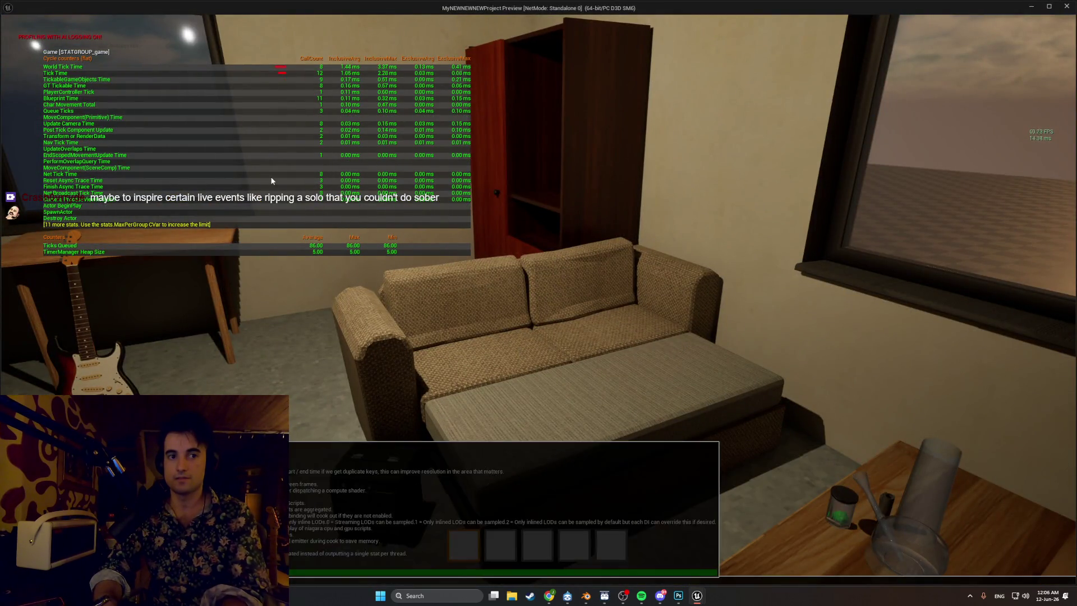
left_click(272, 180)
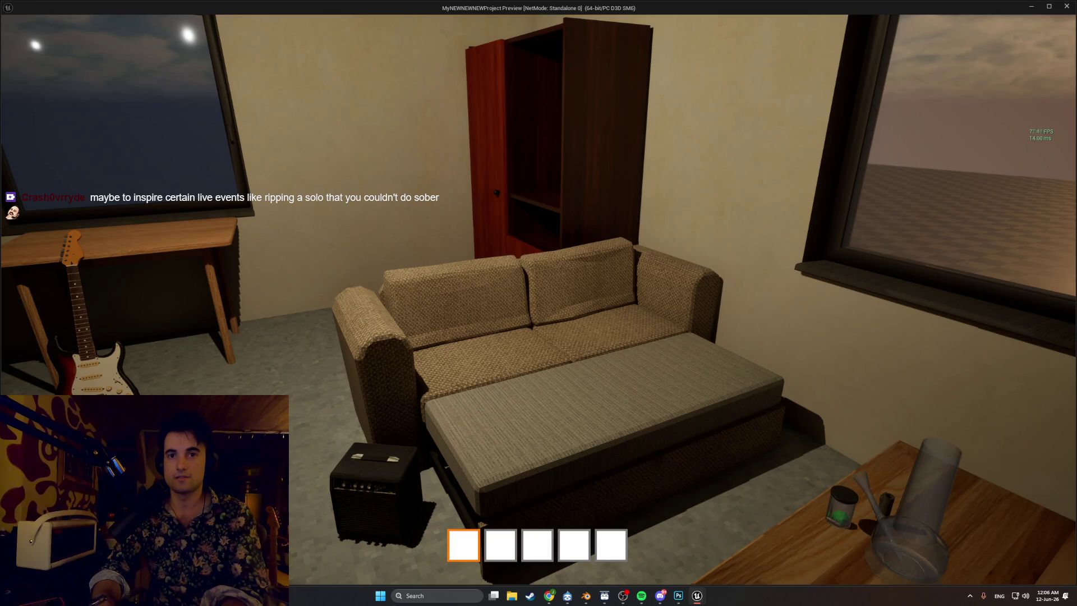
key("F1")
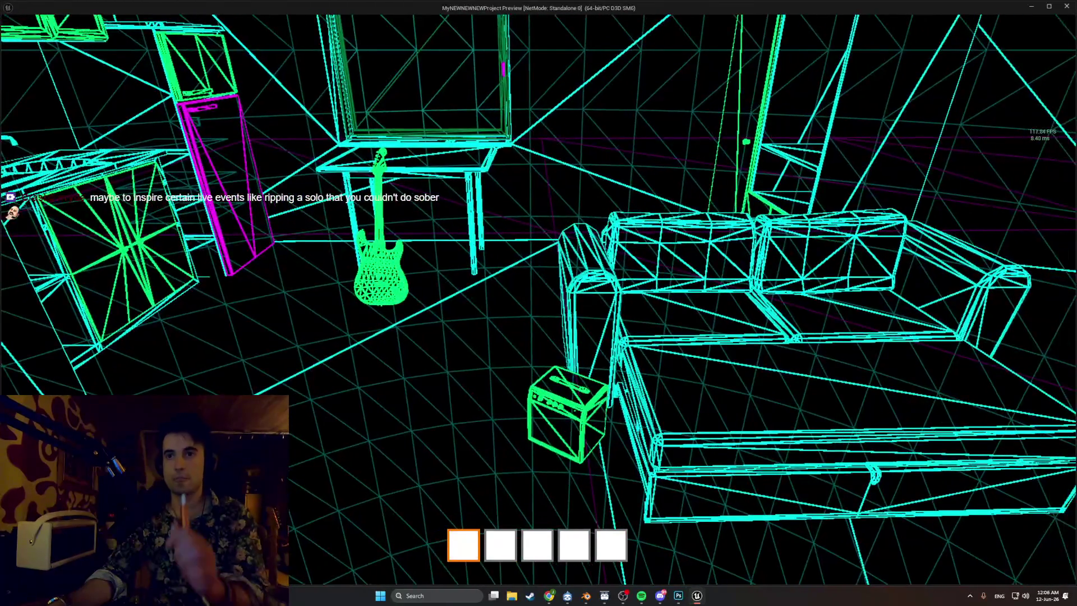
key("F3")
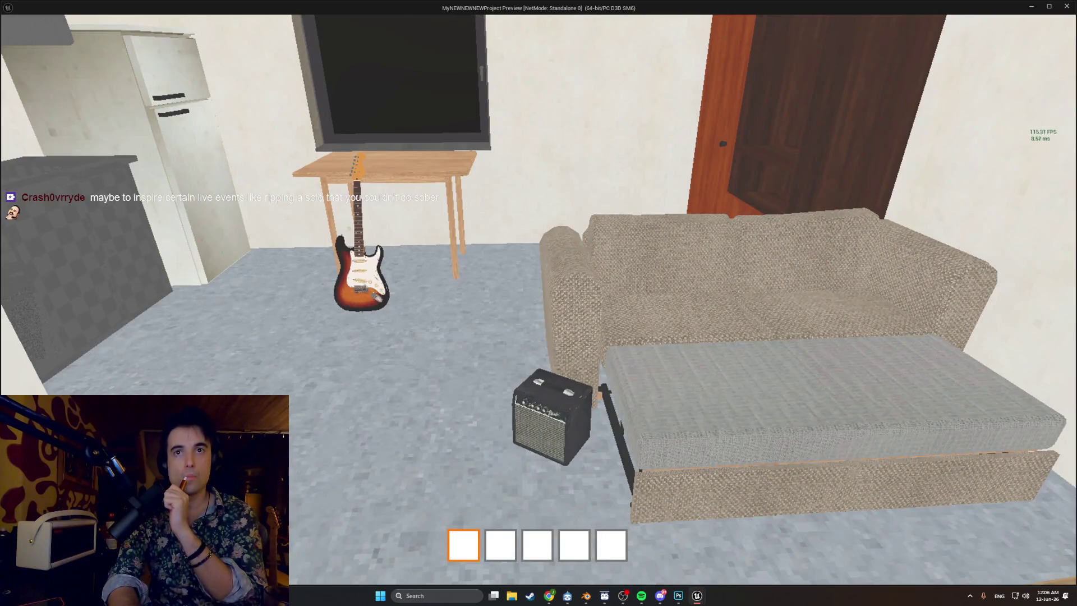
key("F3")
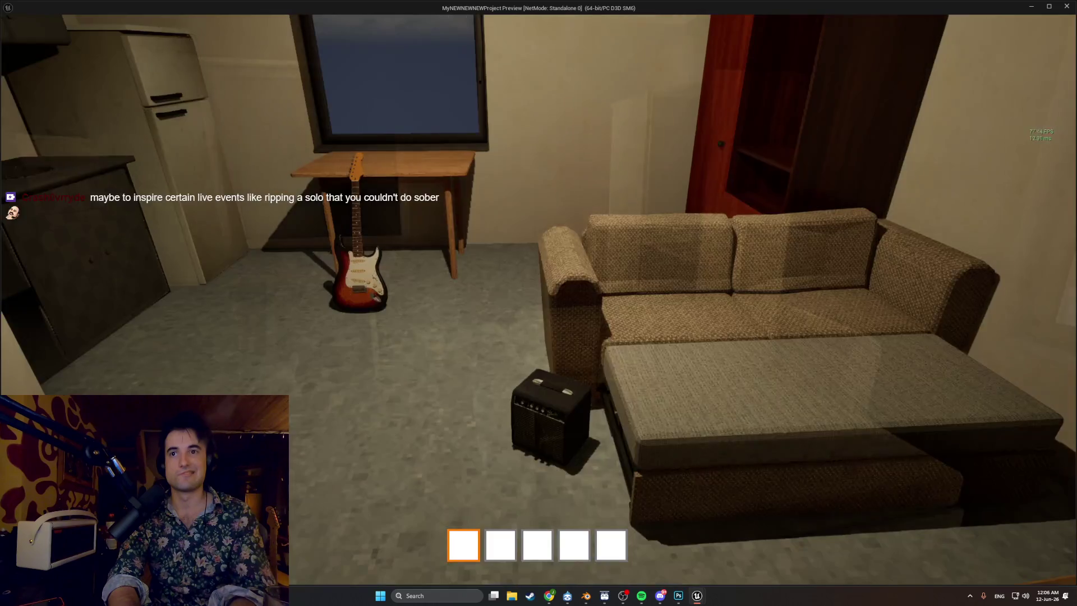
key("F4")
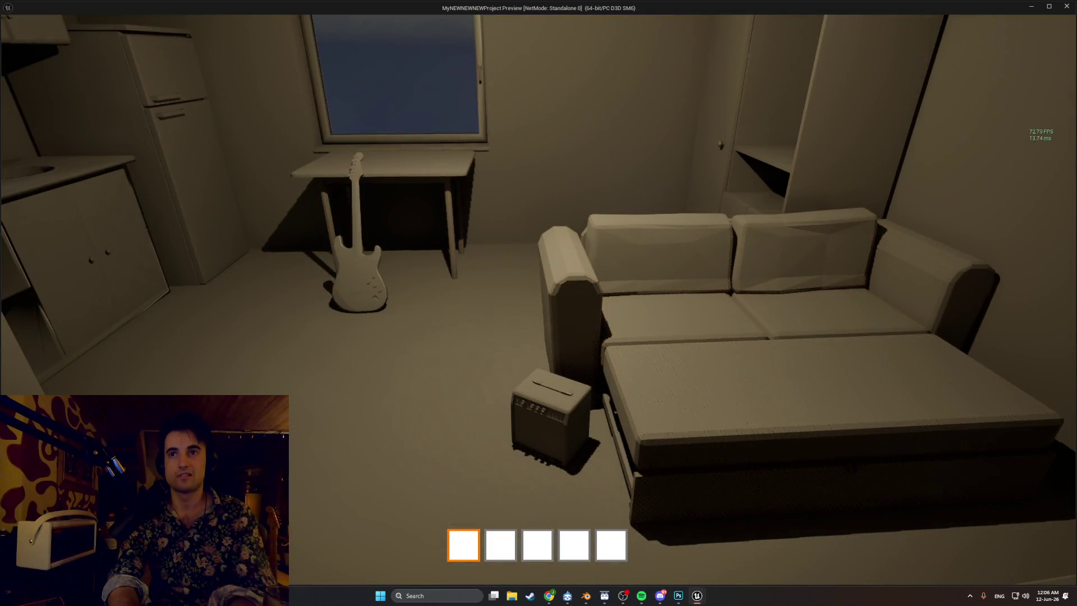
- Walk around the living room, opening the coffee table drawer along the way
key("w")
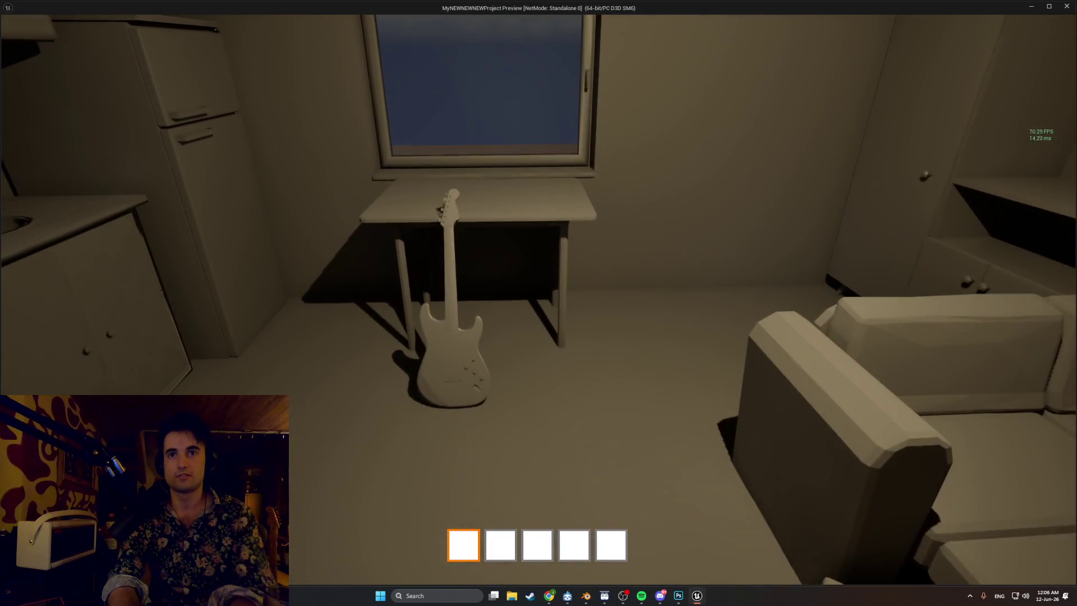
key("w")
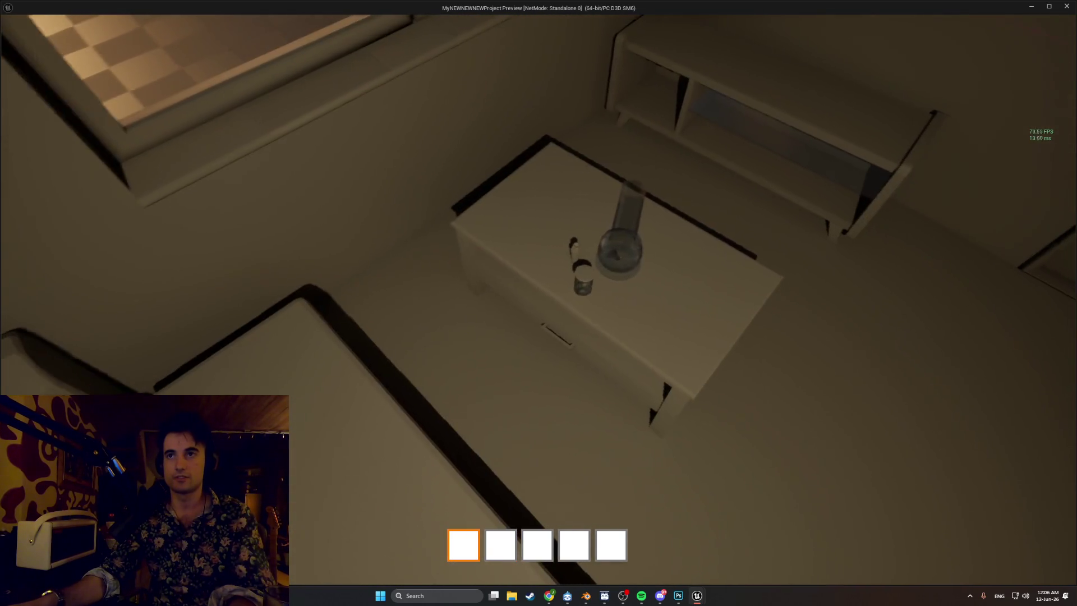
key("e")
key("s")
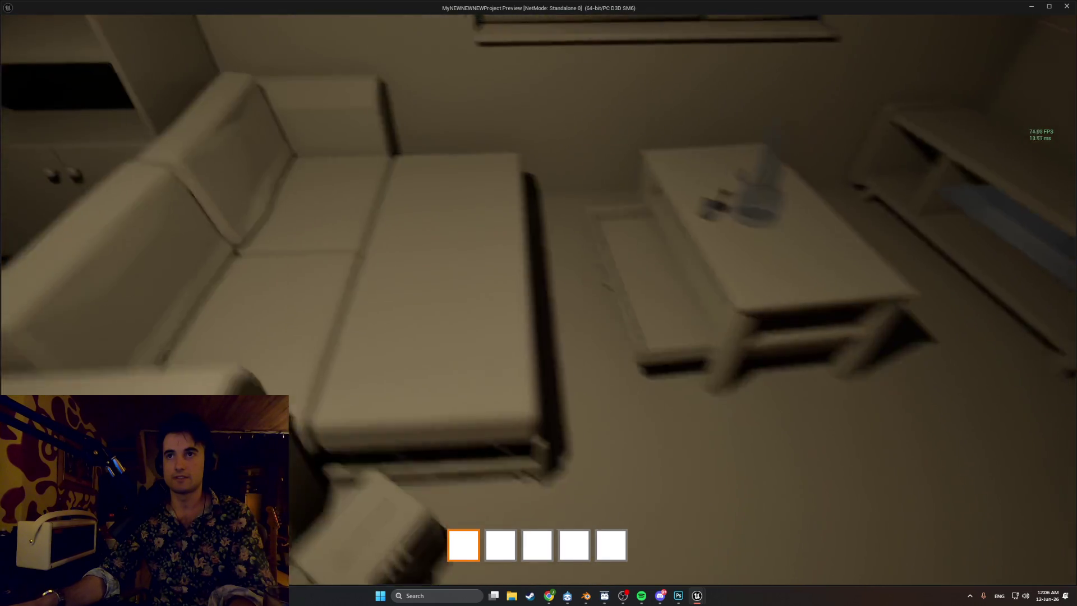
key("s")
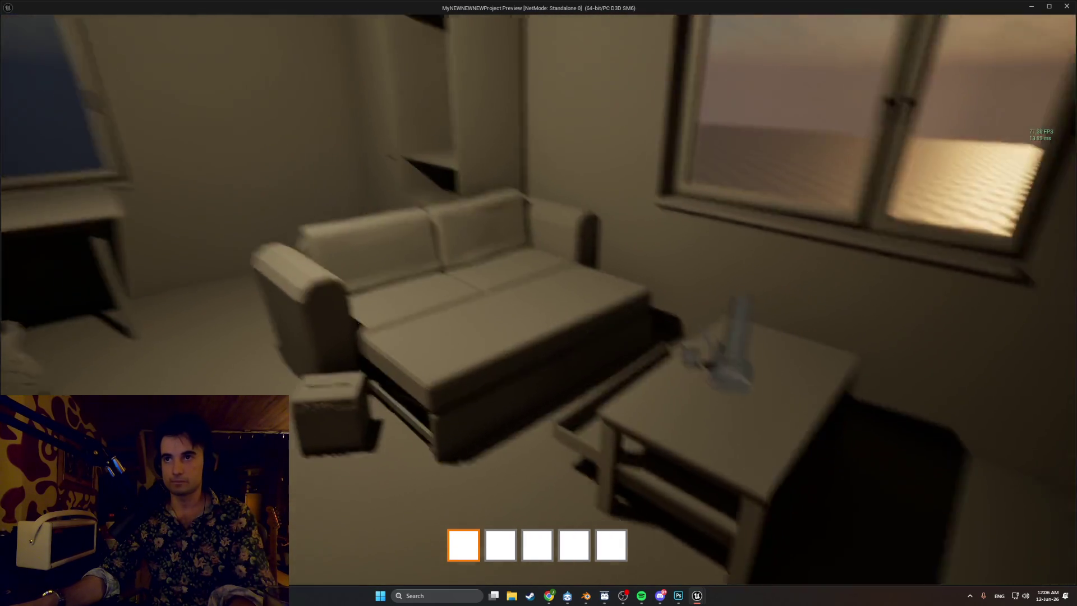
key("w")
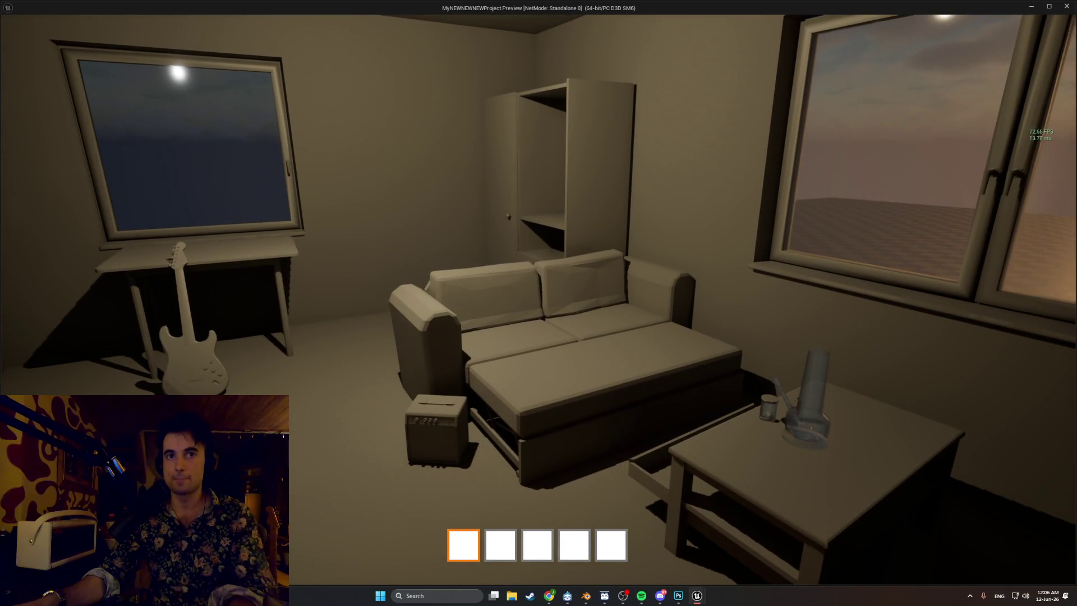
- Toggle between unlit and lit views near the sofa
key("F2")
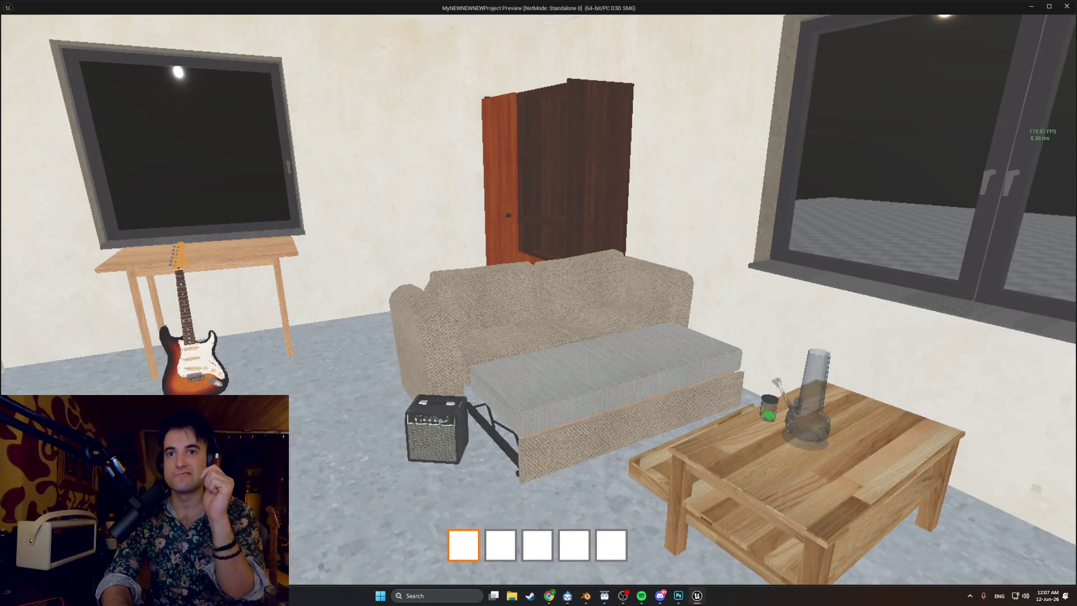
key("F3")
key("F2")
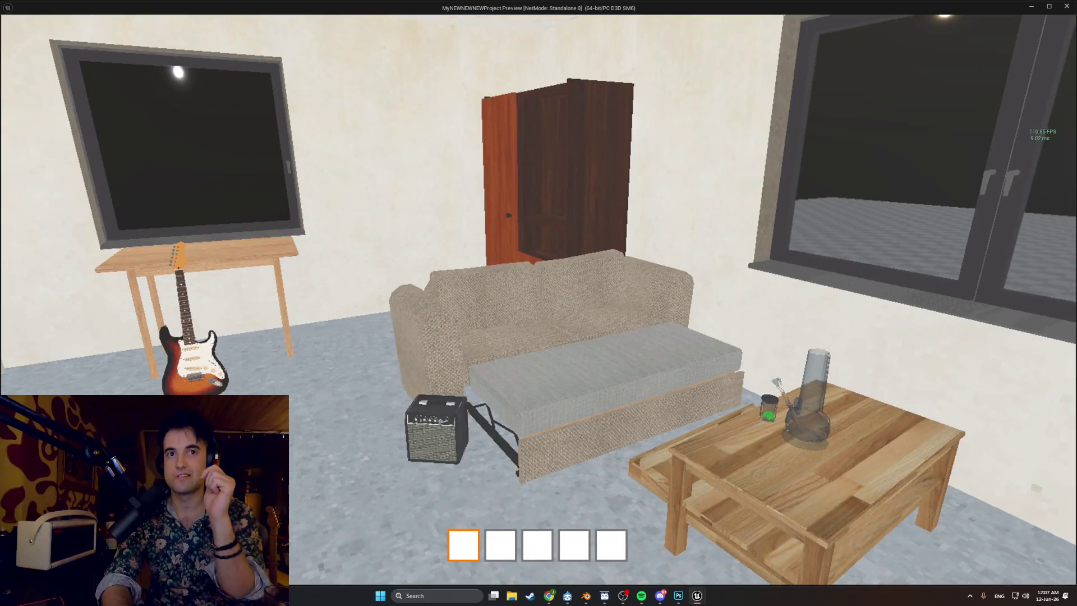
key("F3")
- Walk into the bathroom and back to the sofa, then step back to view the room
key("w")
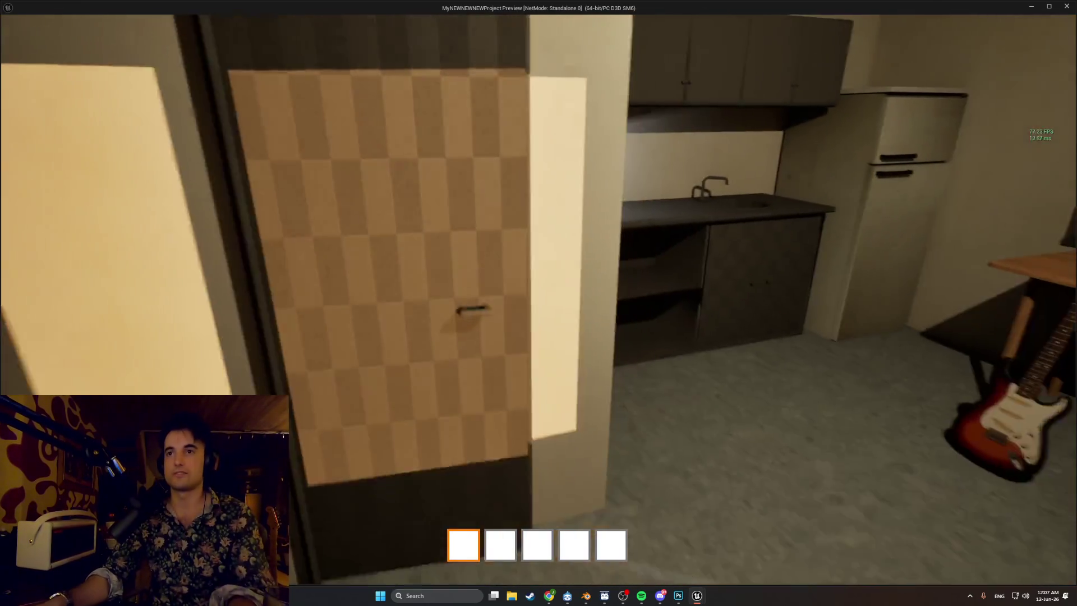
key("w")
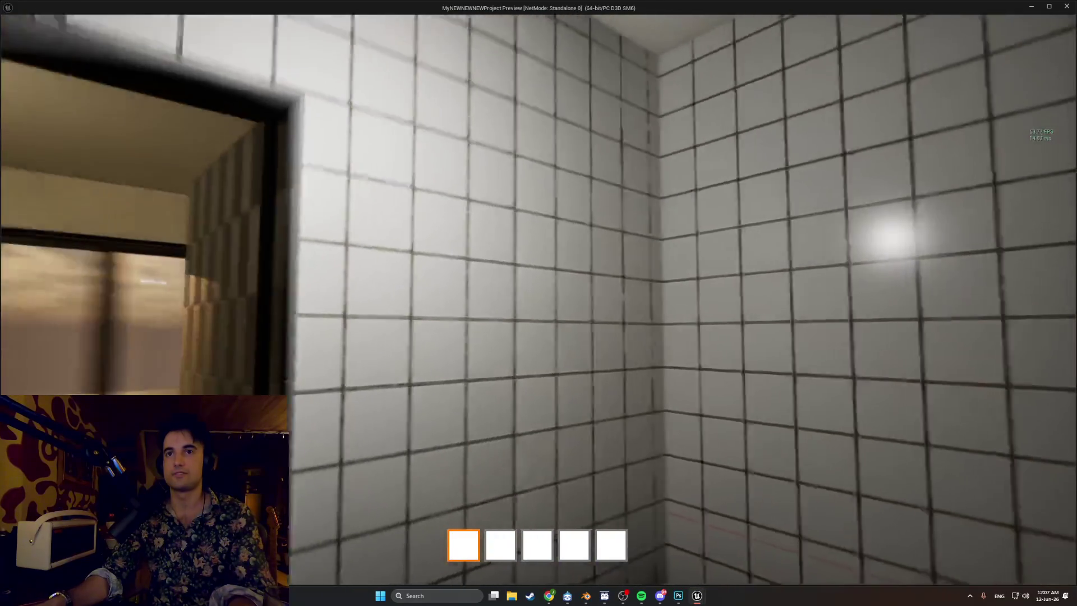
key("w")
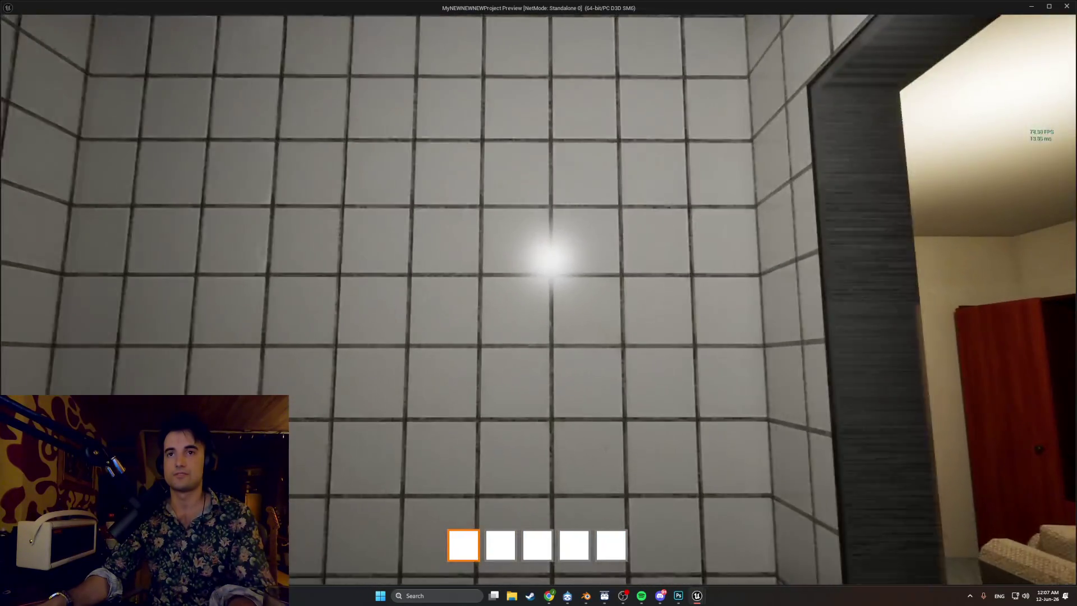
key("w")
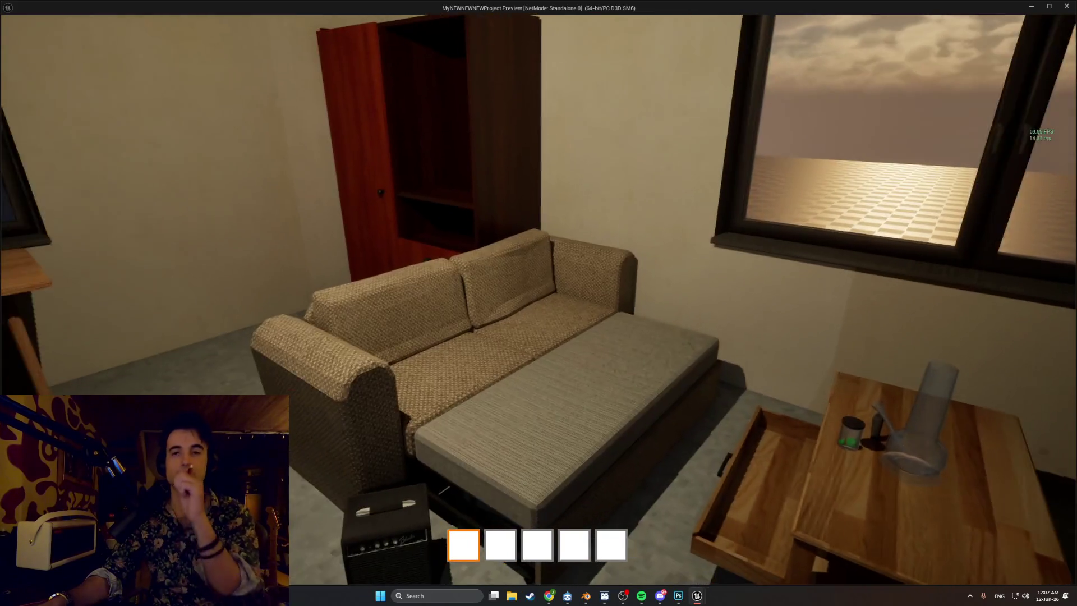
key("s")
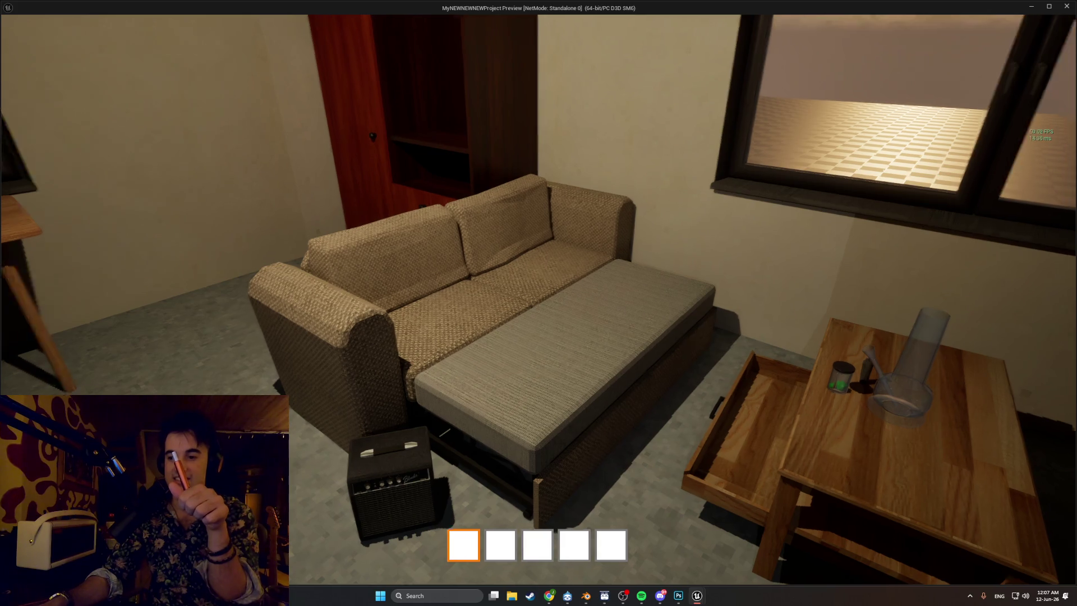
key("w")
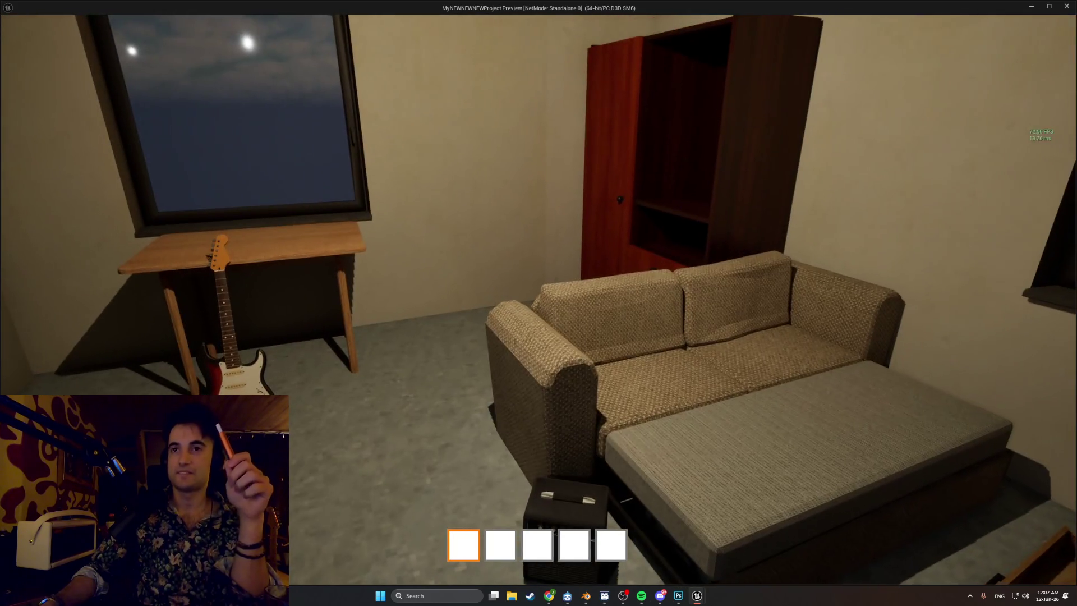
key("s")
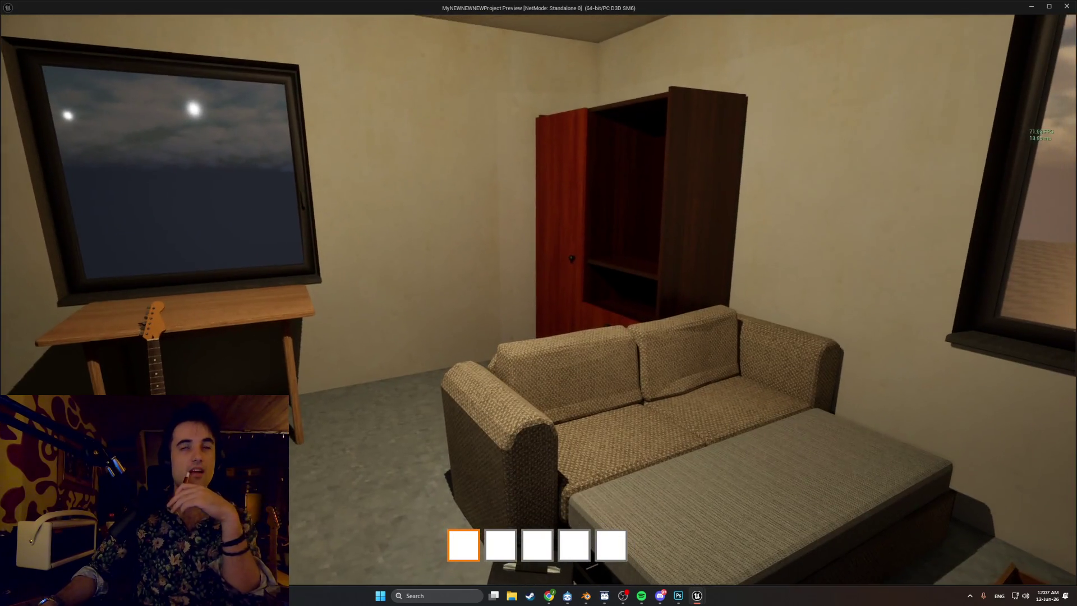
key("s")
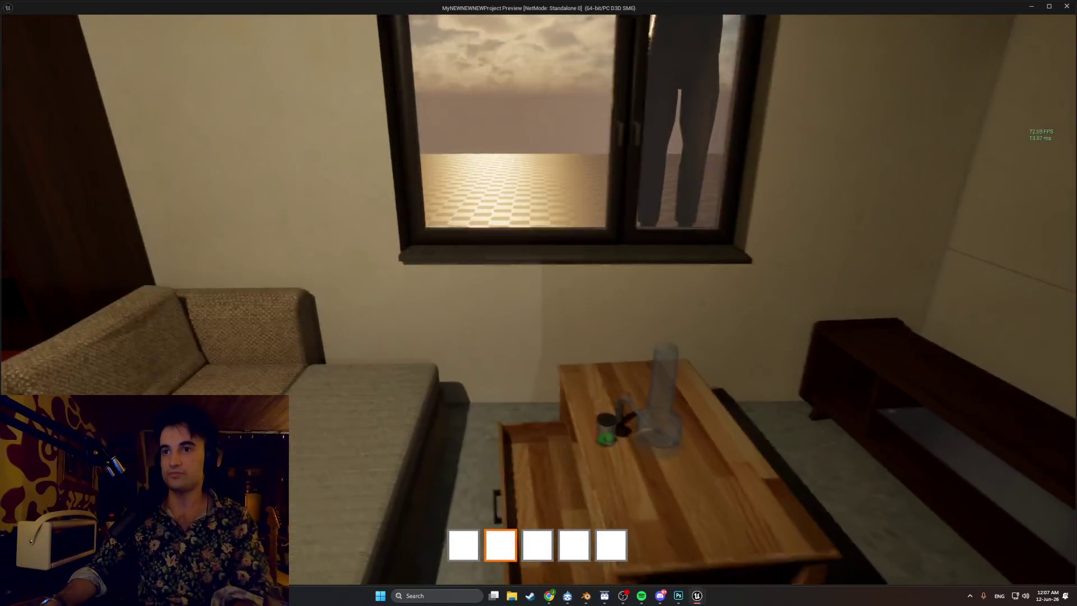
- Select hotbar slot 2 and move the bong from the kitchen floor onto the table
key("2")
key("w")
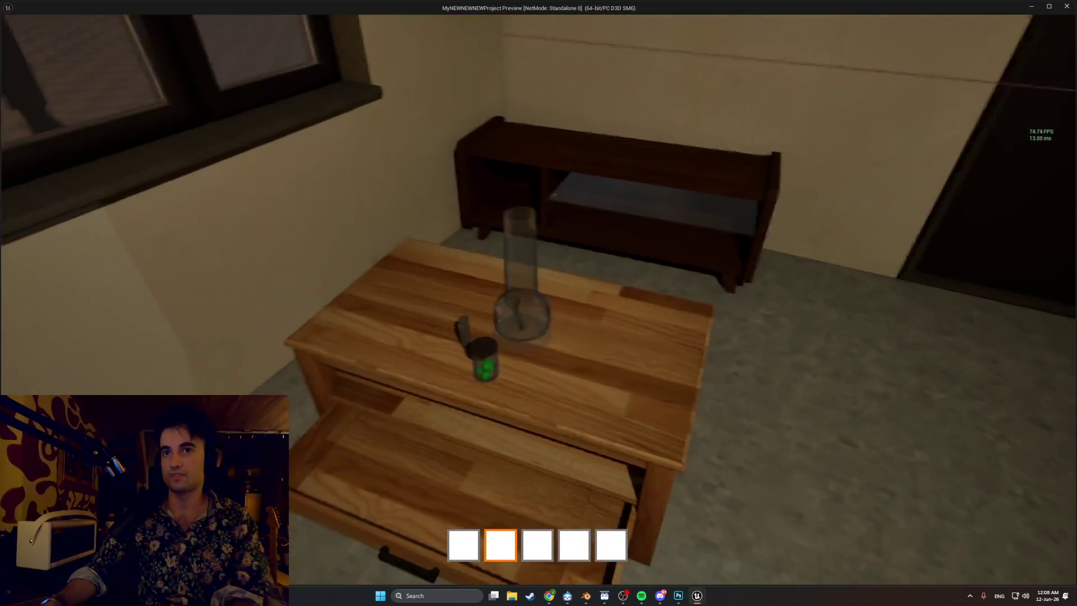
key("e")
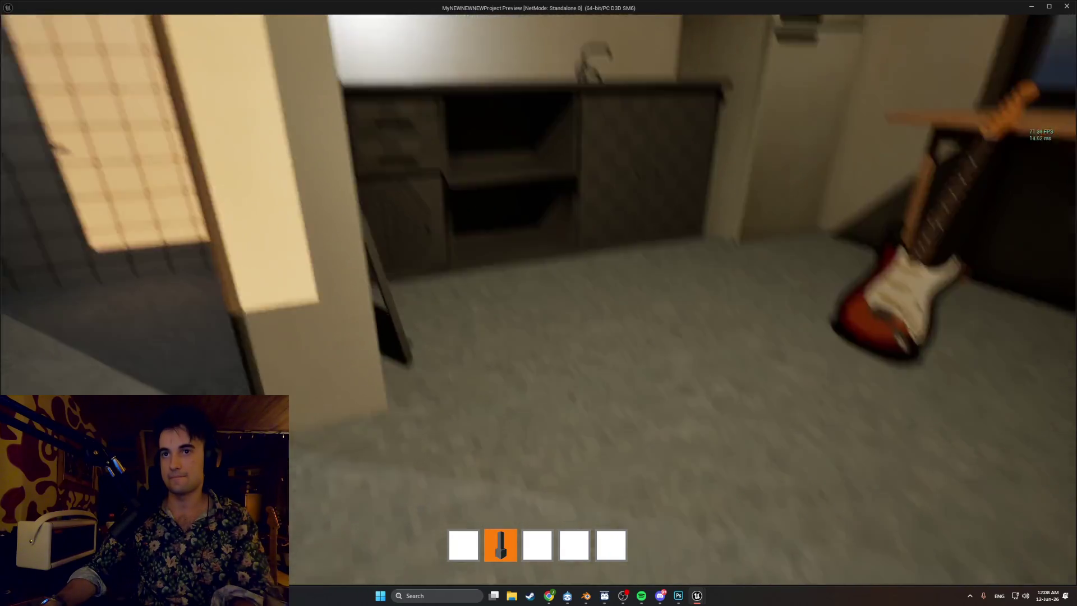
key("e")
- Open and close the lower fridge door several times, then step back toward the sink
key("s")
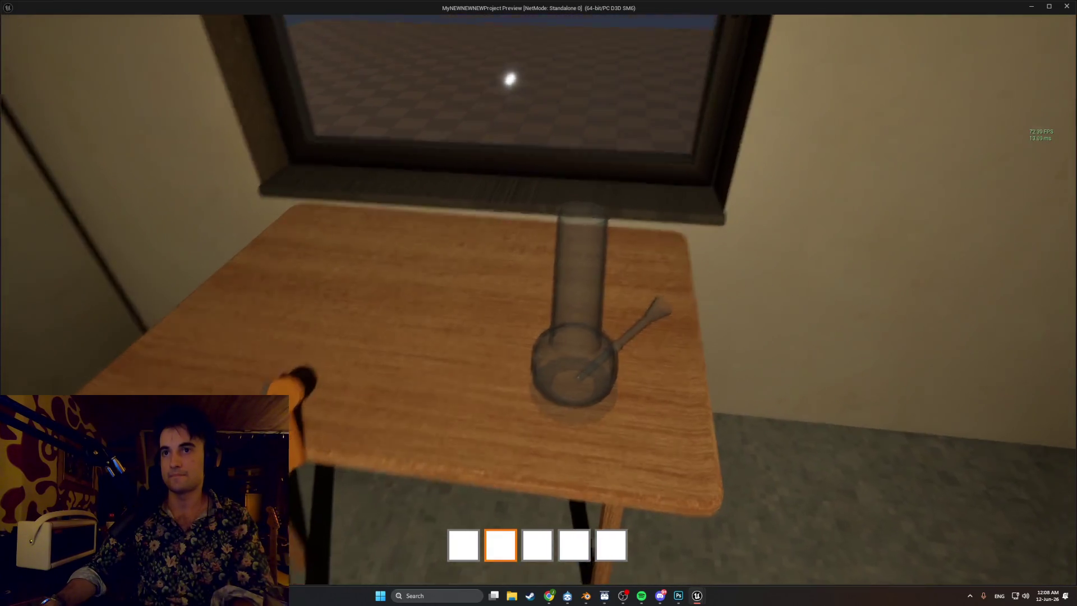
key("w")
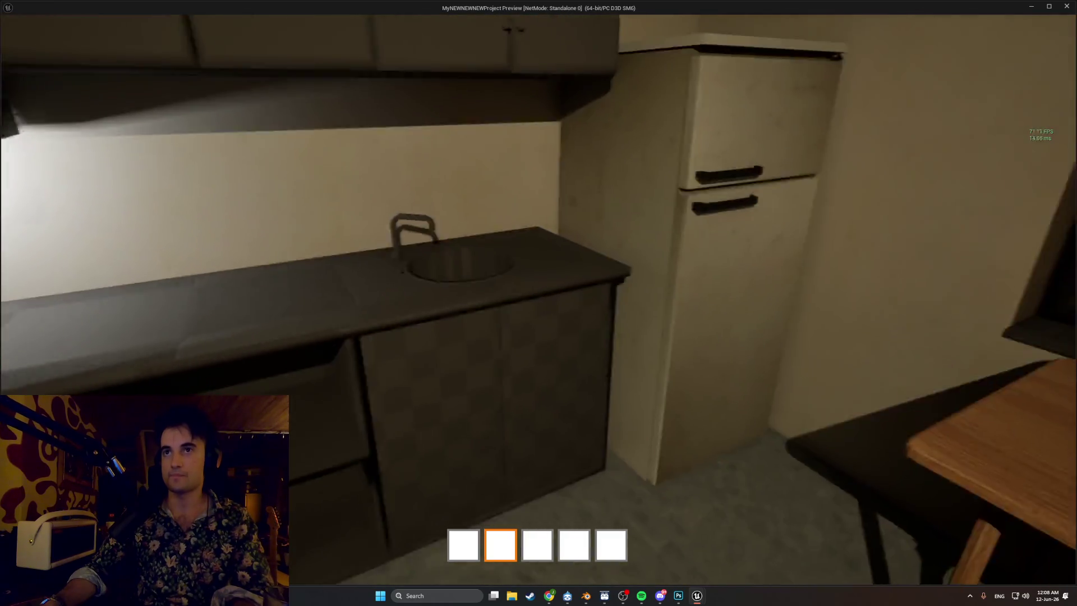
key("e")
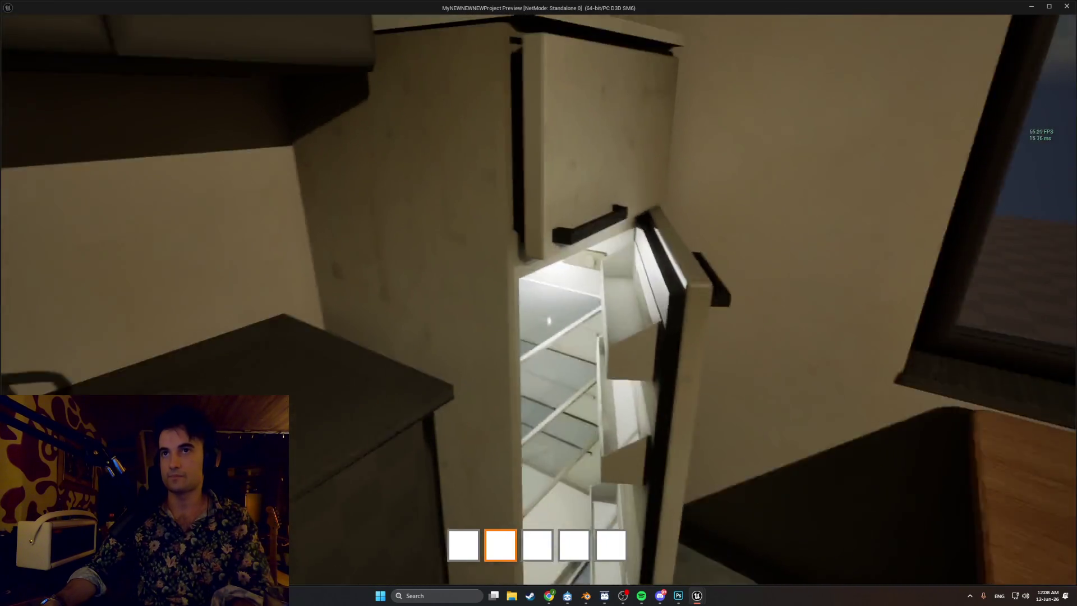
key("e")
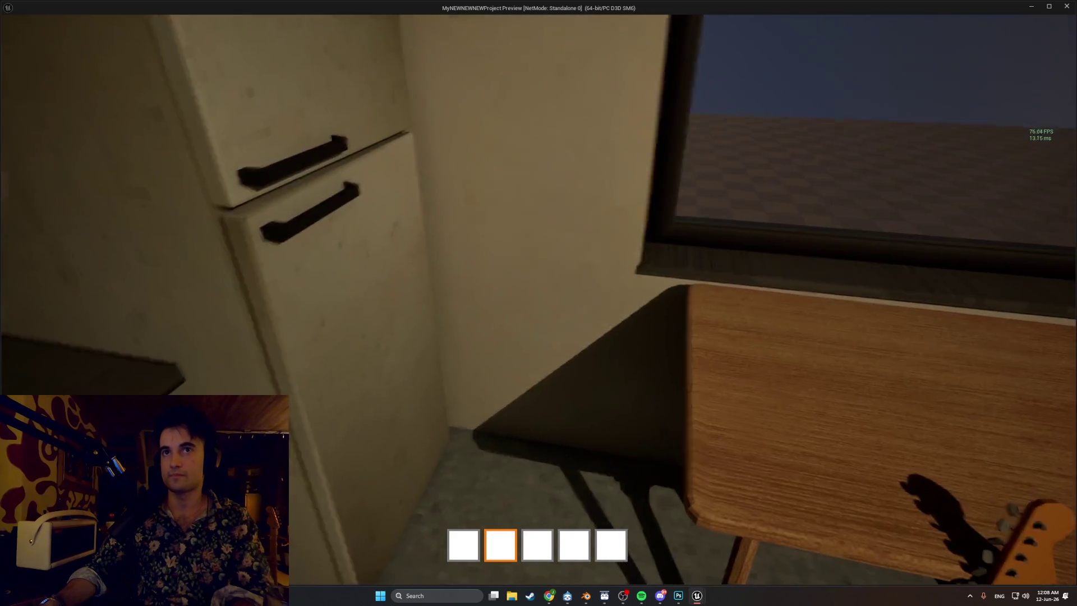
key("e")
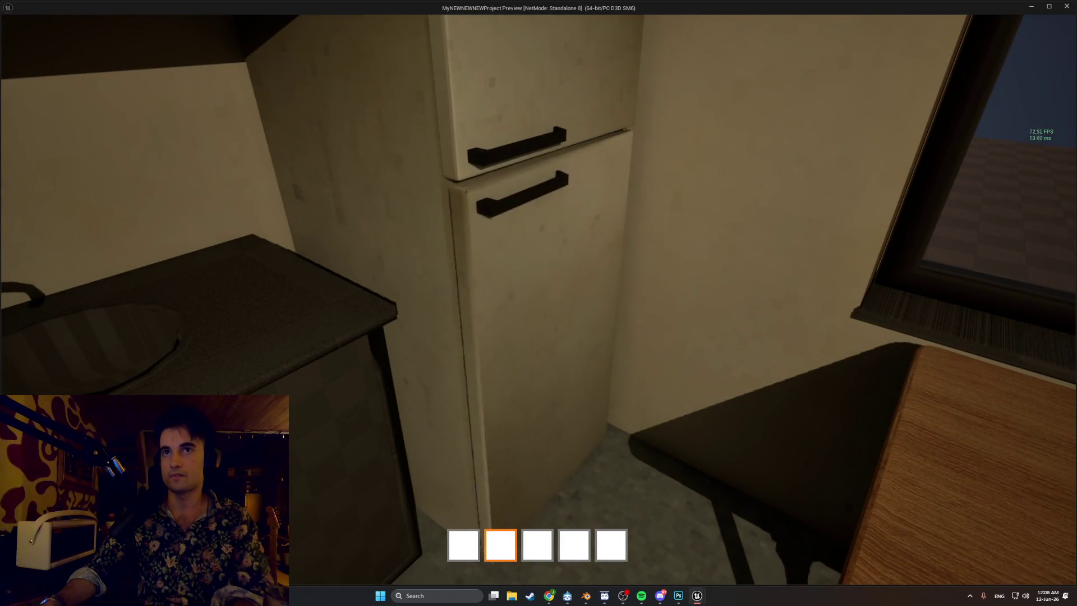
key("e")
key("e")
key("e")
key("e")
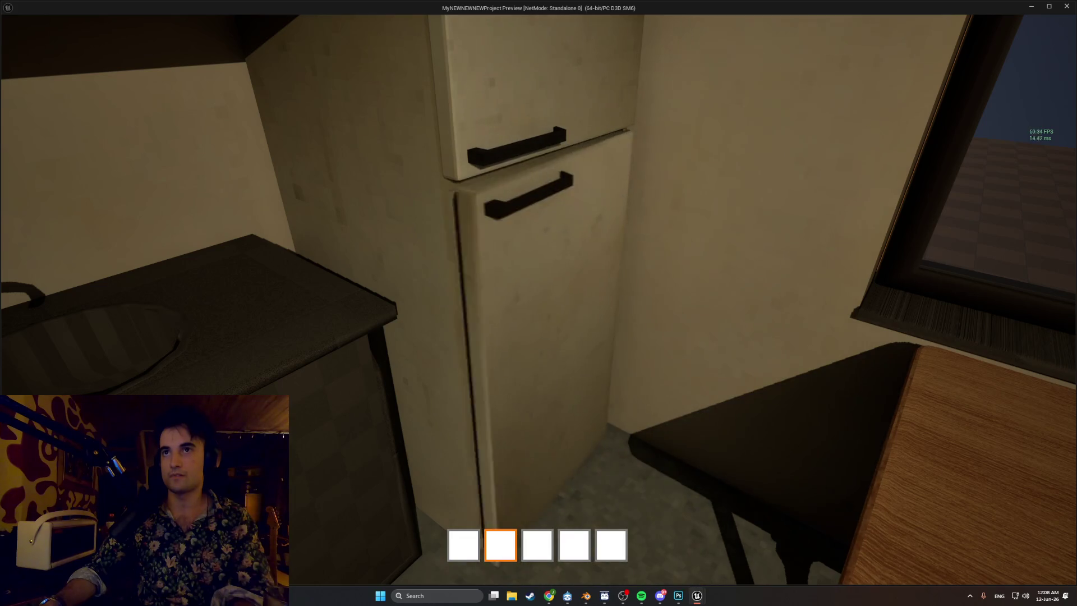
key("e")
key("e")
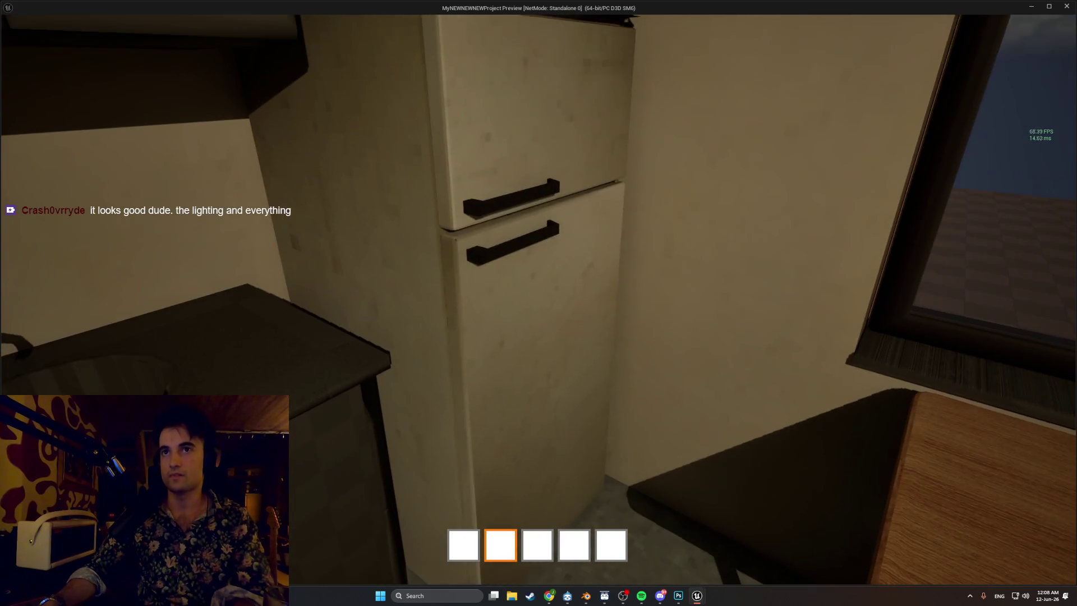
key("s")
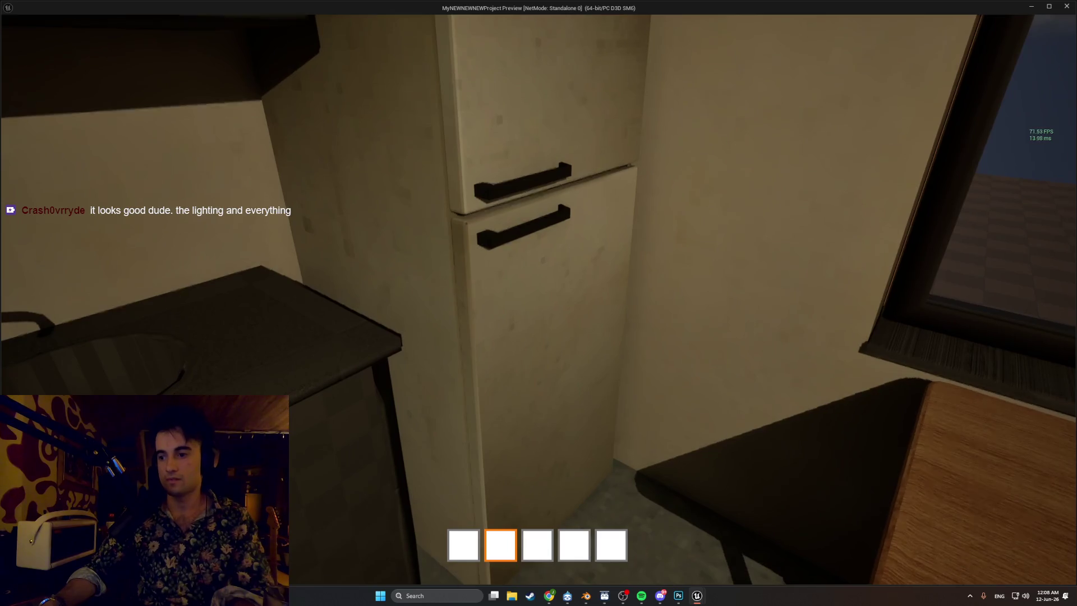
- Walk from the kitchen past the coffee table and bench, out the doorway toward the stairs
key("w")
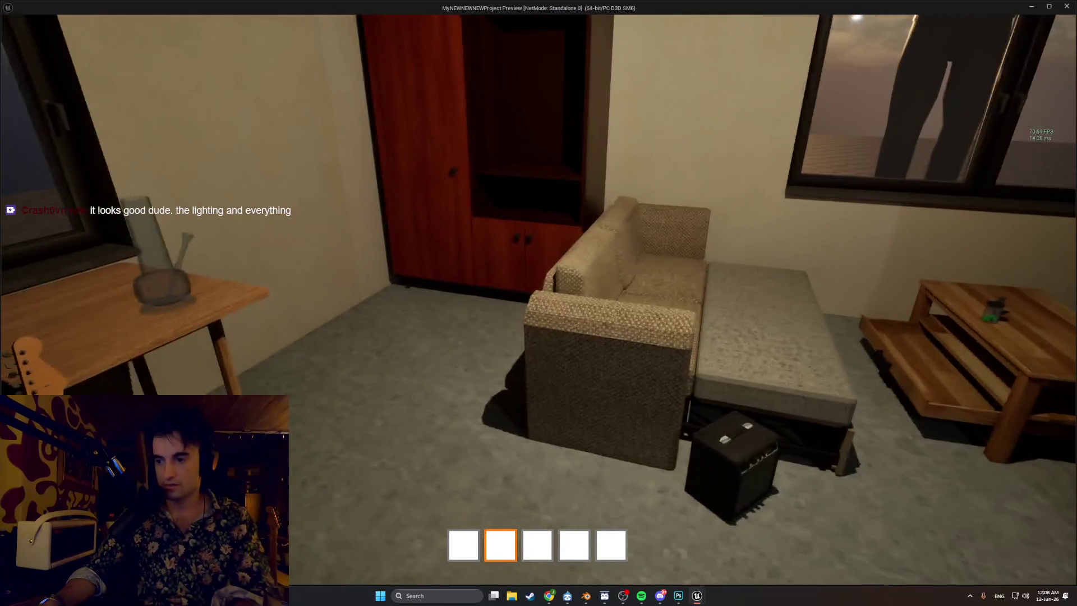
key("w")
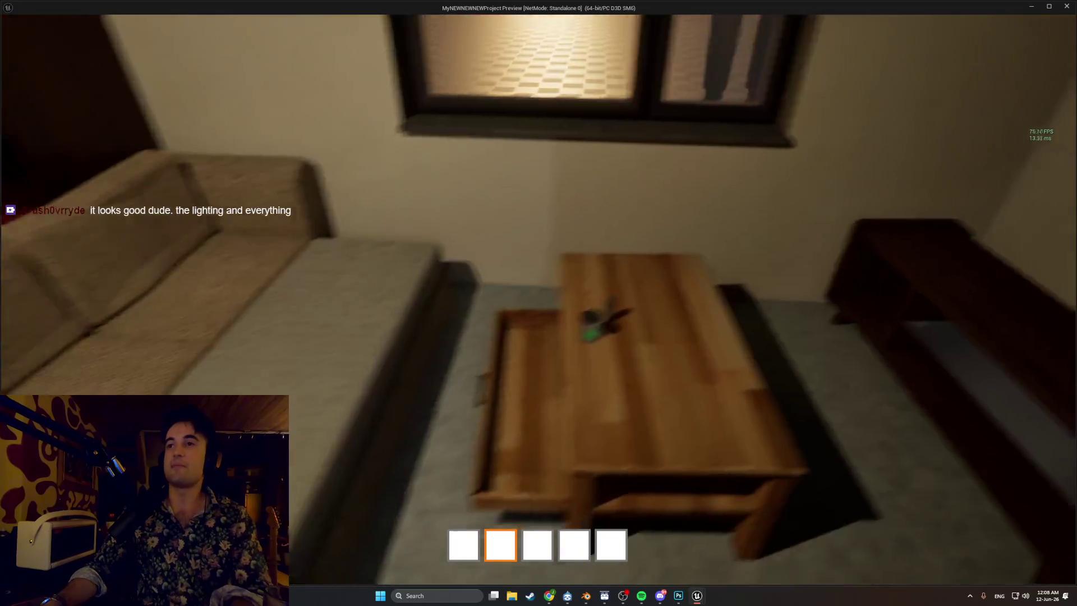
key("w")
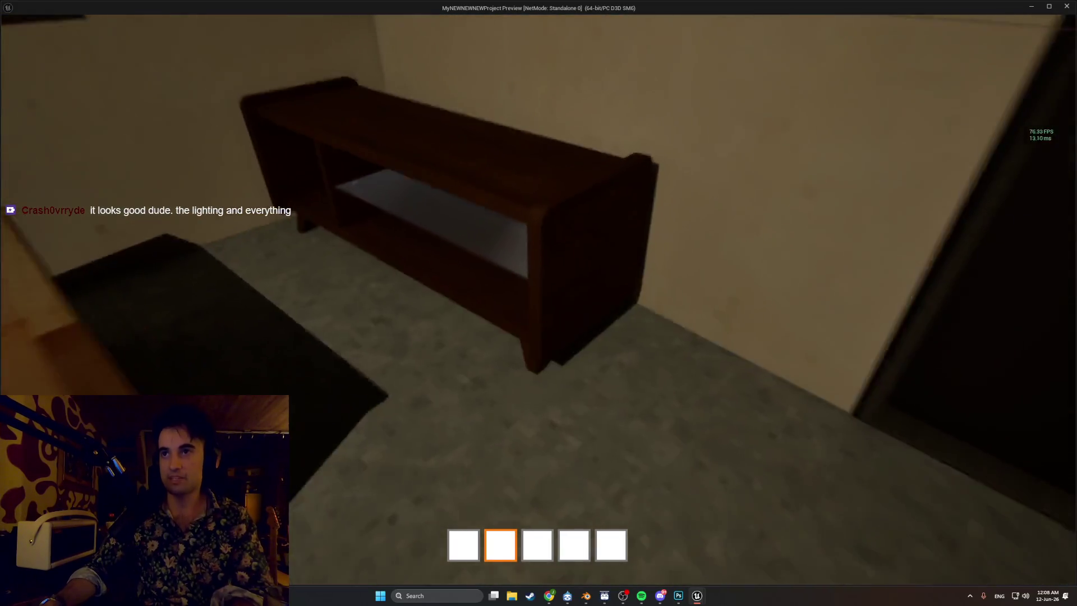
key("w")
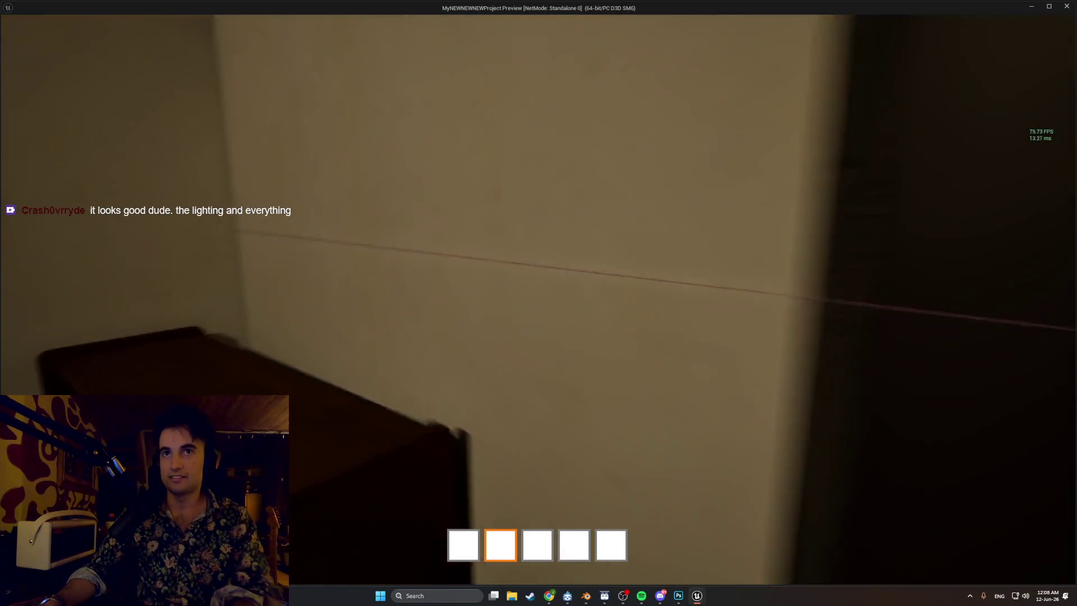
key("w")
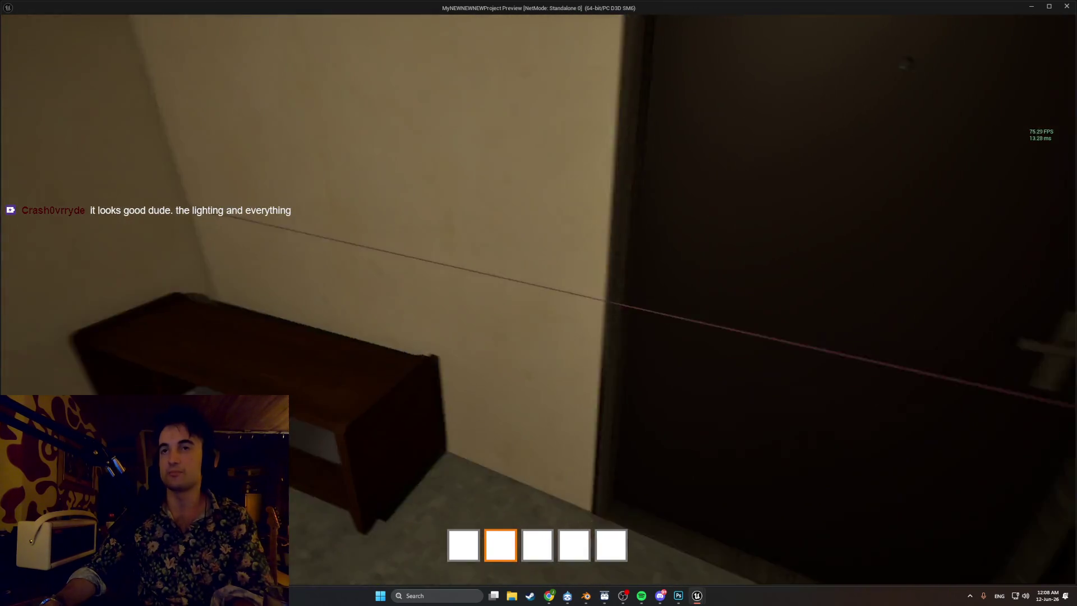
key("w")
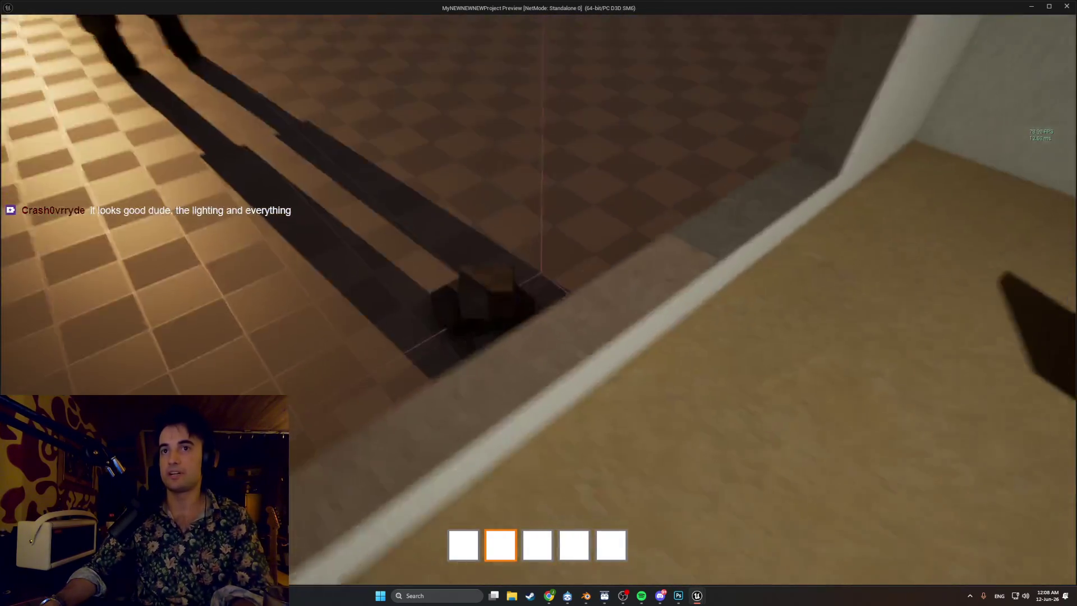
key("w")
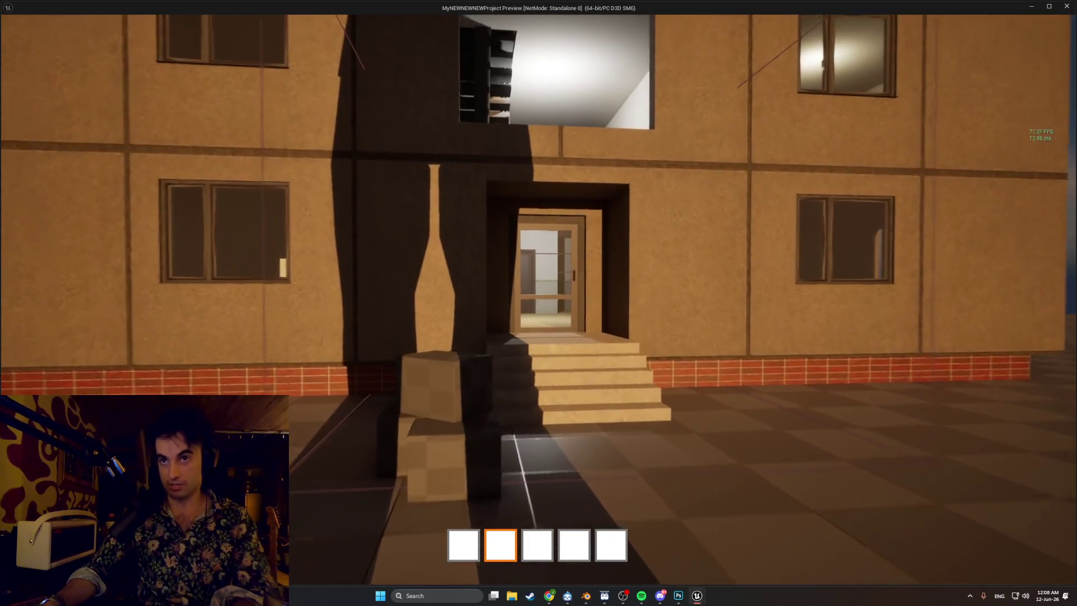
- Walk up the steps to the dark apartment door and open it
key("w")
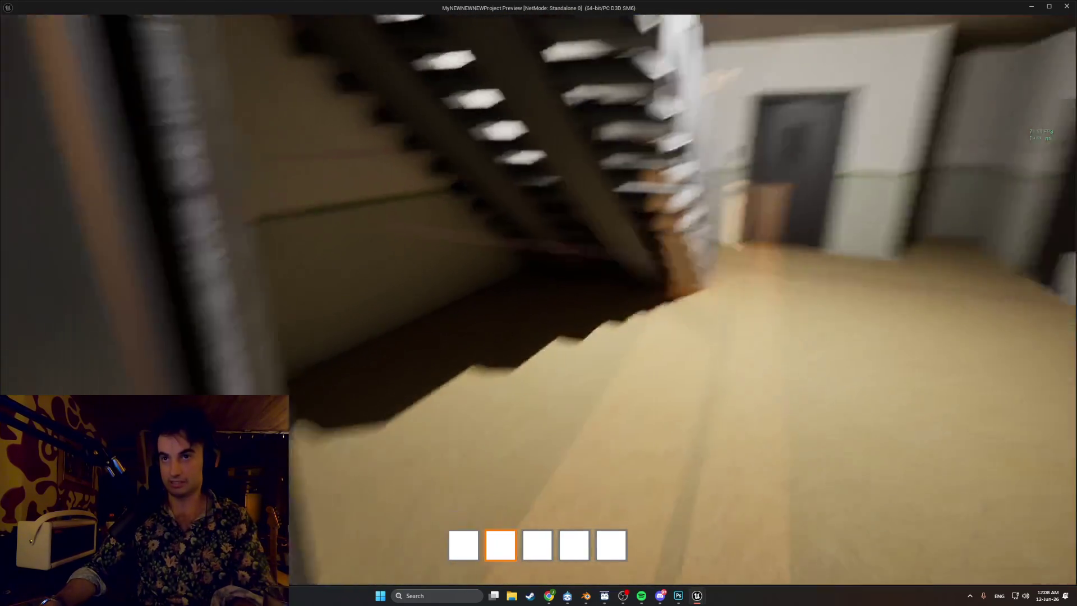
key("w")
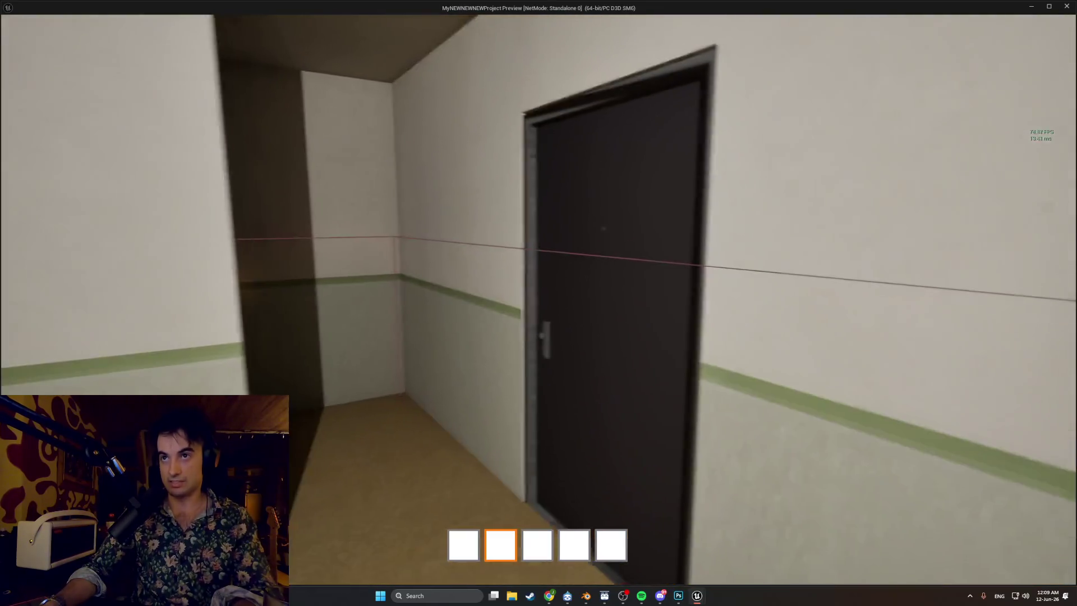
key("w")
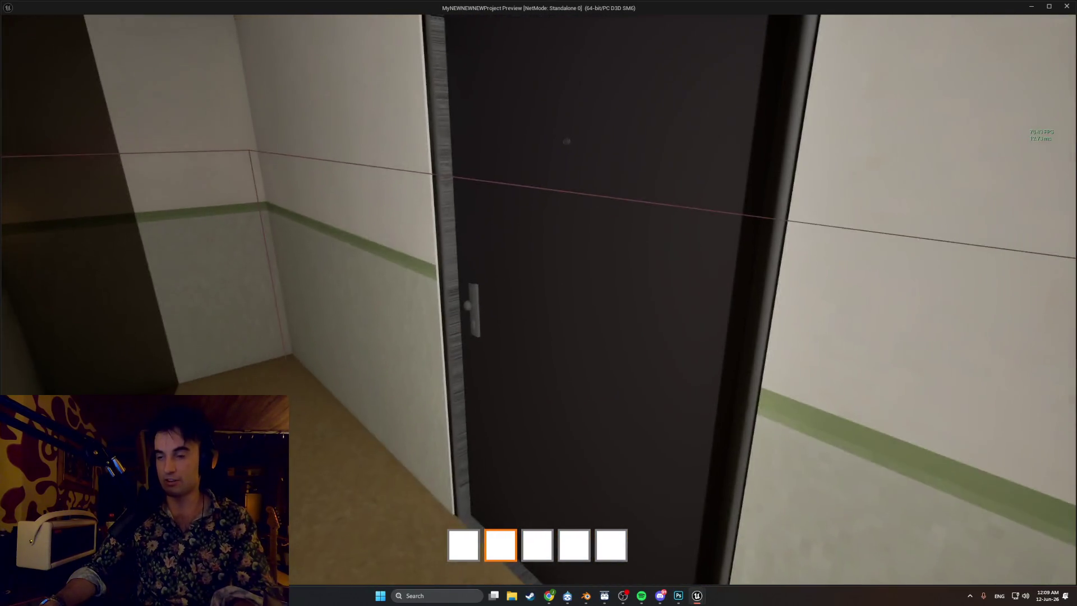
key("s")
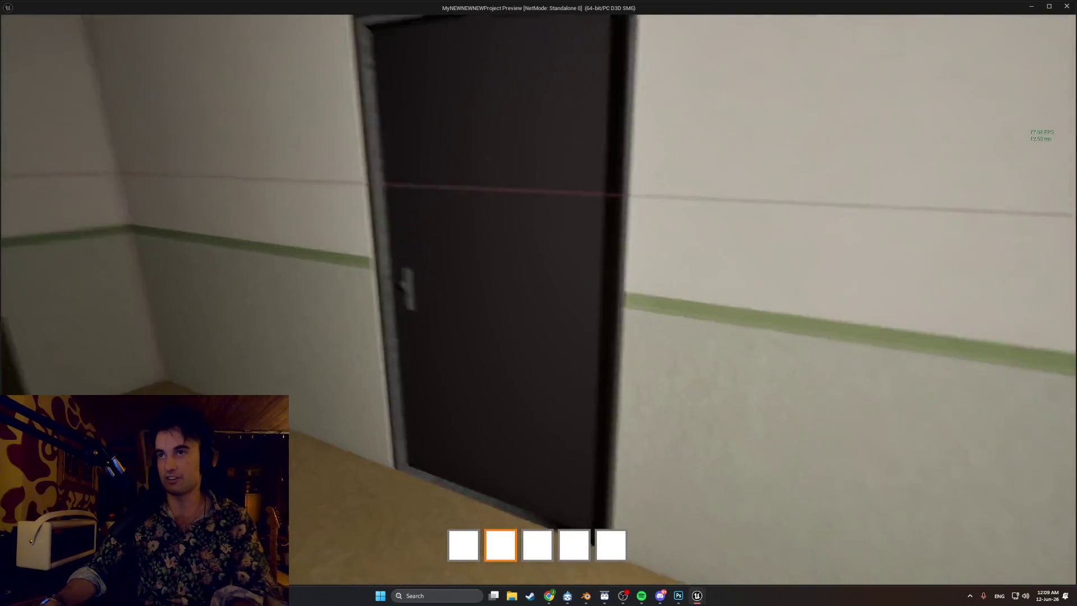
key("w")
key("e")
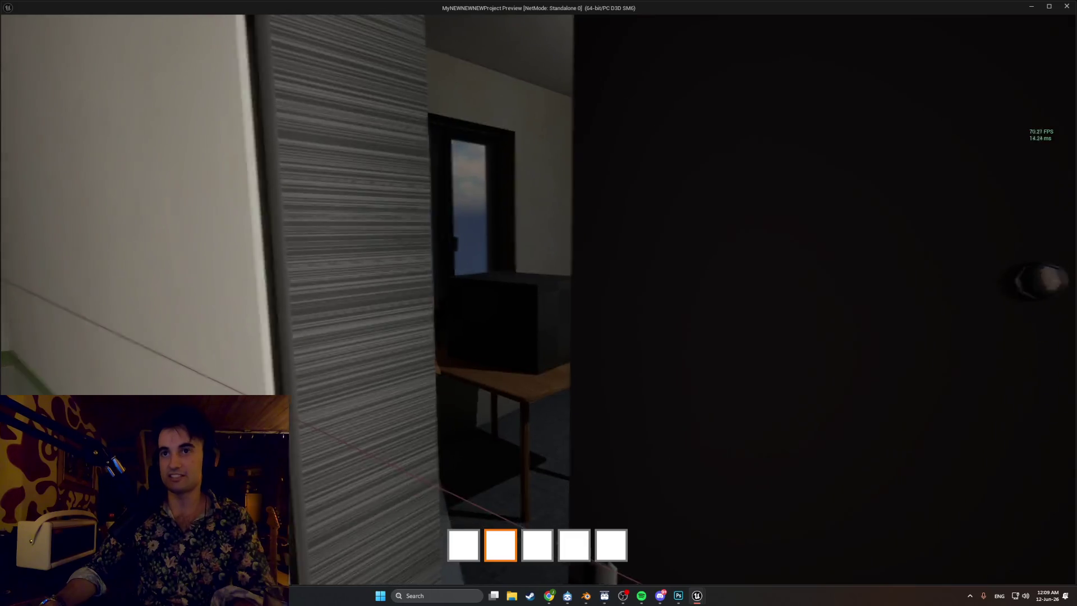
- Go out the glass door and walk along the building wall past the box to a window
key("w")
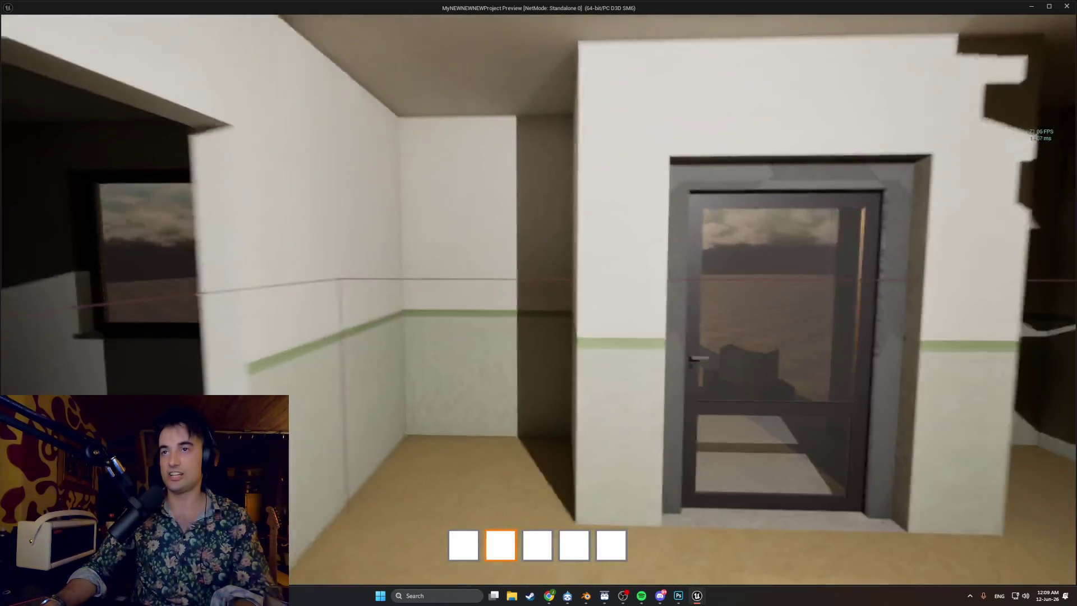
key("w")
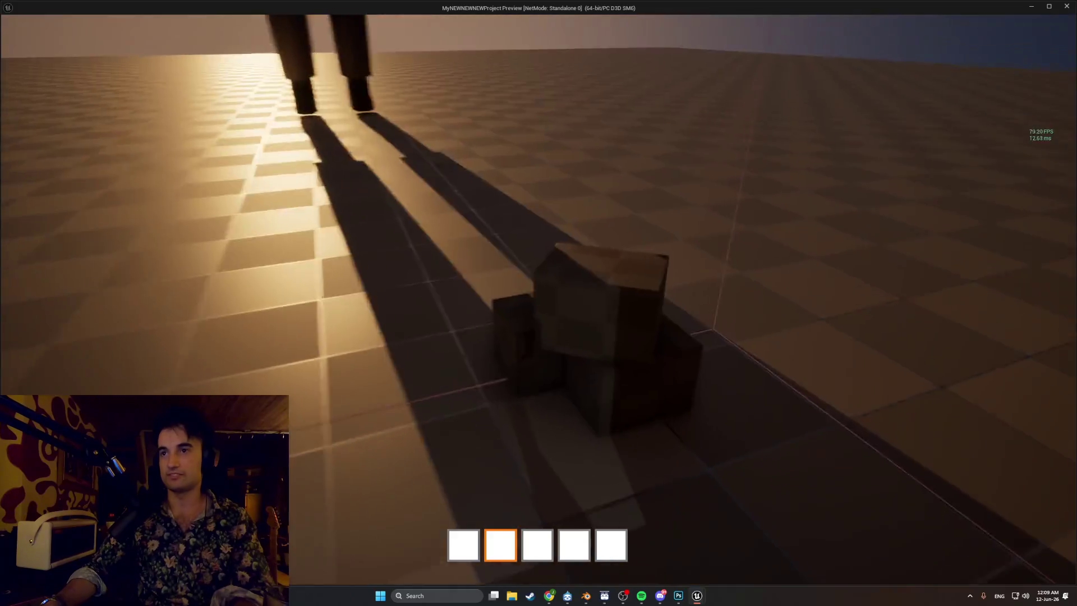
key("w")
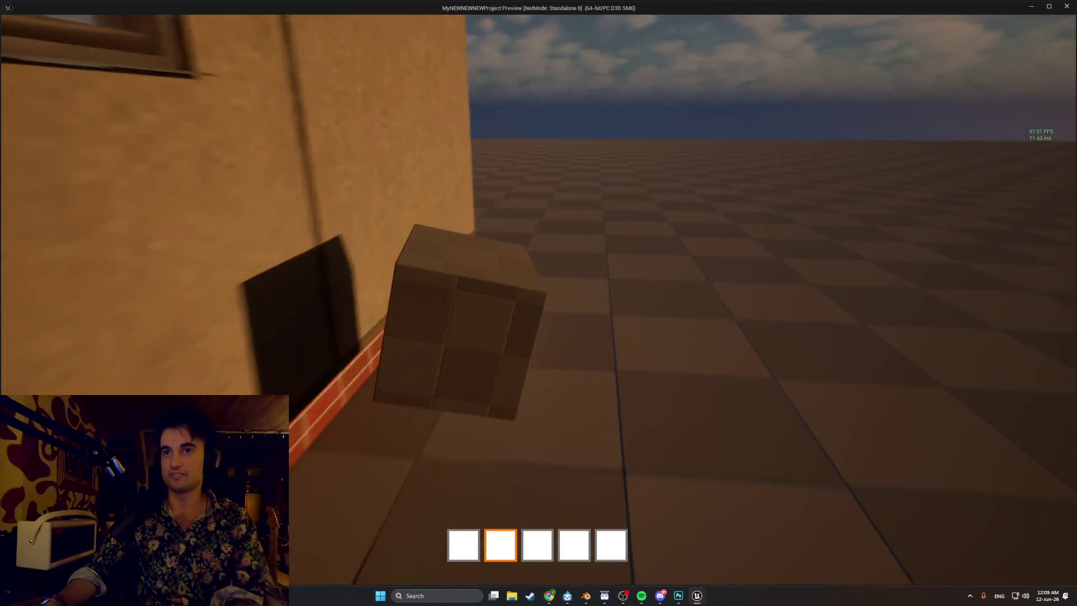
key("w")
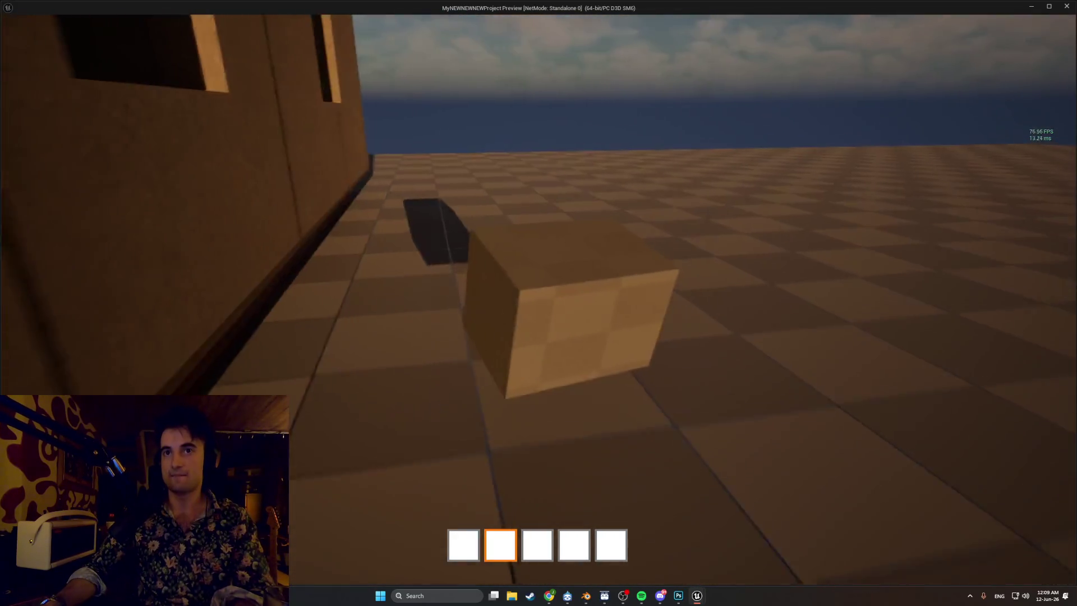
key("w")
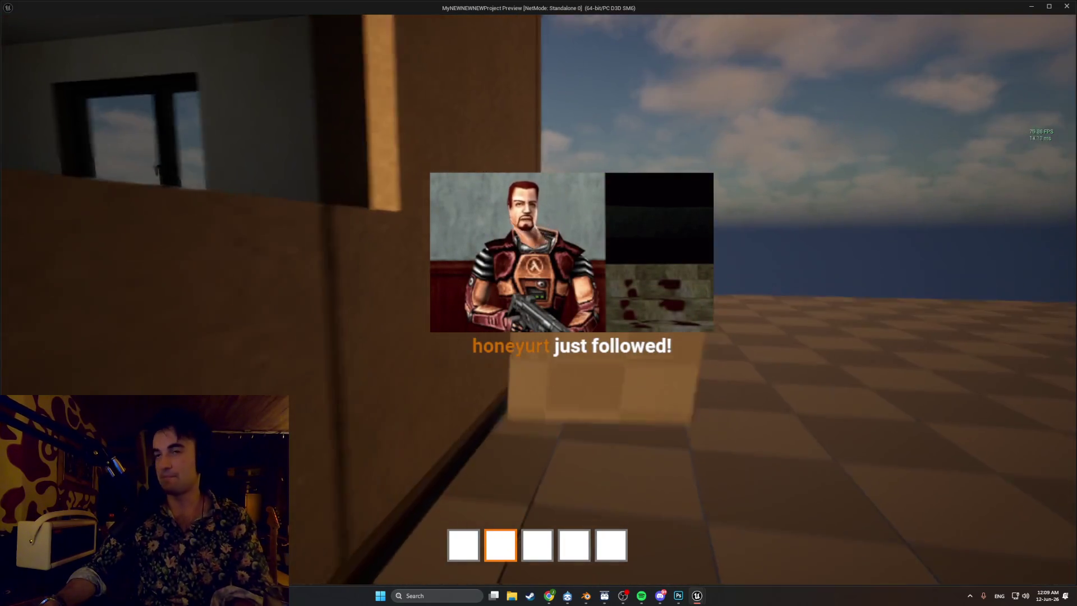
key("w")
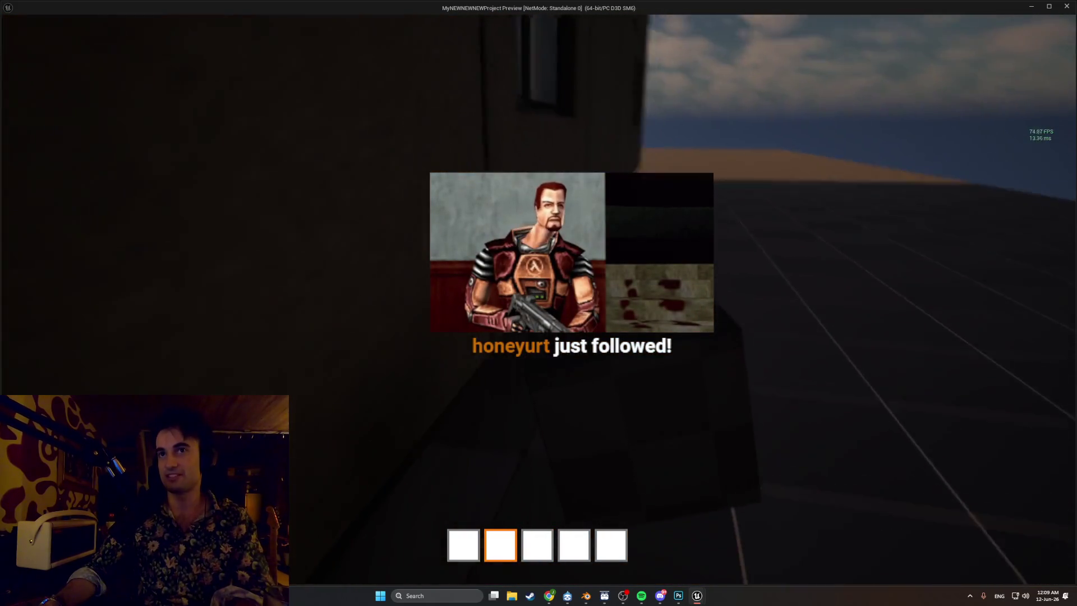
key("w")
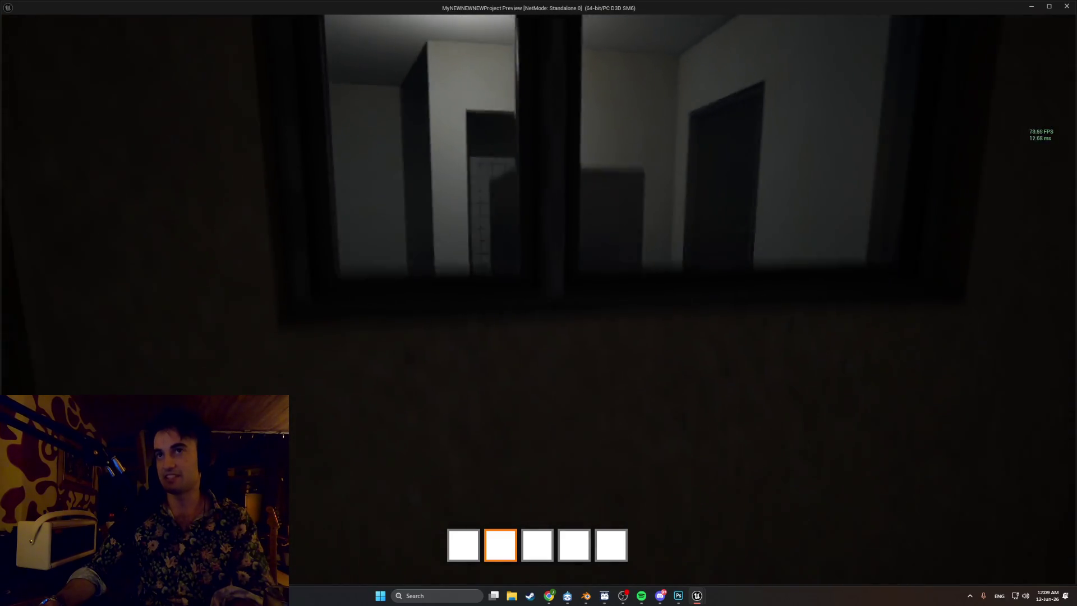
key("w")
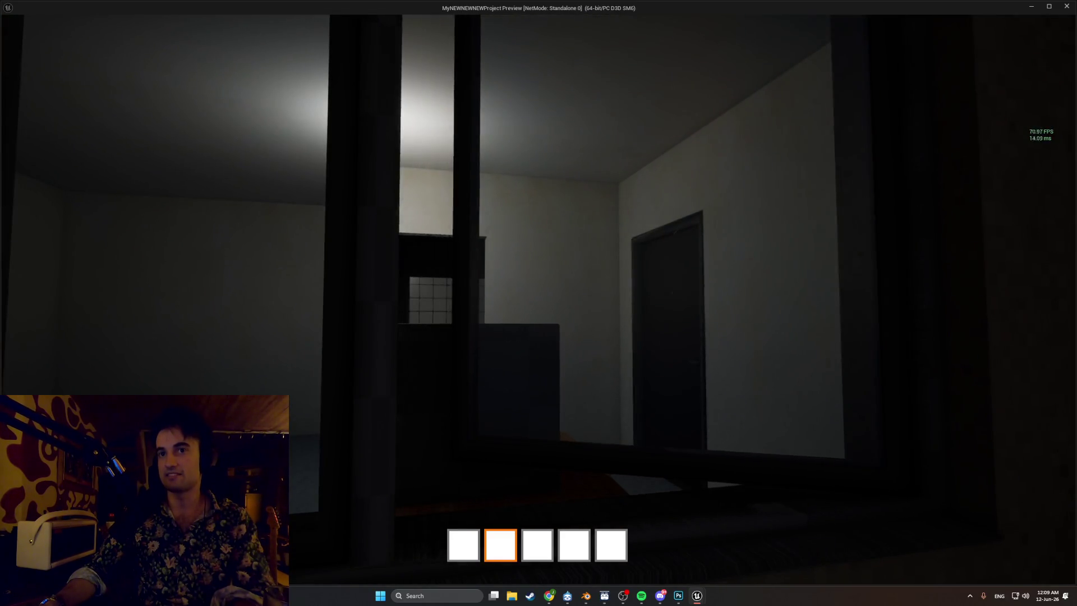
key("w")
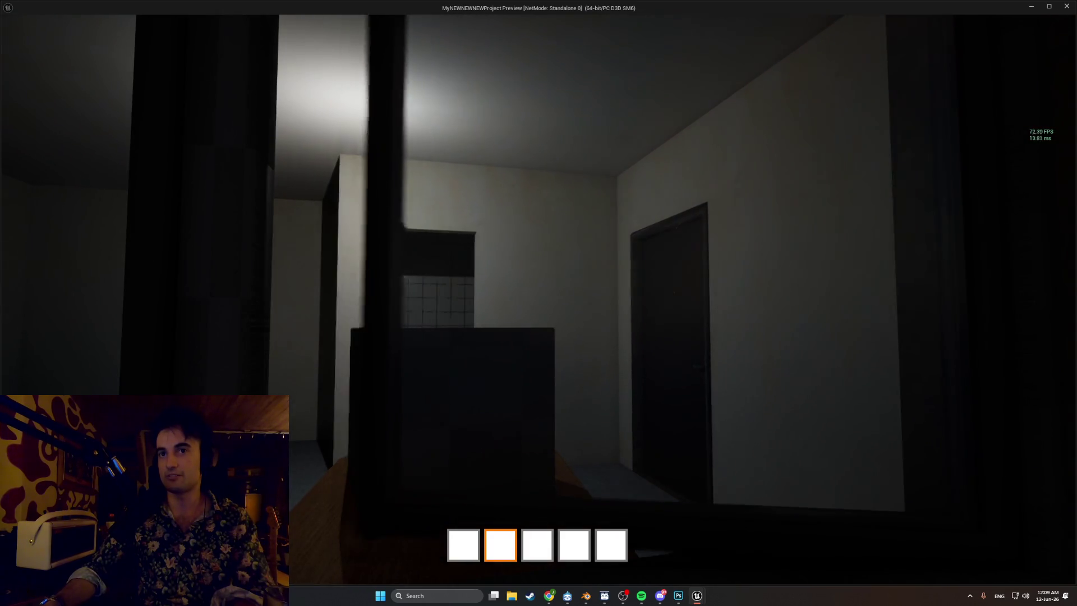
- Circle the cube on the checkered ground, then stop and relaunch the play-test
key("s")
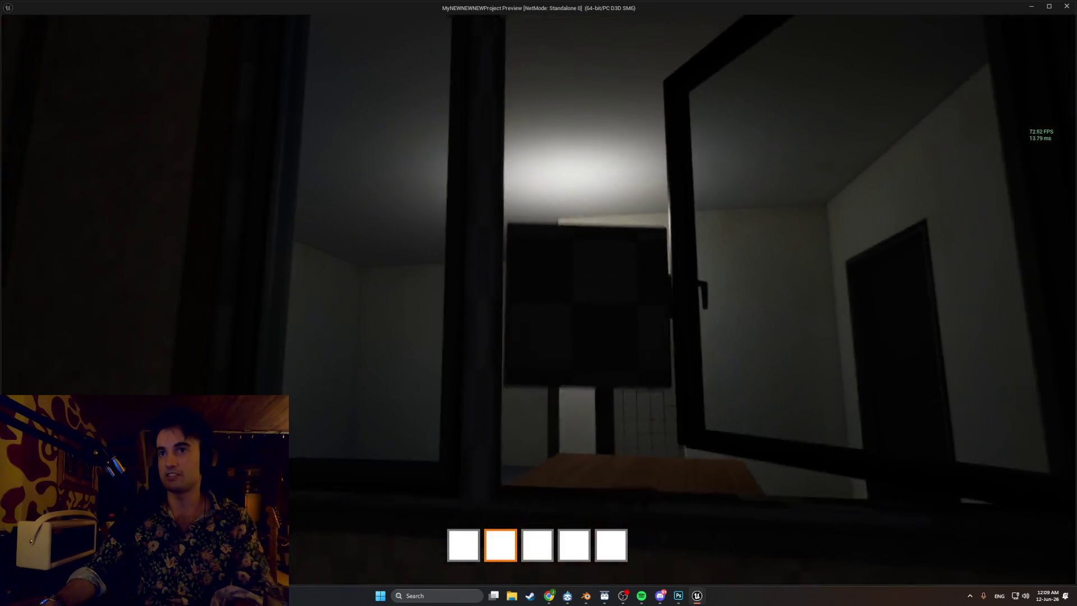
key("s")
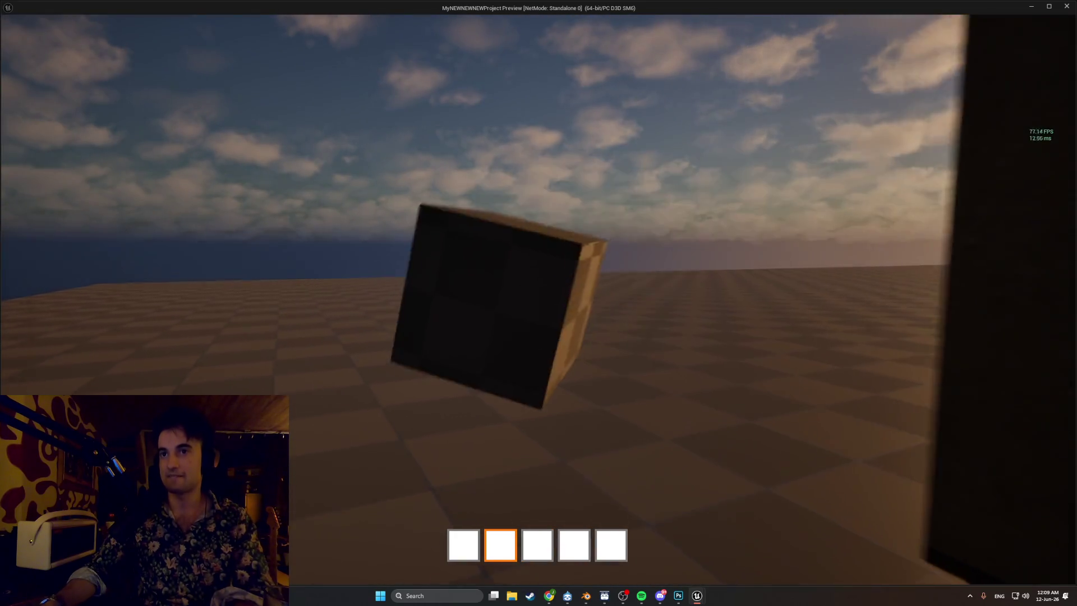
key("w")
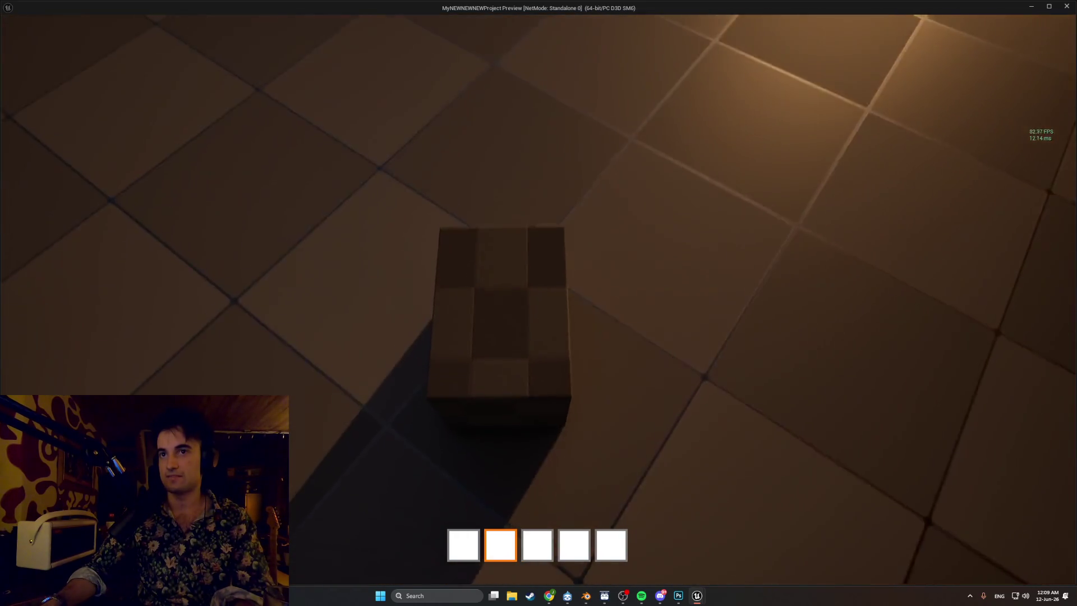
key("w")
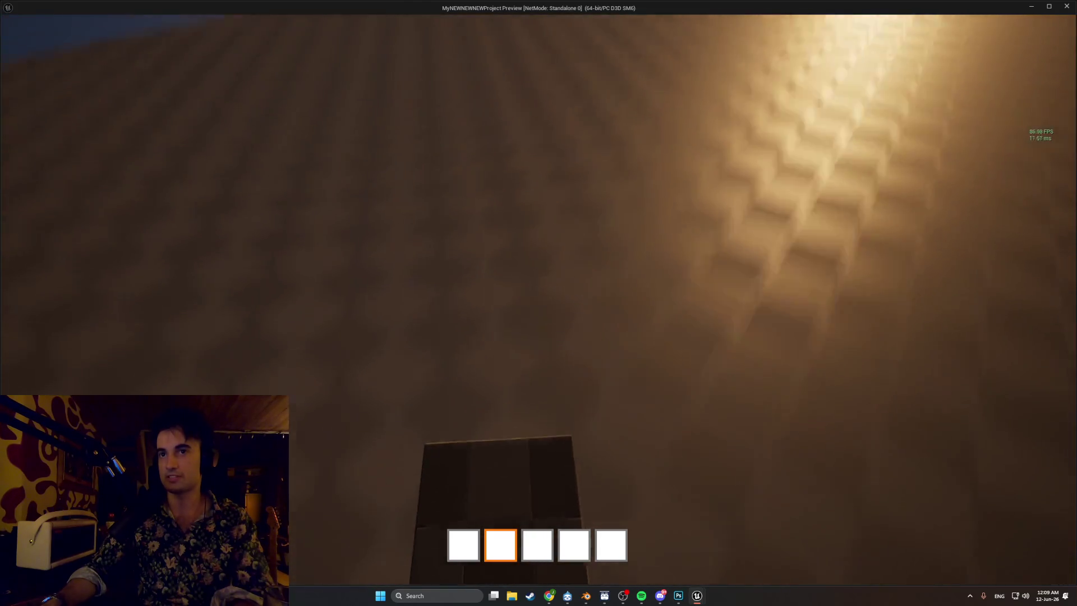
key("w")
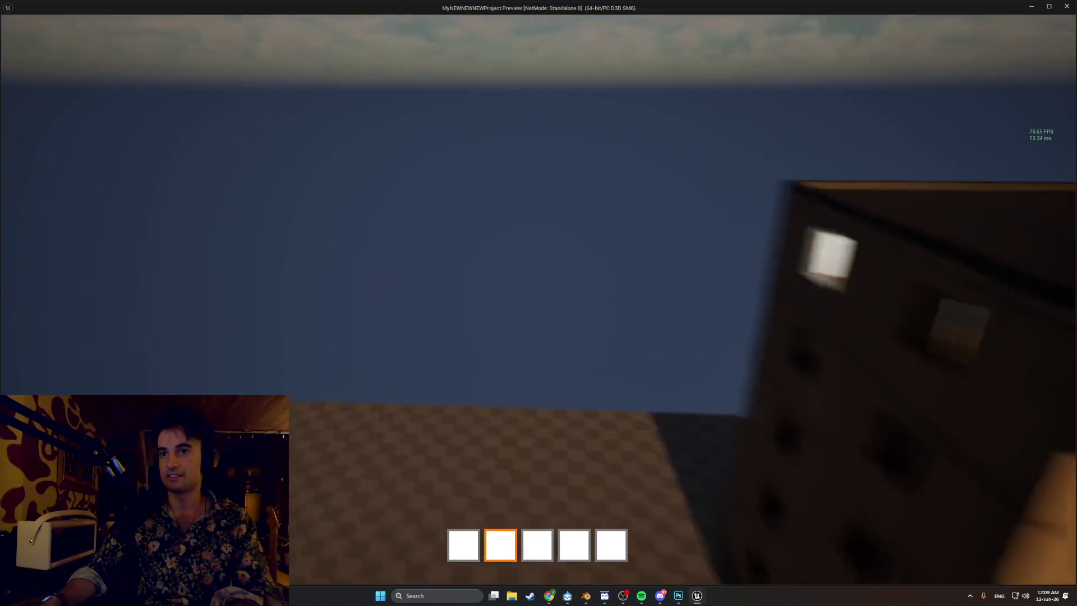
key("w")
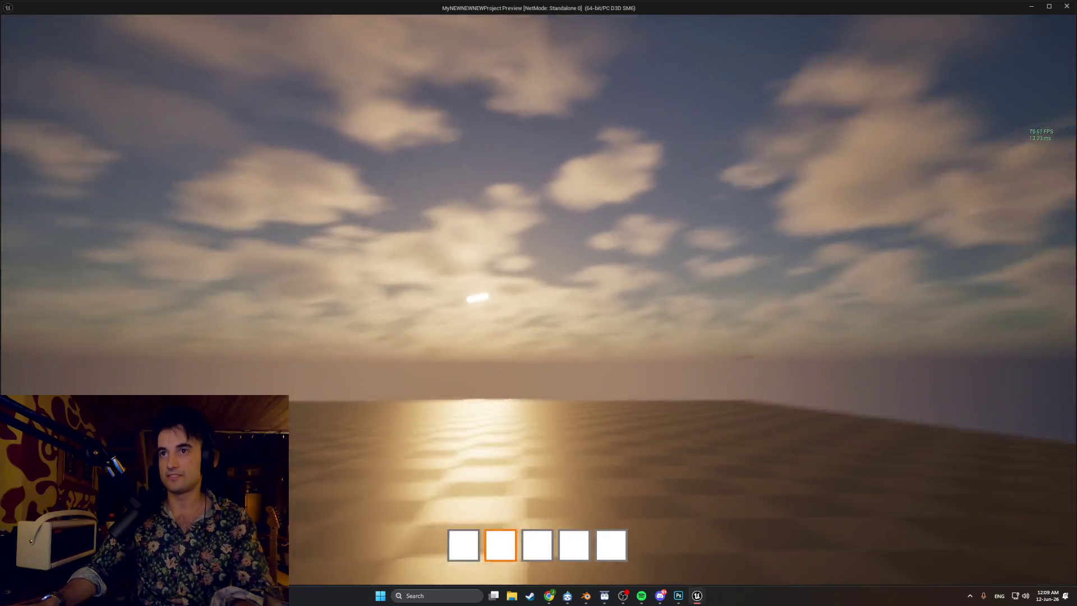
key("Escape")
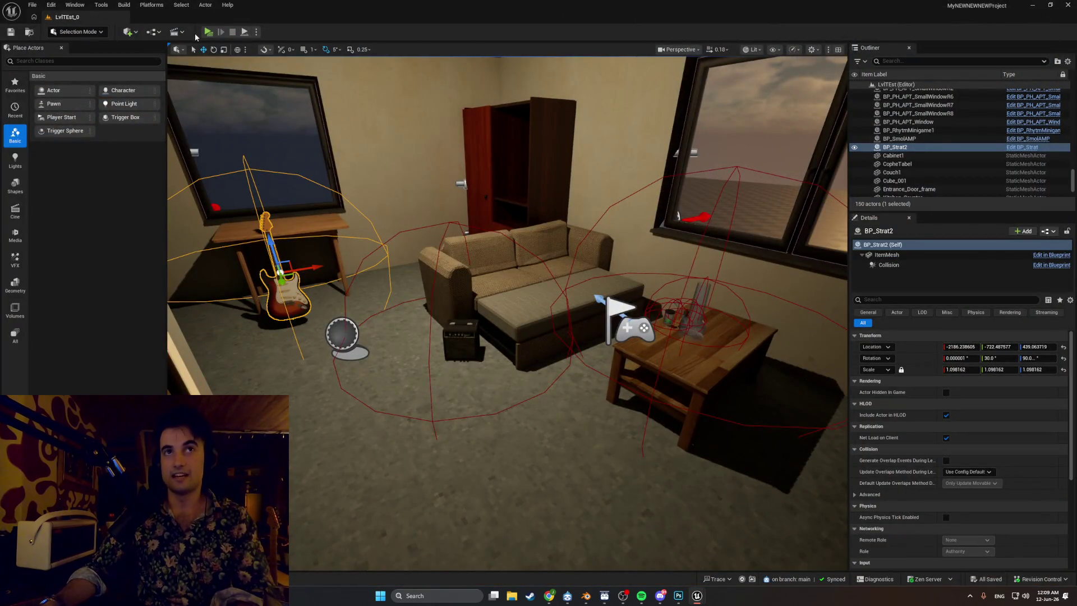
left_click(206, 33)
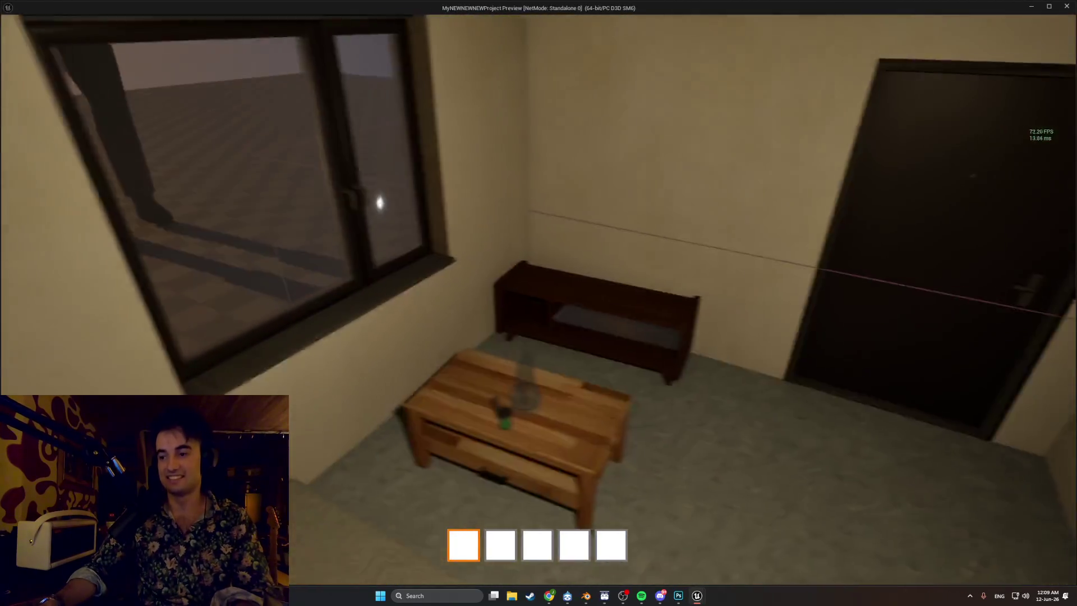
- Open the apartment door and walk around the couch, coffee table and doorway
key("e")
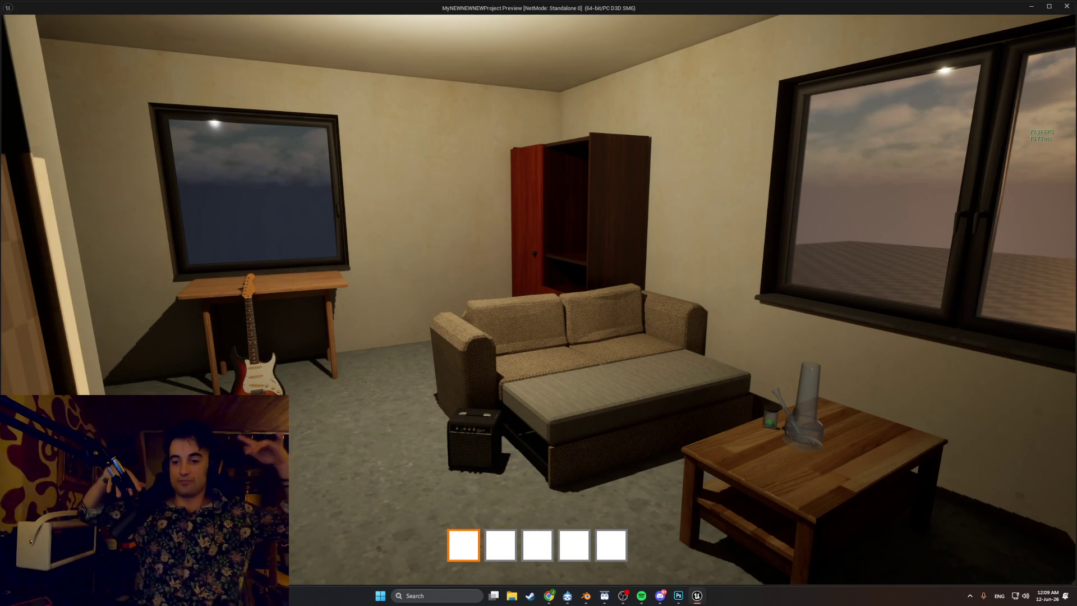
key("s")
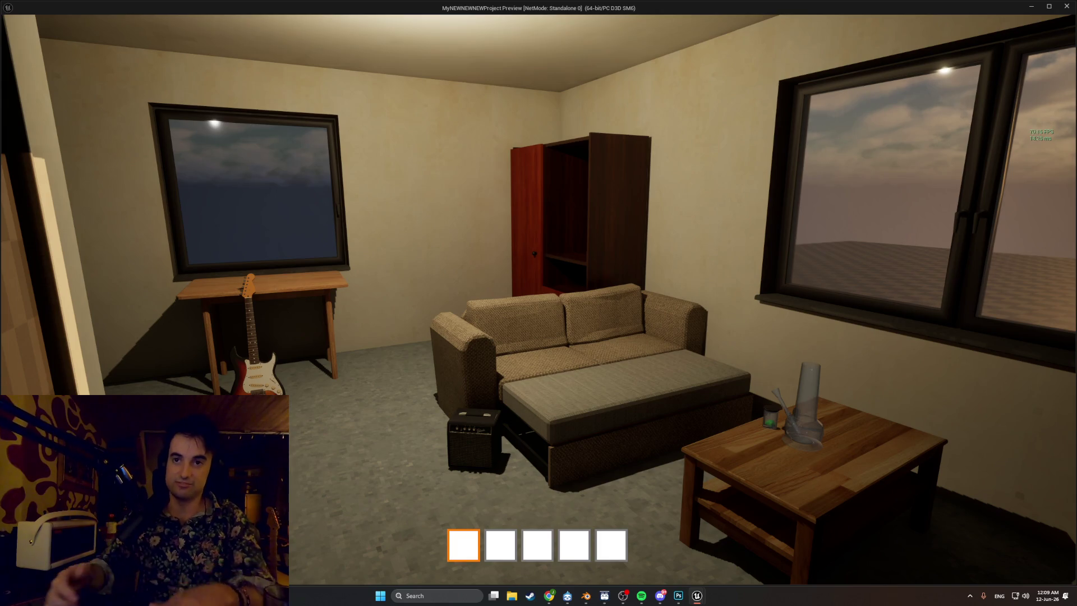
key("w")
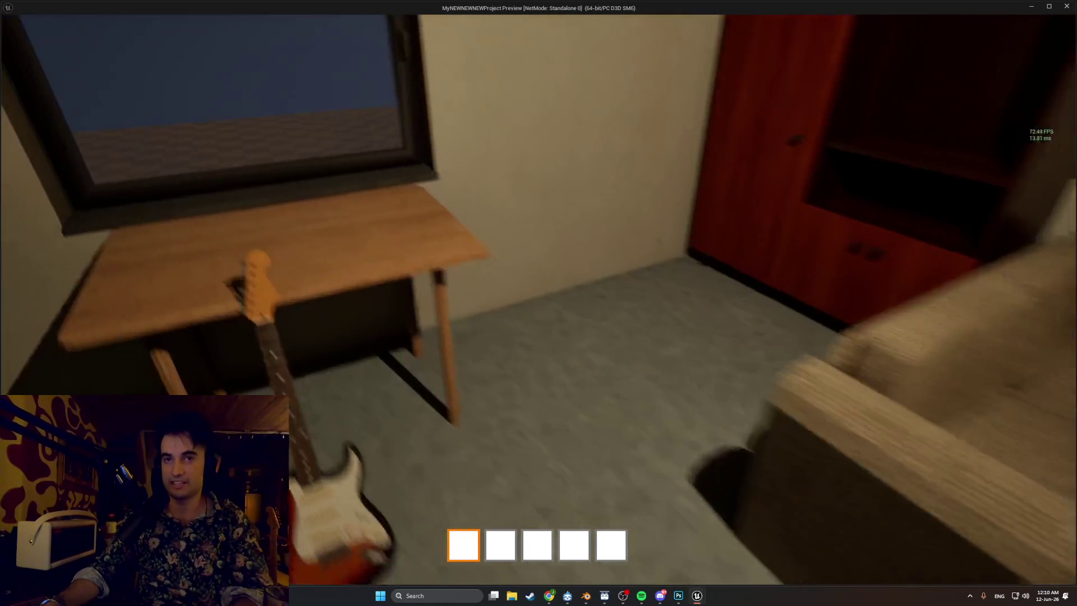
key("s")
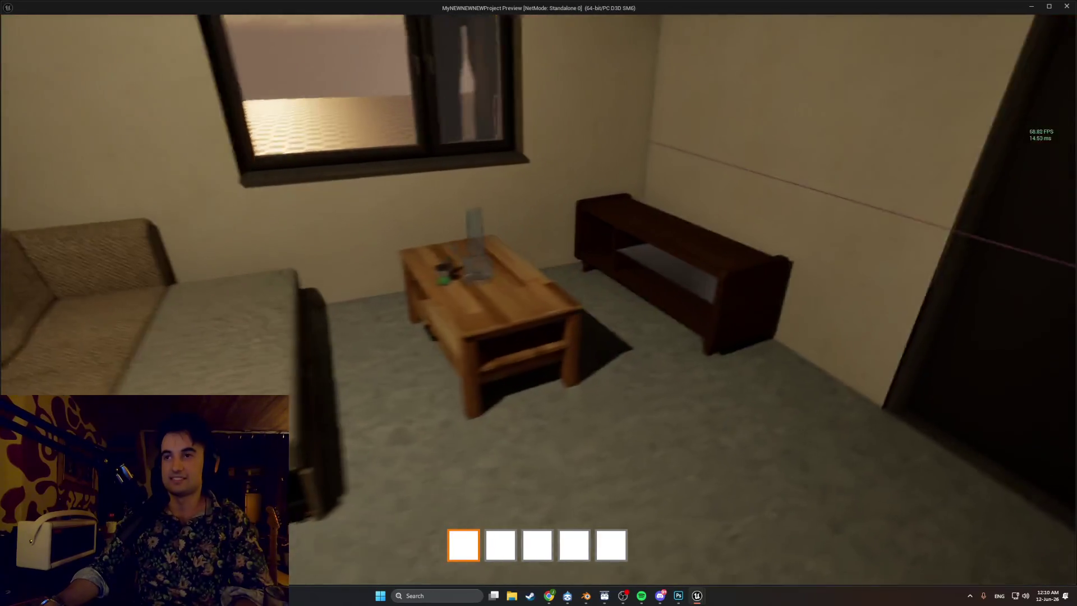
key("w")
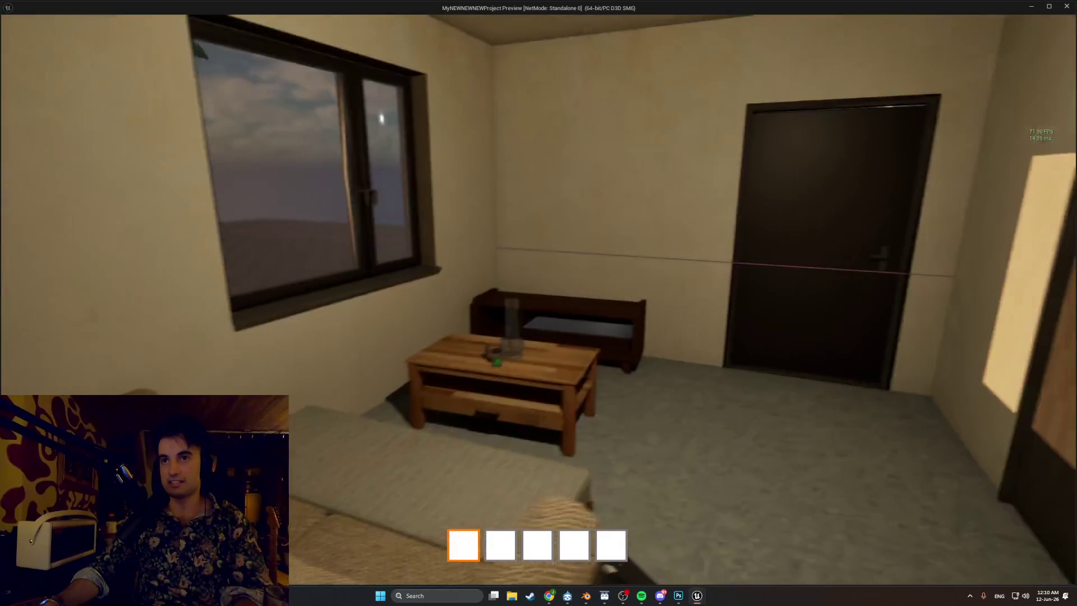
key("w")
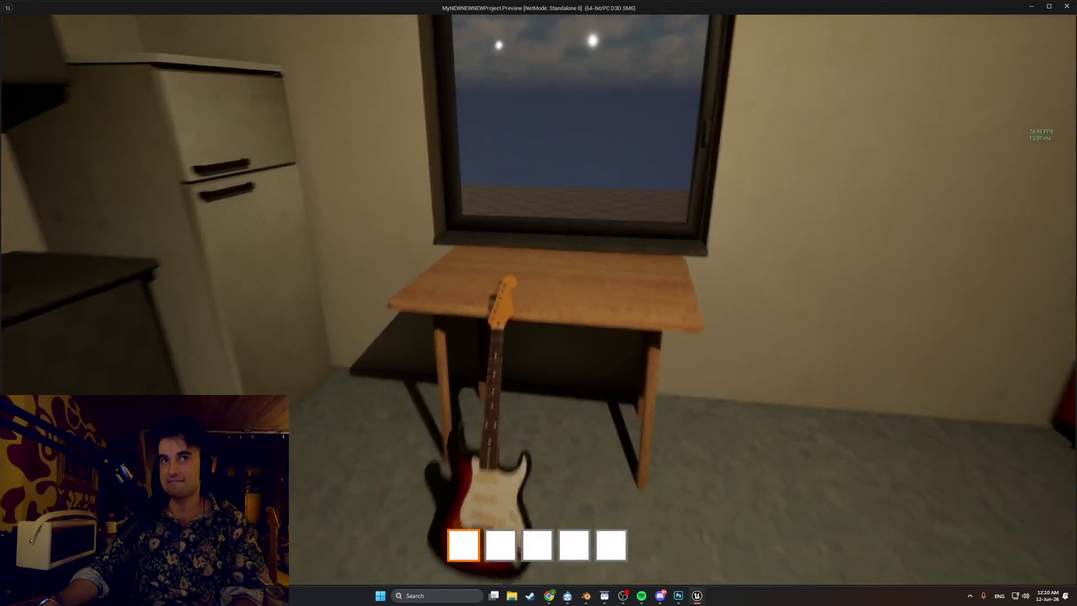
key("w")
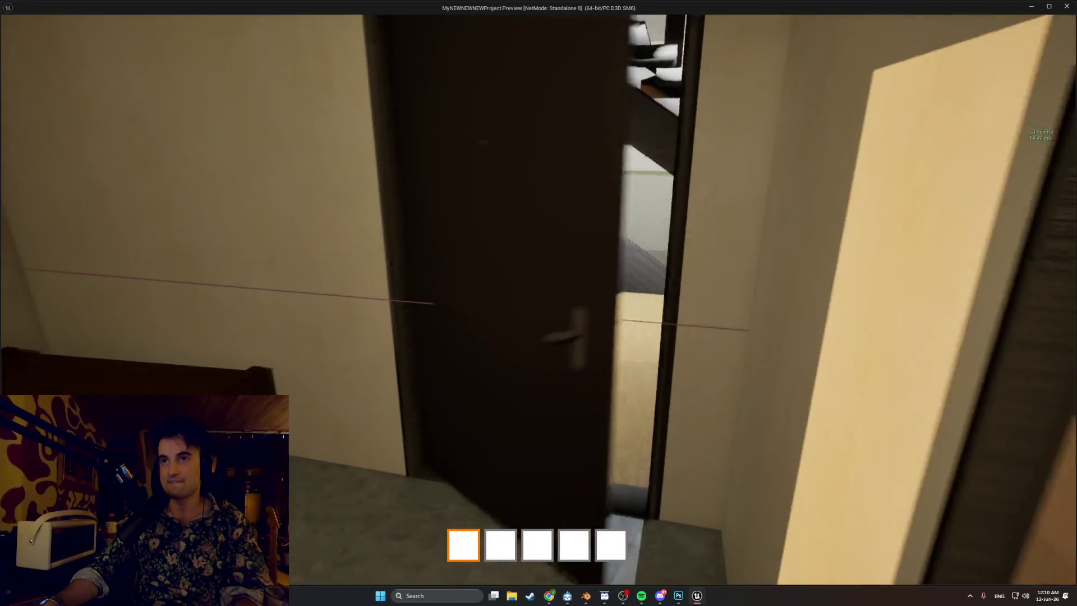
key("w")
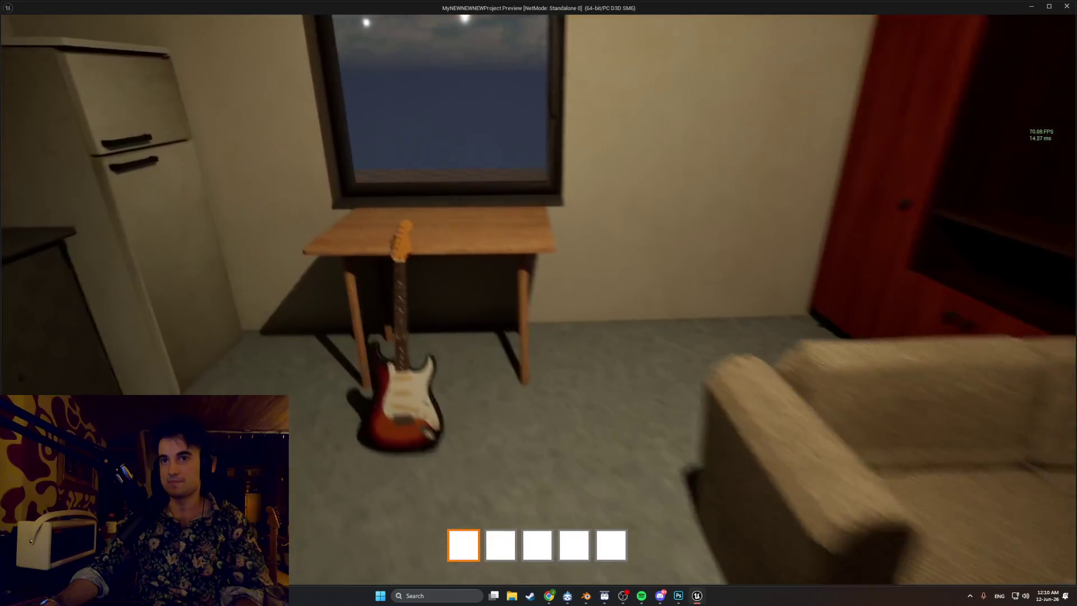
key("s")
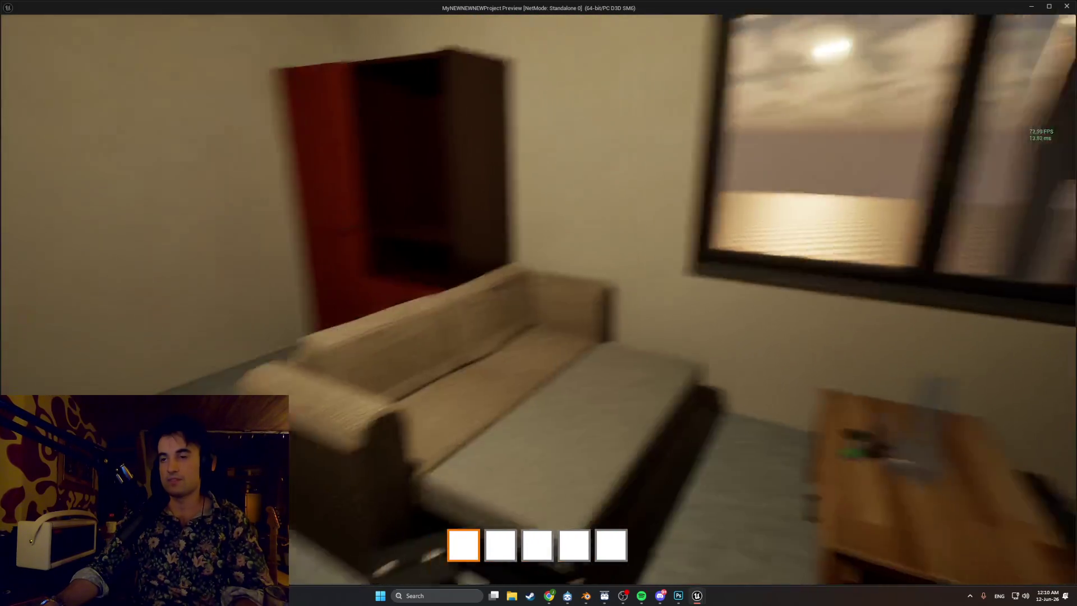
key("s")
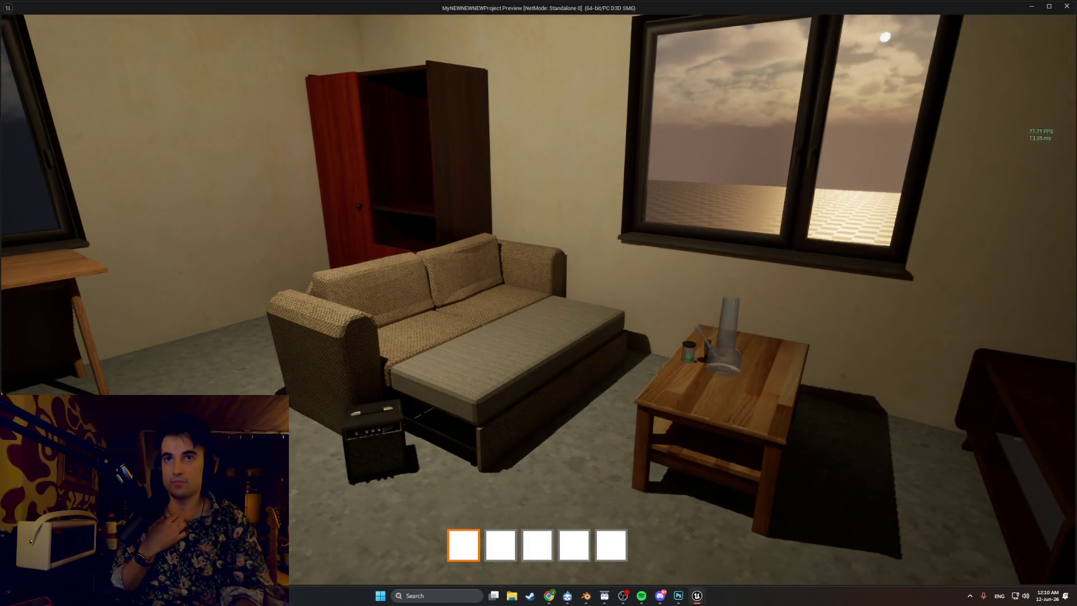
- Walk past the desk and guitar to the wall beside the red wardrobe
key("w")
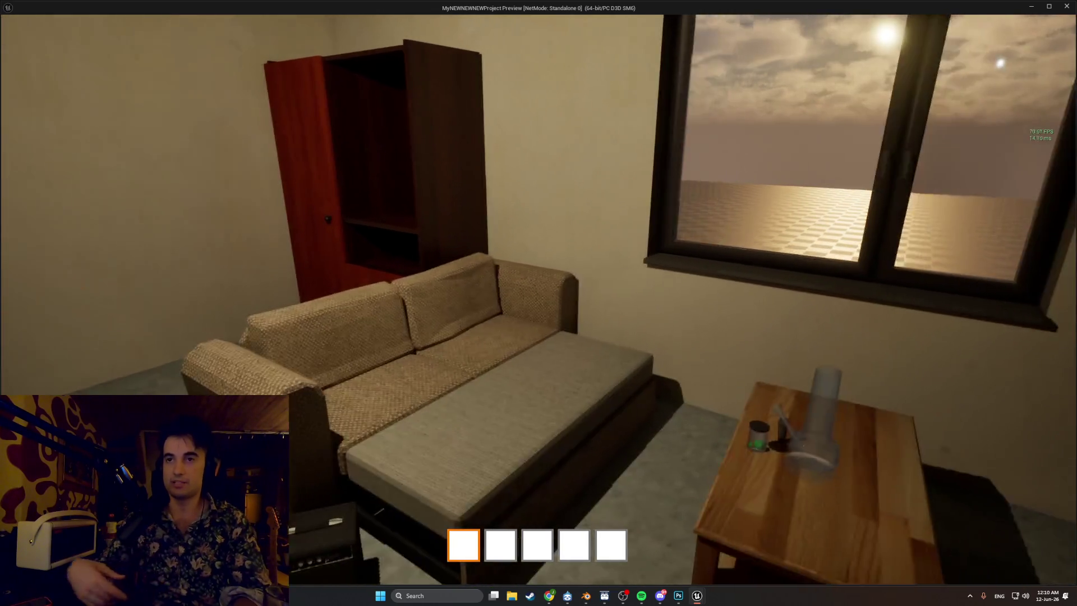
key("w")
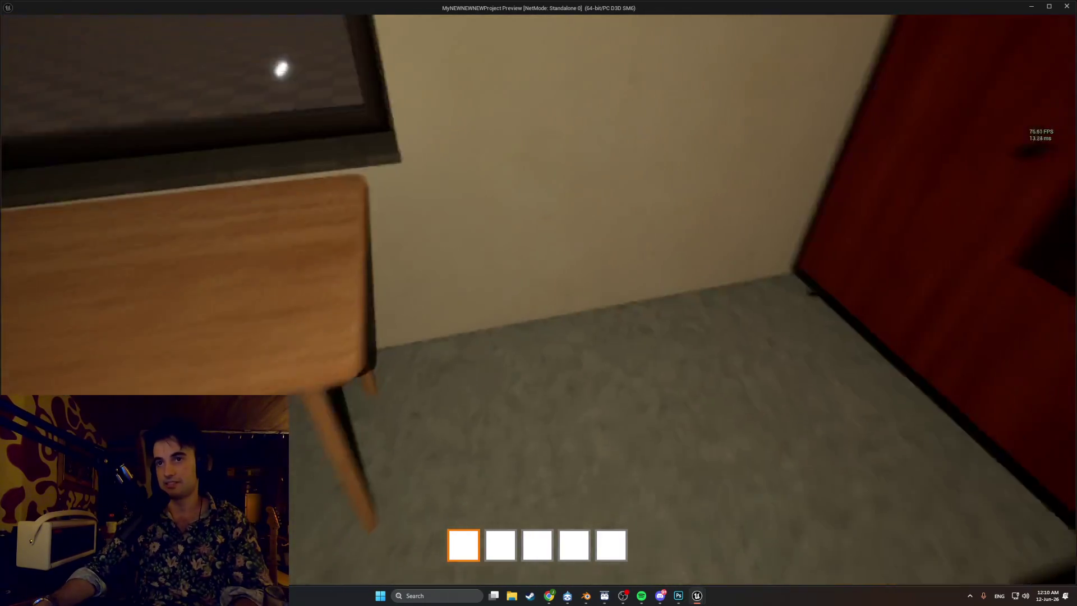
key("s")
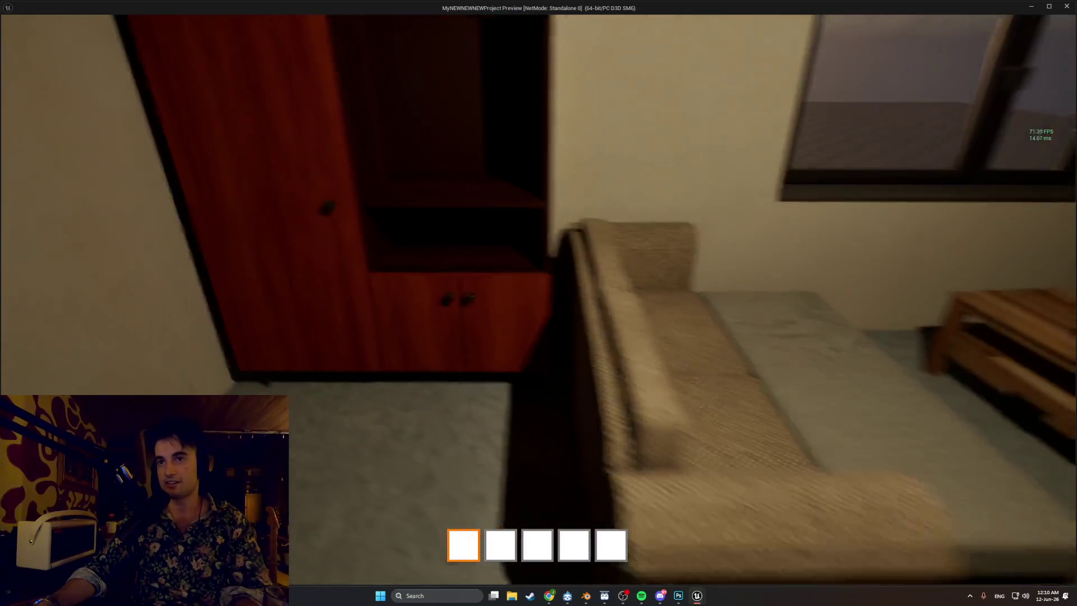
key("s")
key("a")
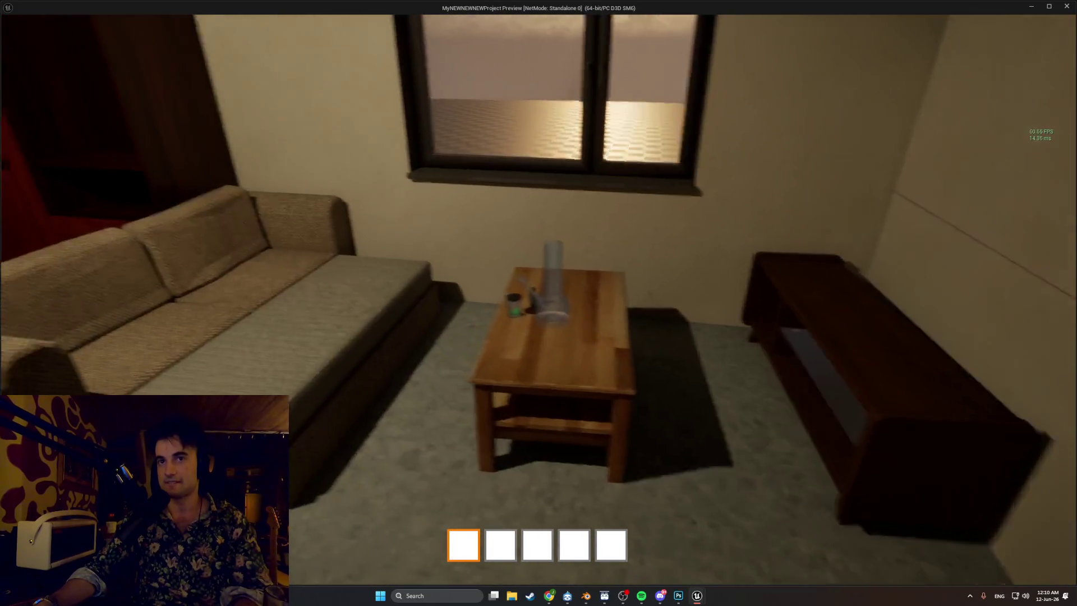
key("w")
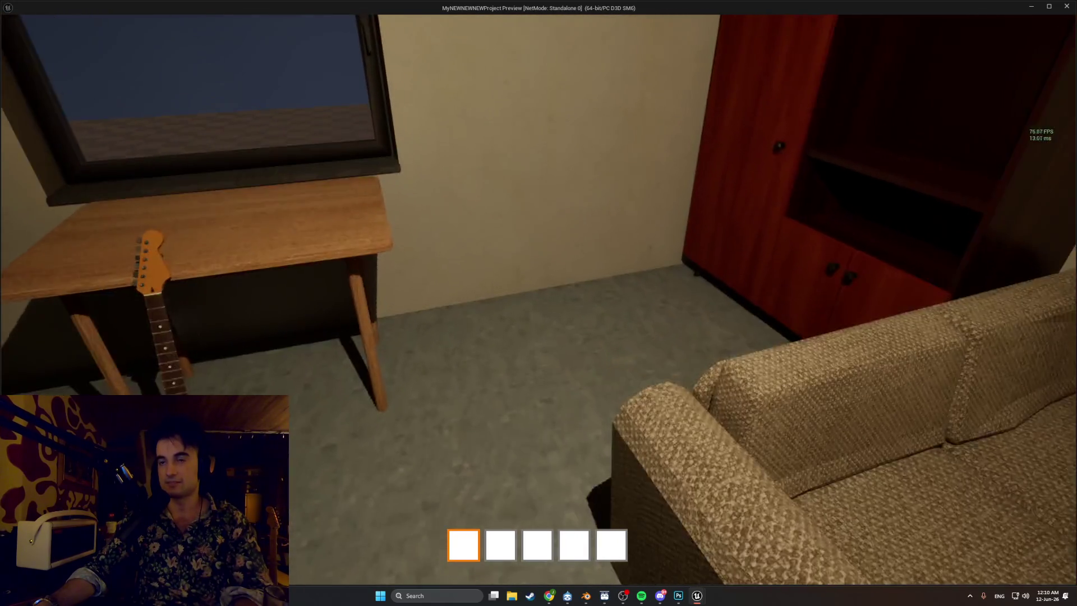
key("w")
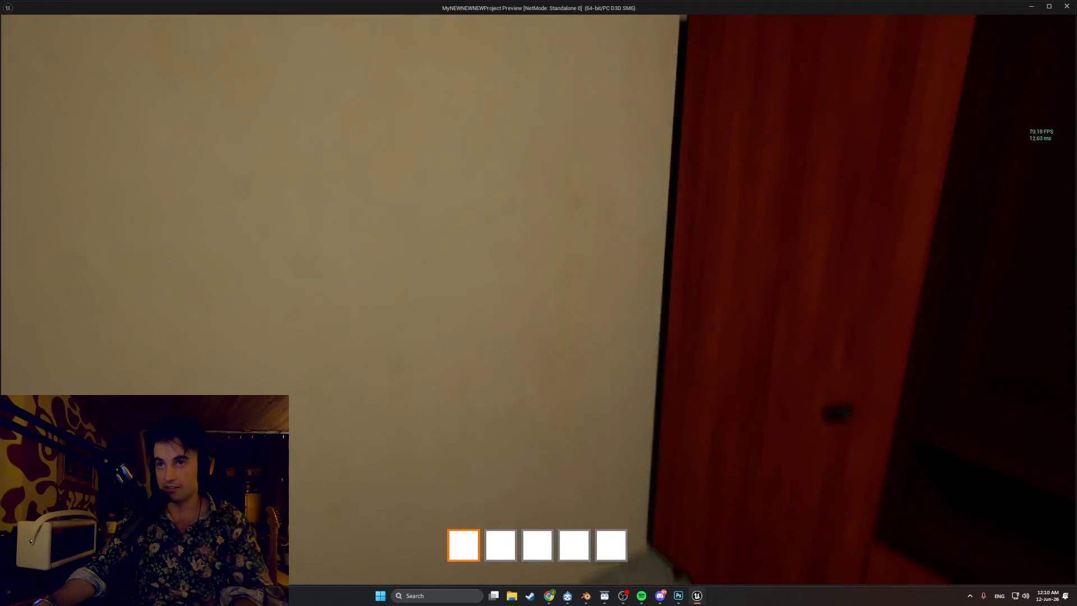
key("s")
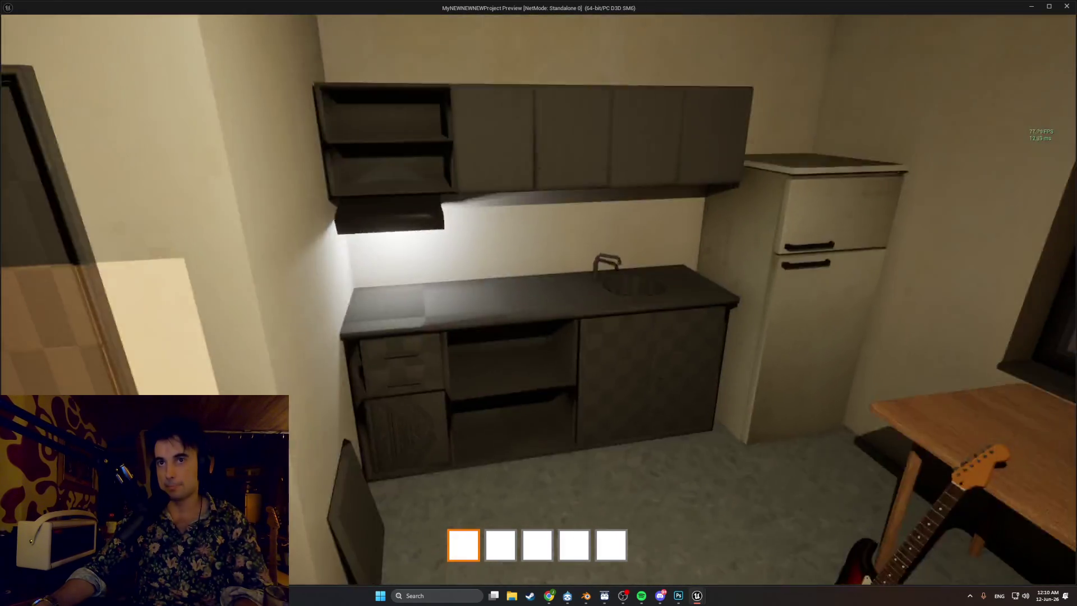
- Walk to the kitchen counter, look around, and step back from the open fridge
key("w")
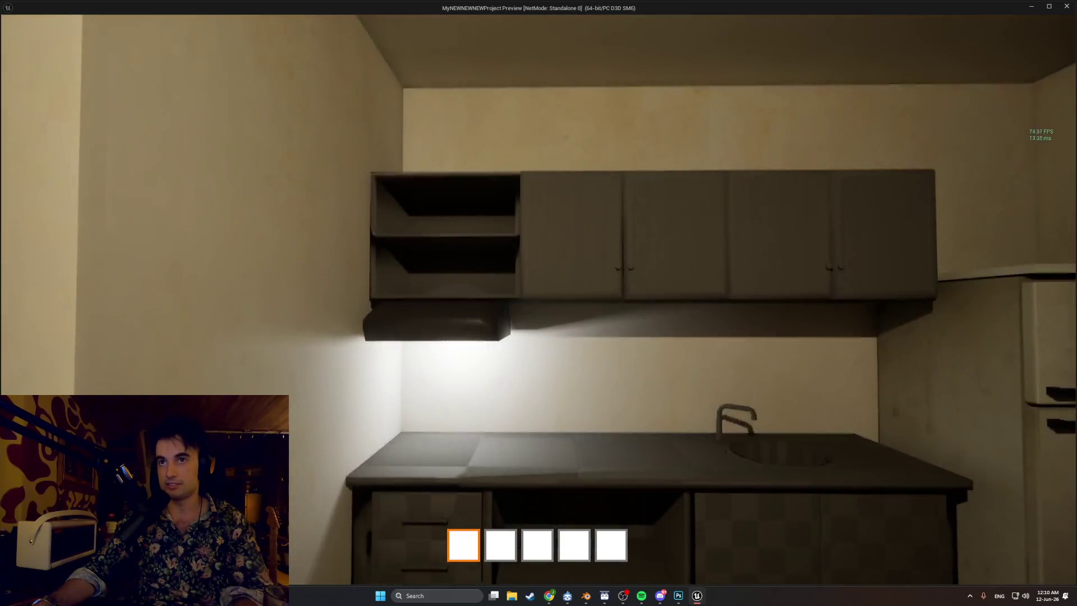
key("w")
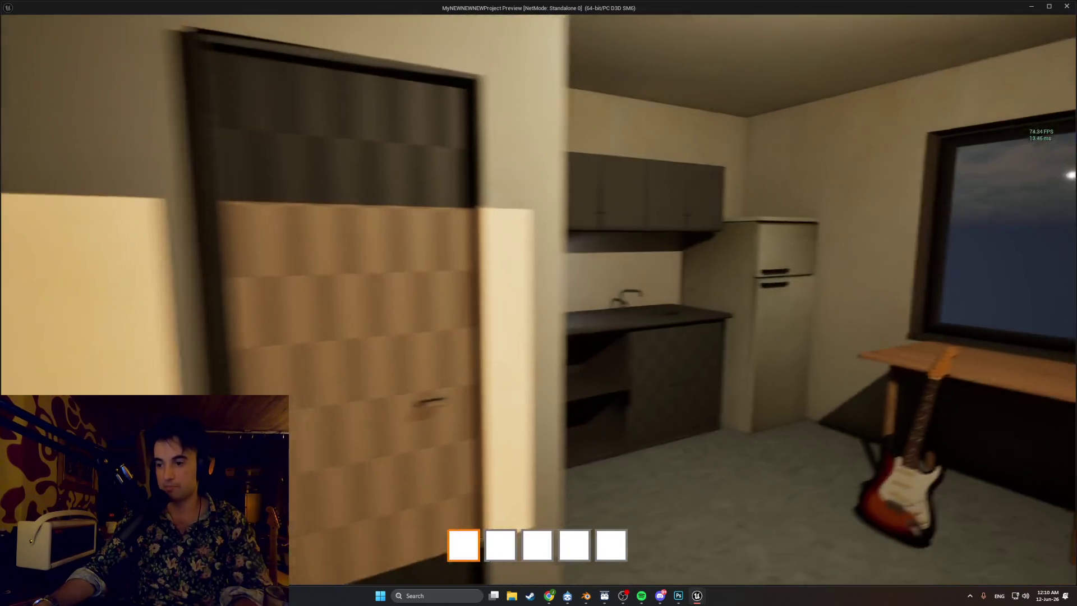
key("w")
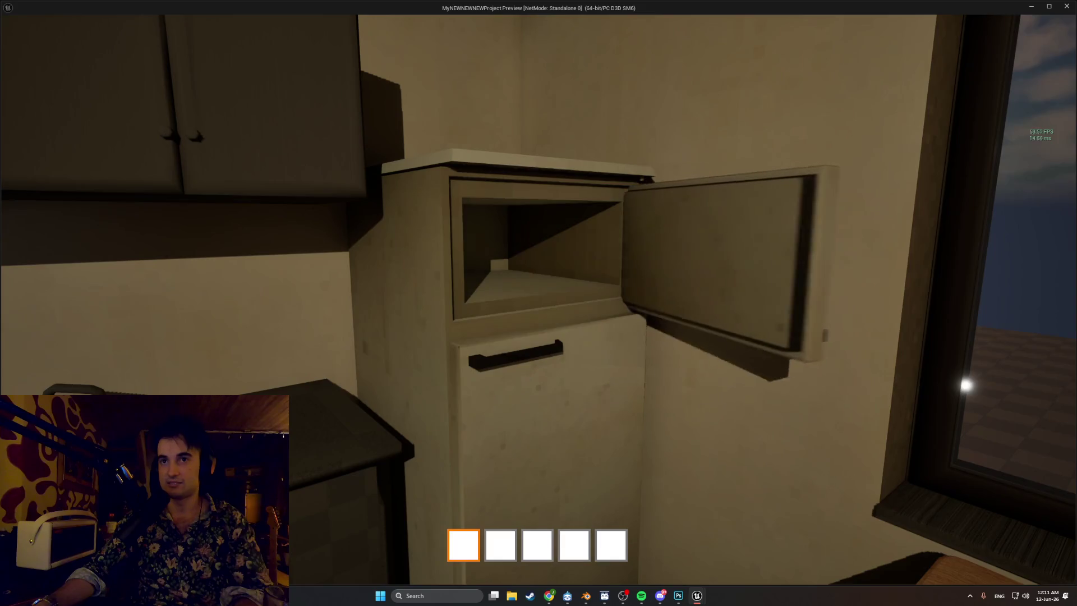
key("s")
key("s")
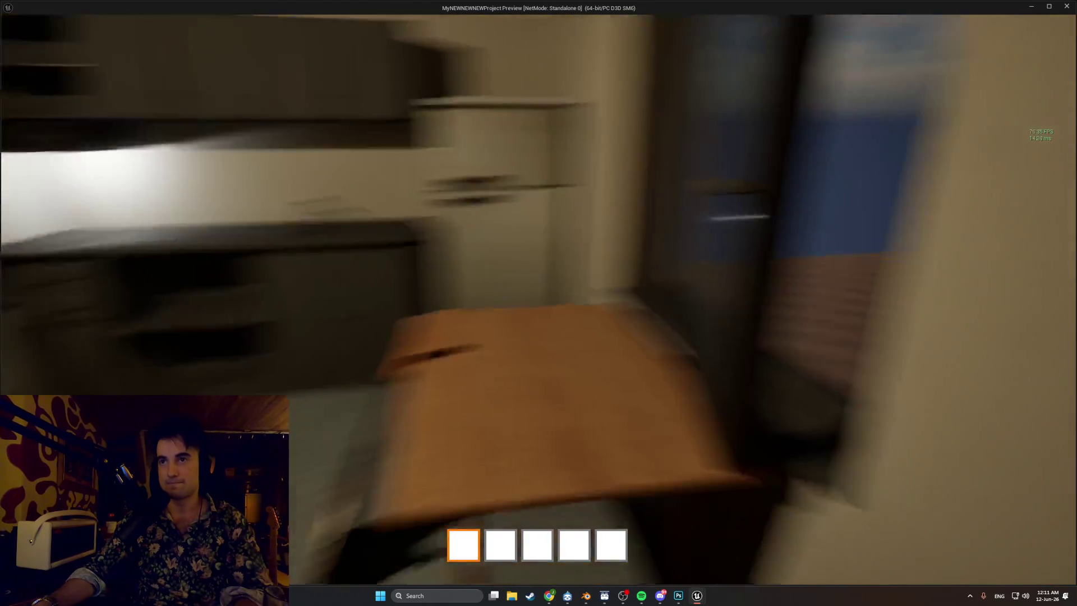
key("s")
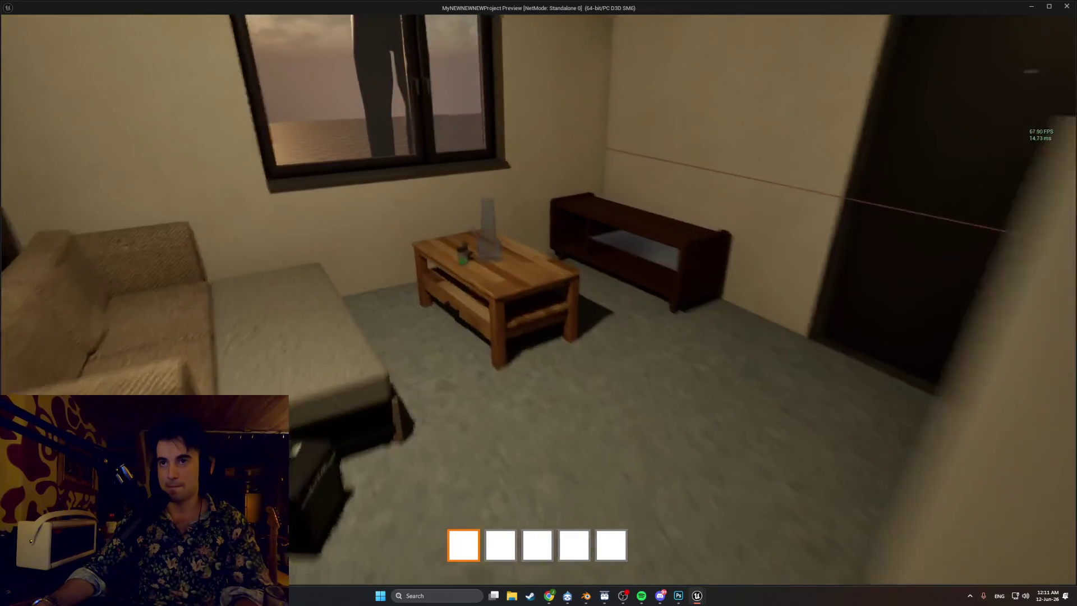
- Walk past the sofa to the coffee table, then close and reopen its drawer
key("w")
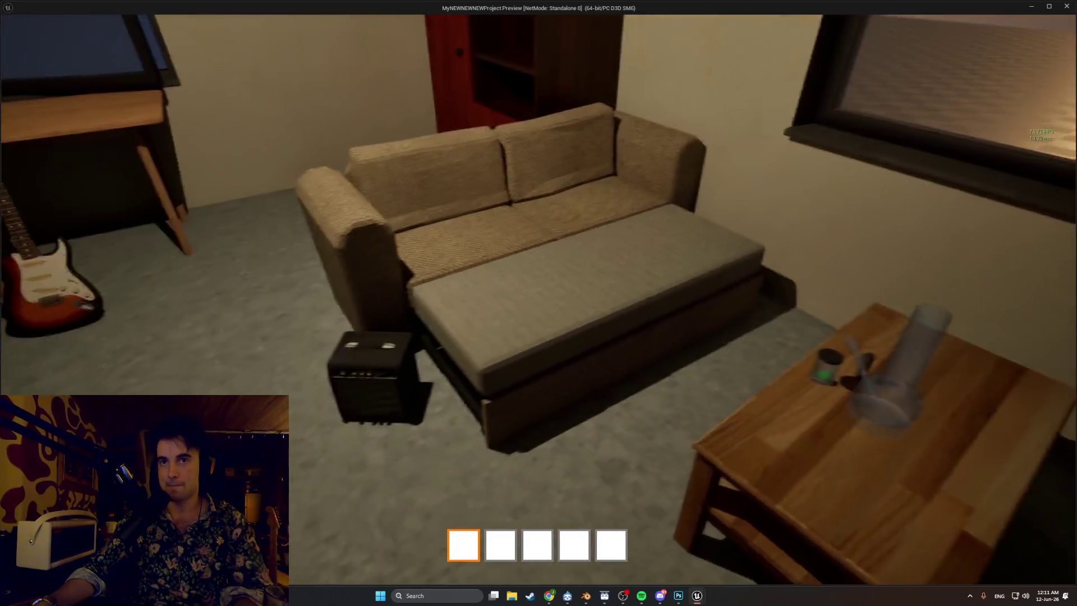
key("w")
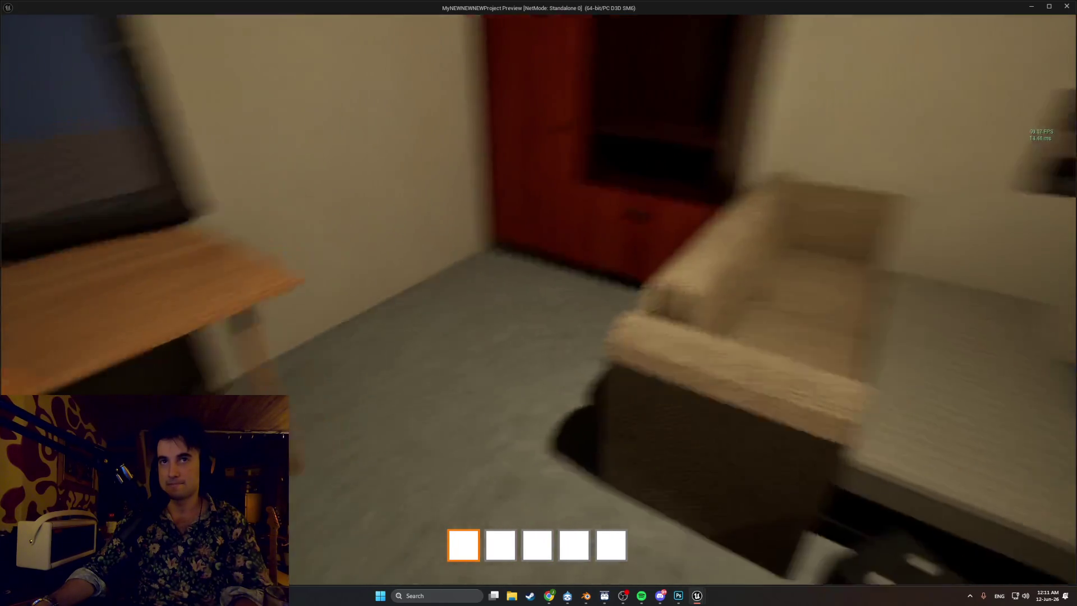
key("s")
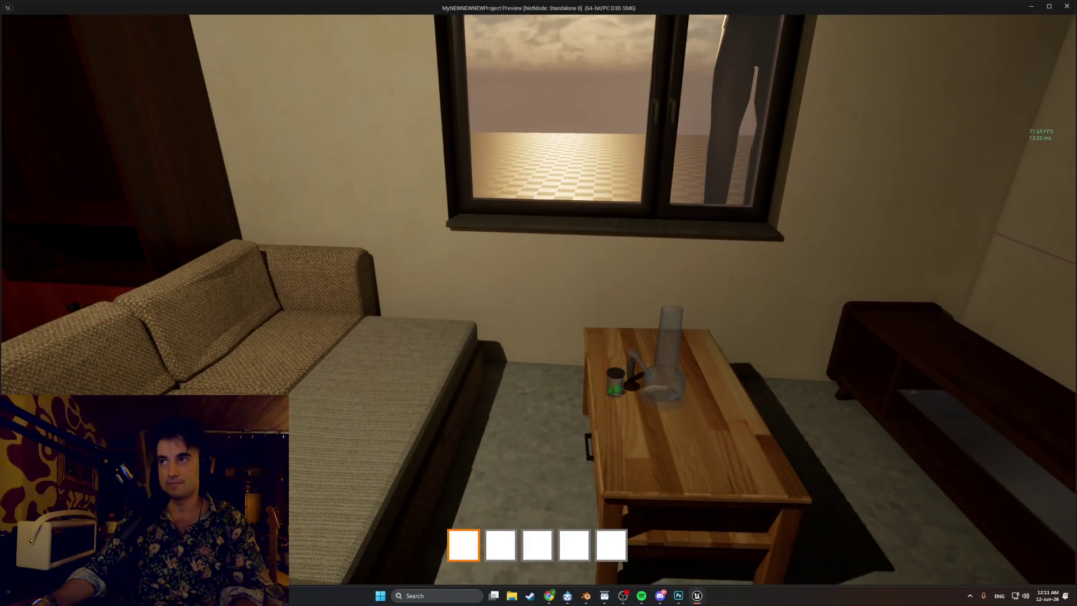
key("w")
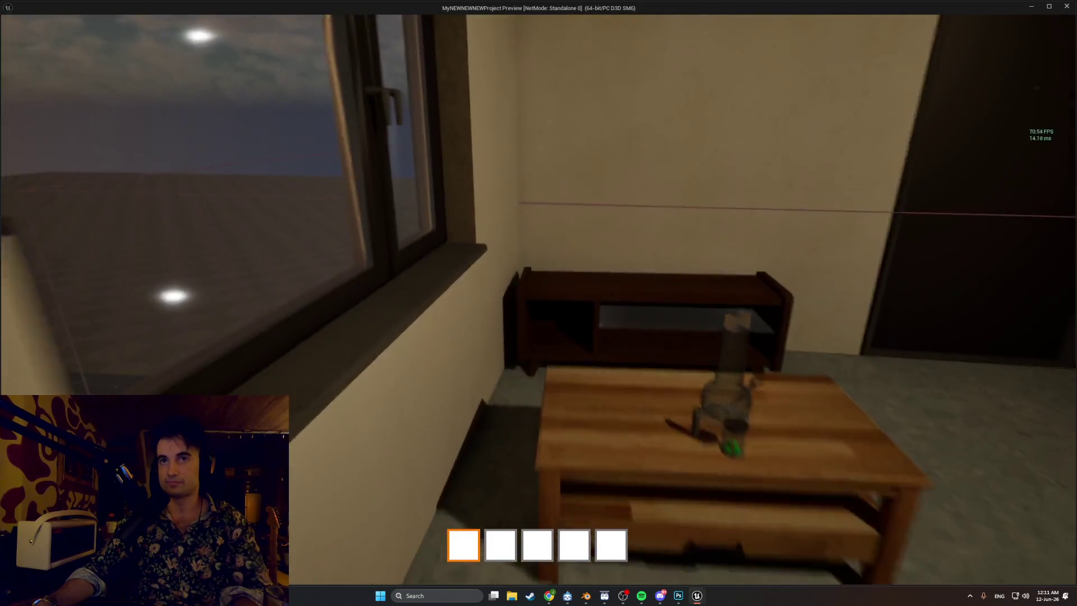
key("s")
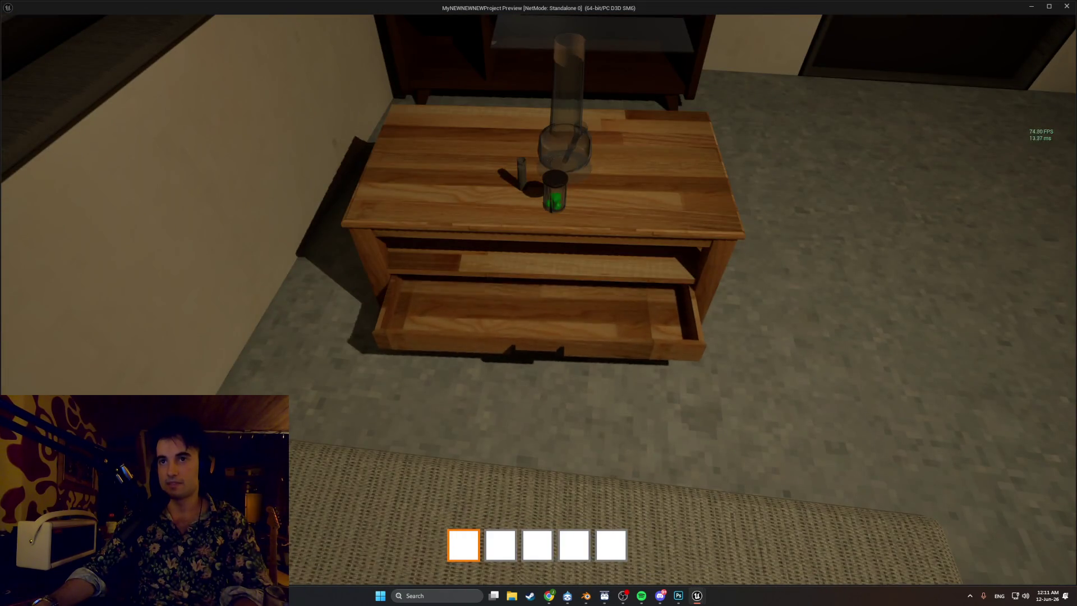
key("e")
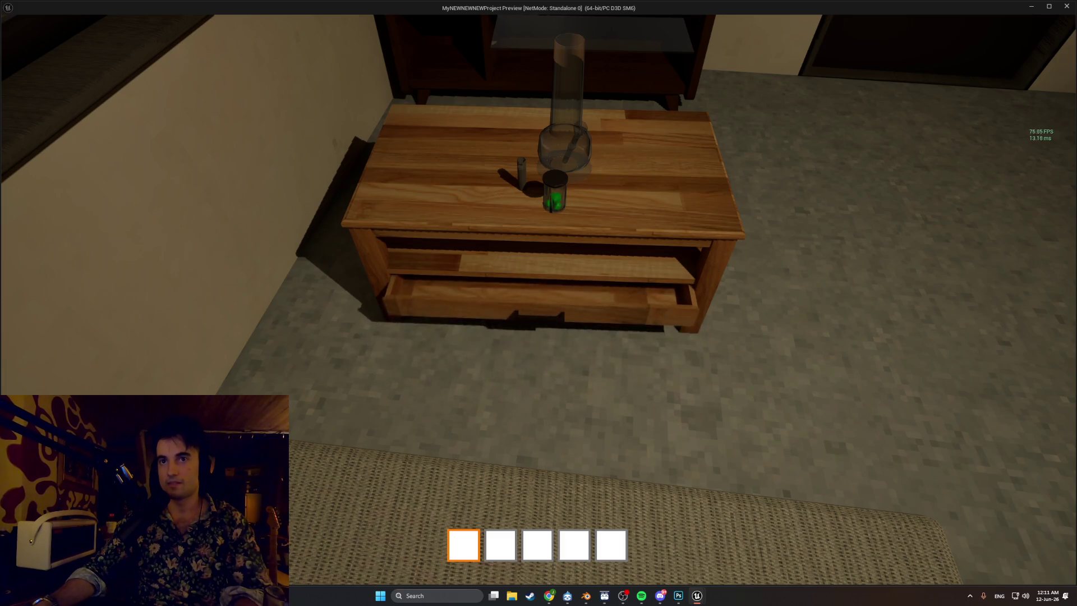
key("e")
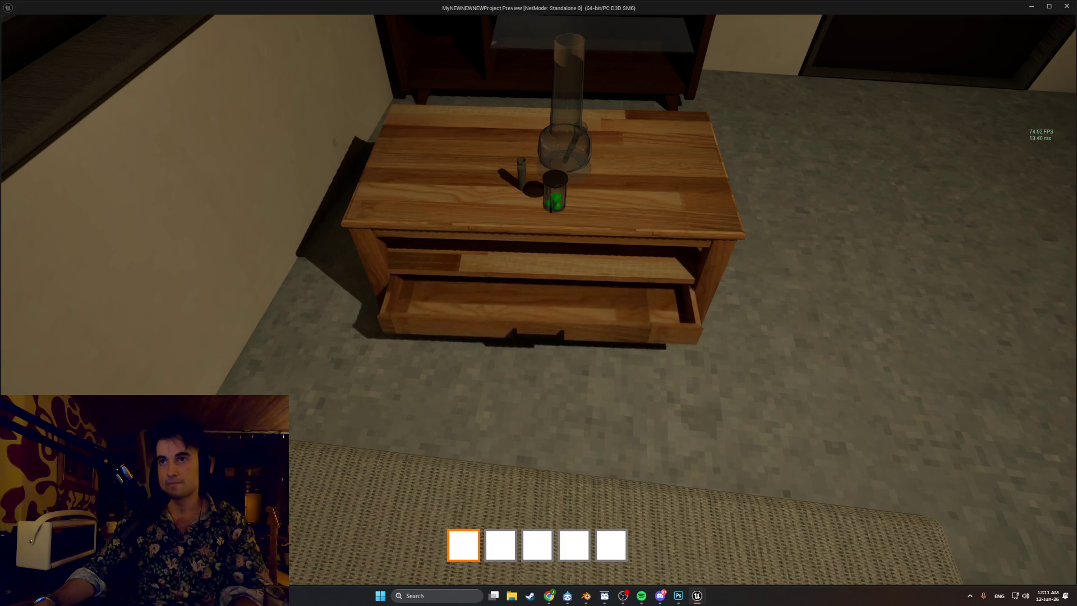
- Back away from the coffee table, then walk toward the window and low bench
key("s")
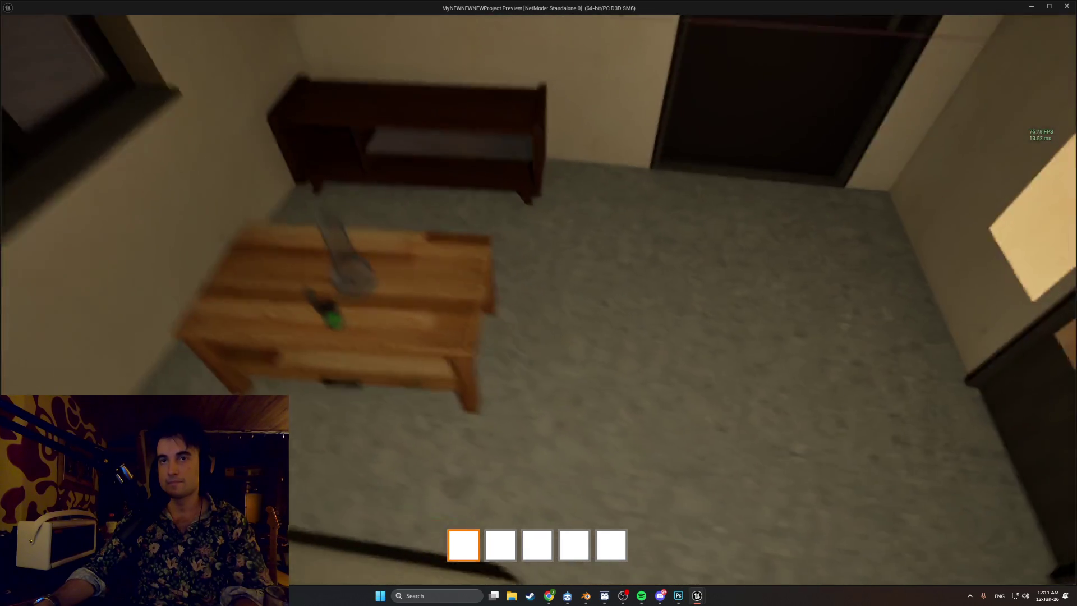
key("s")
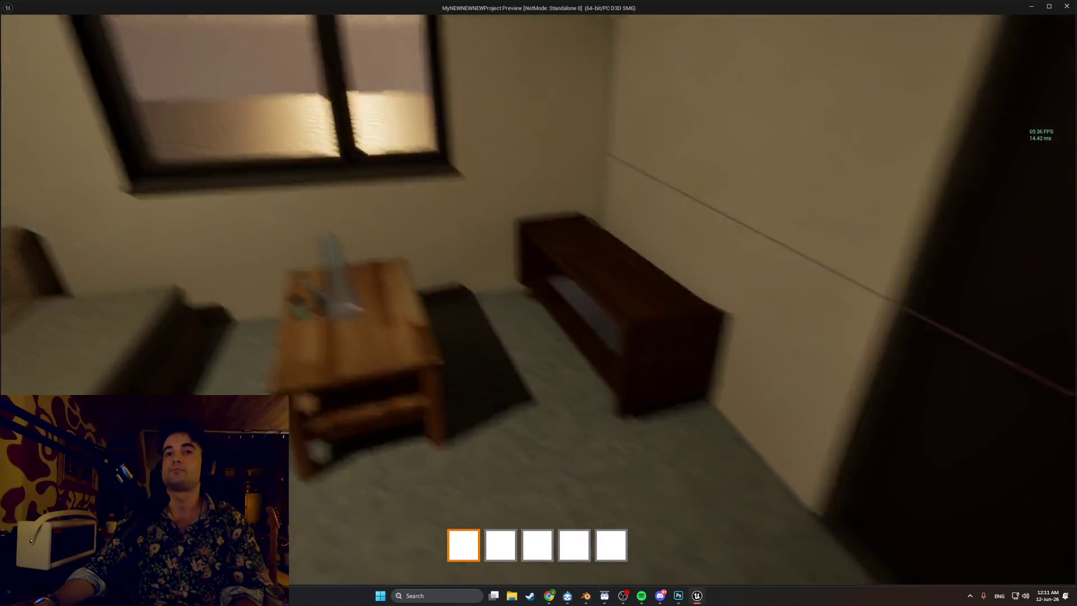
key("s")
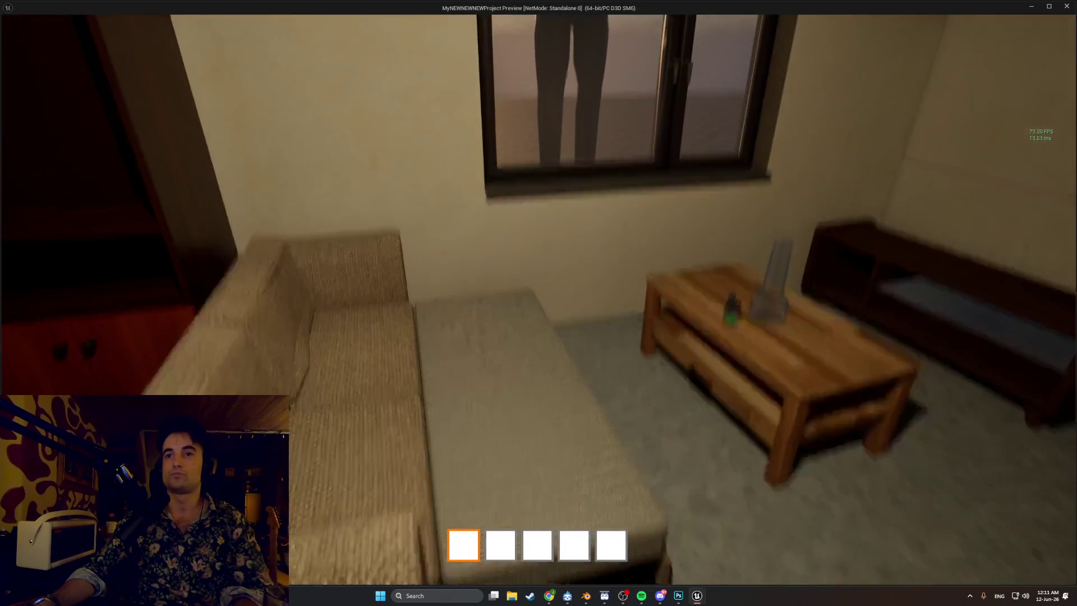
key("s")
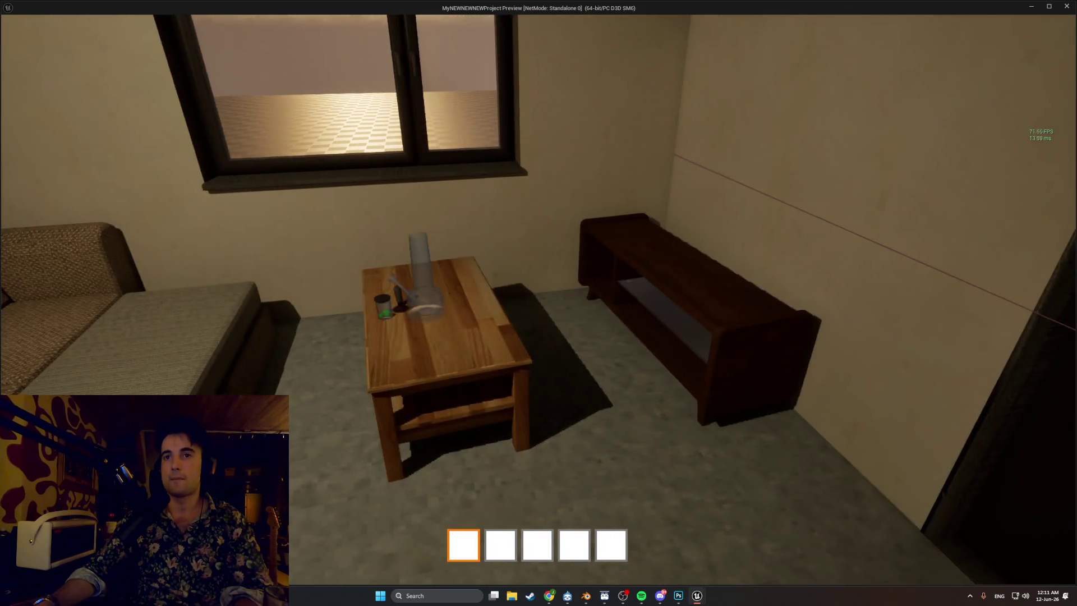
key("s")
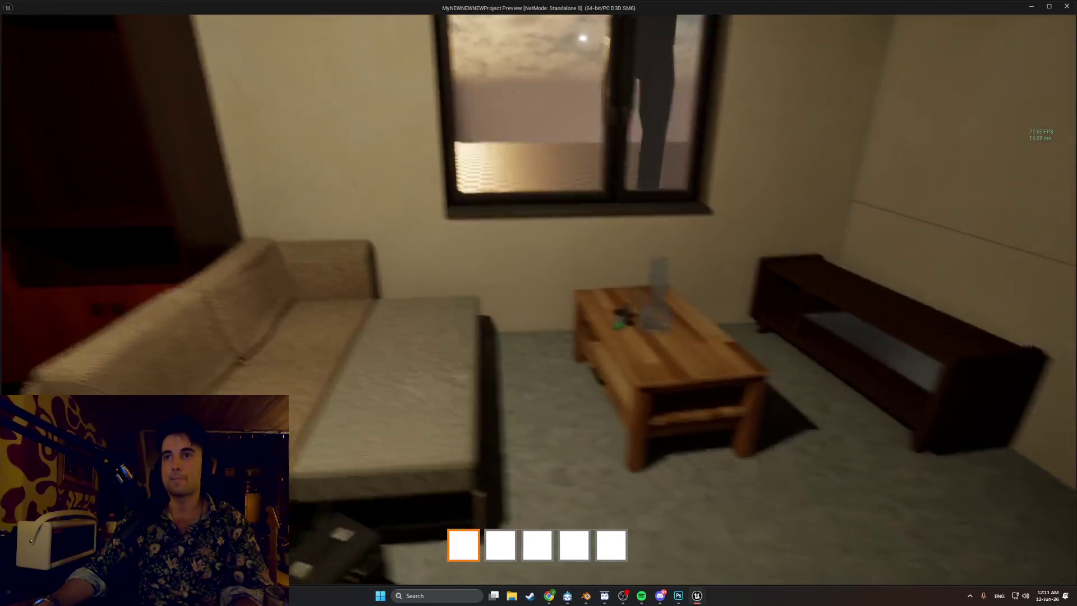
key("w")
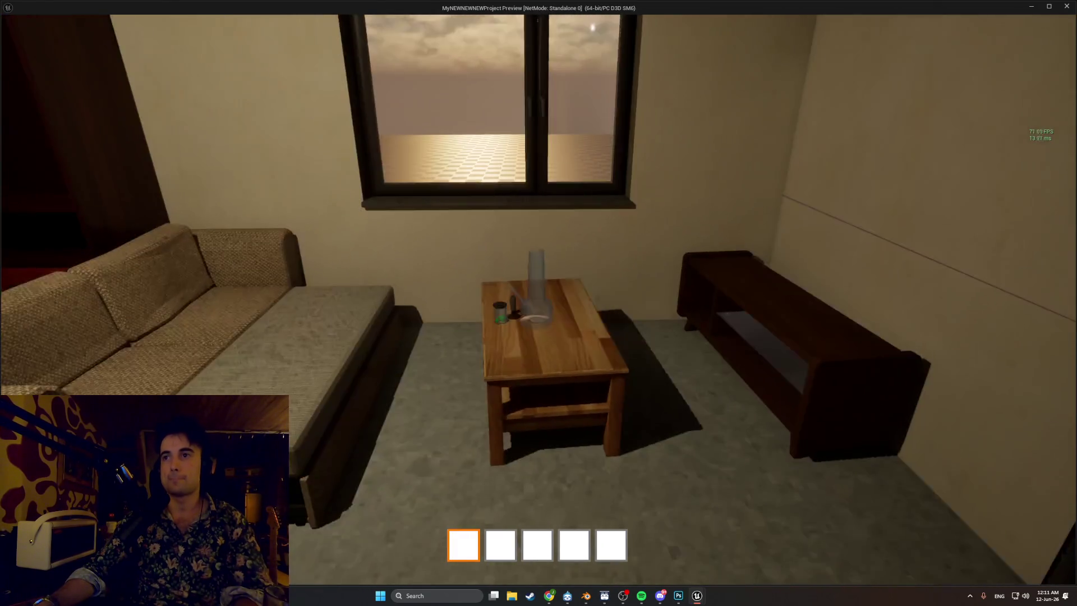
key("w")
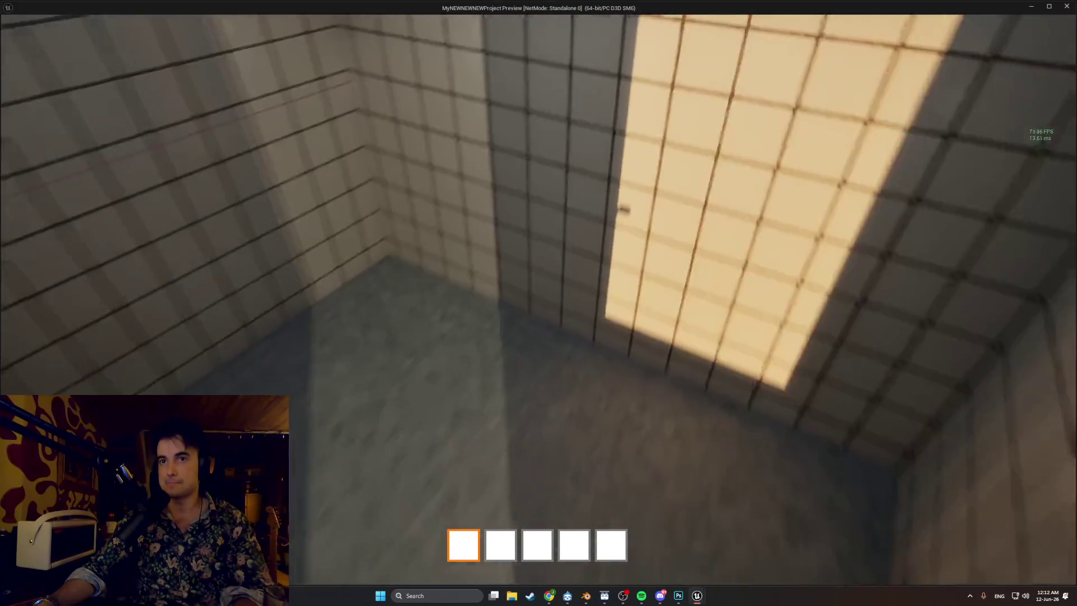
- Leave the tiled bathroom, back away from the window and desk, and end the play-test
key("s")
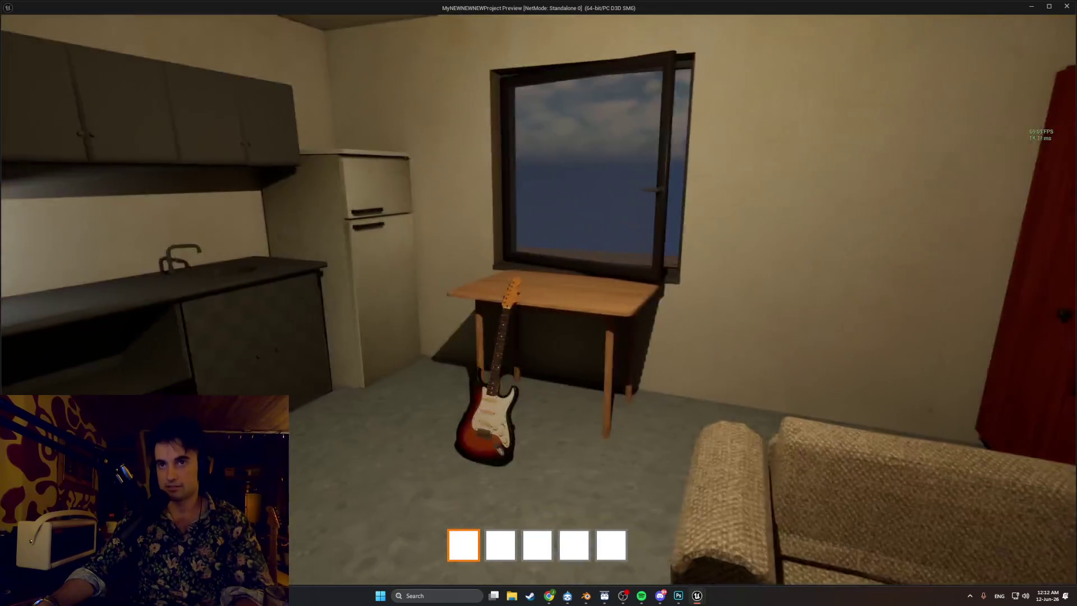
key("s")
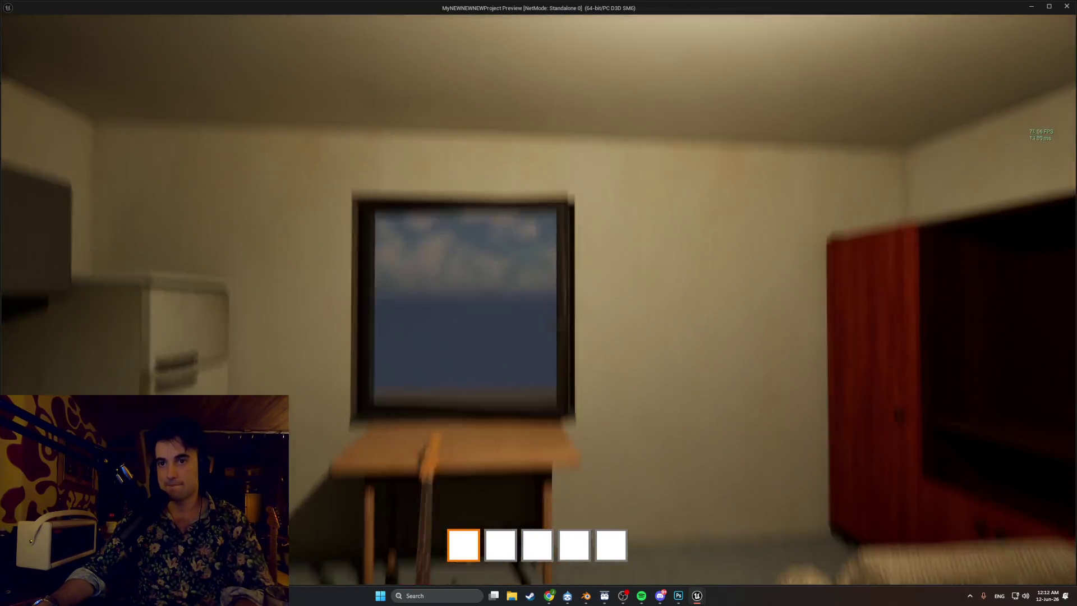
key("Escape")
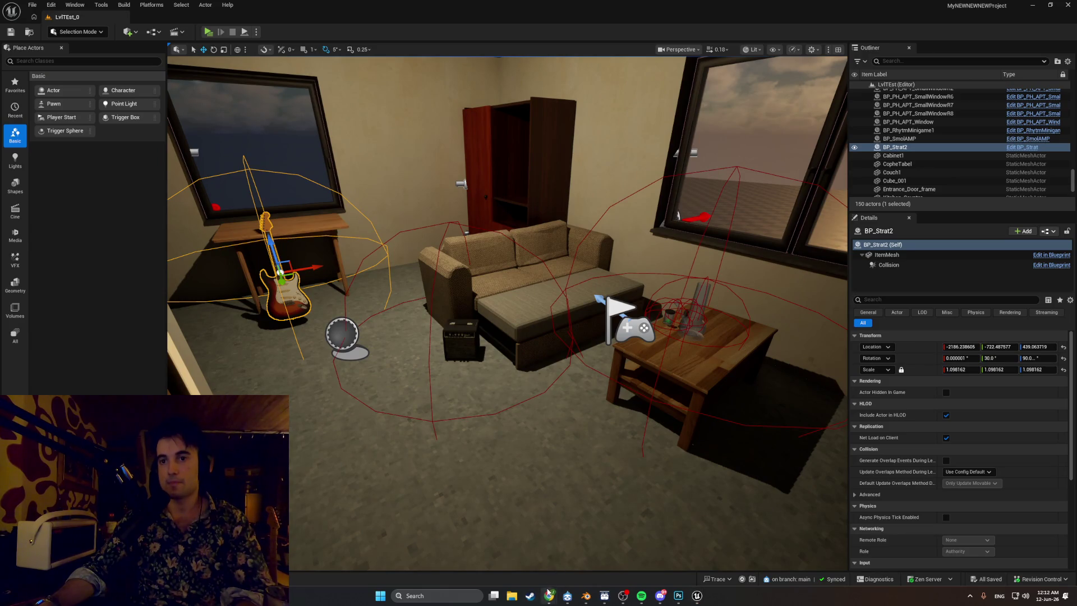
- Glance at the Day Sequence documentation page, minimize it, and switch to the Trello board window
mouse_move(549, 596)
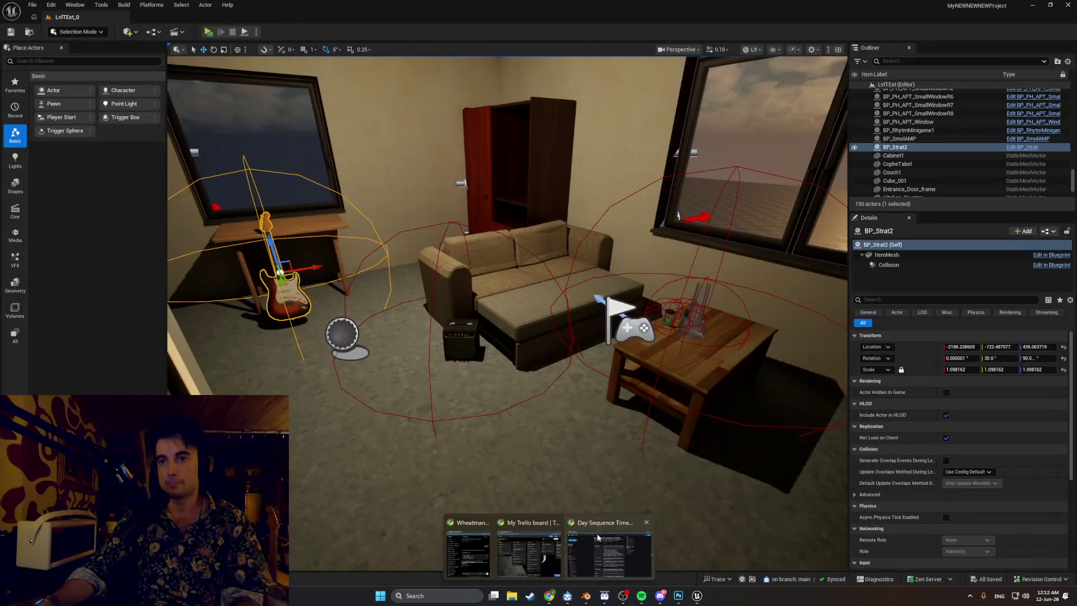
left_click(597, 537)
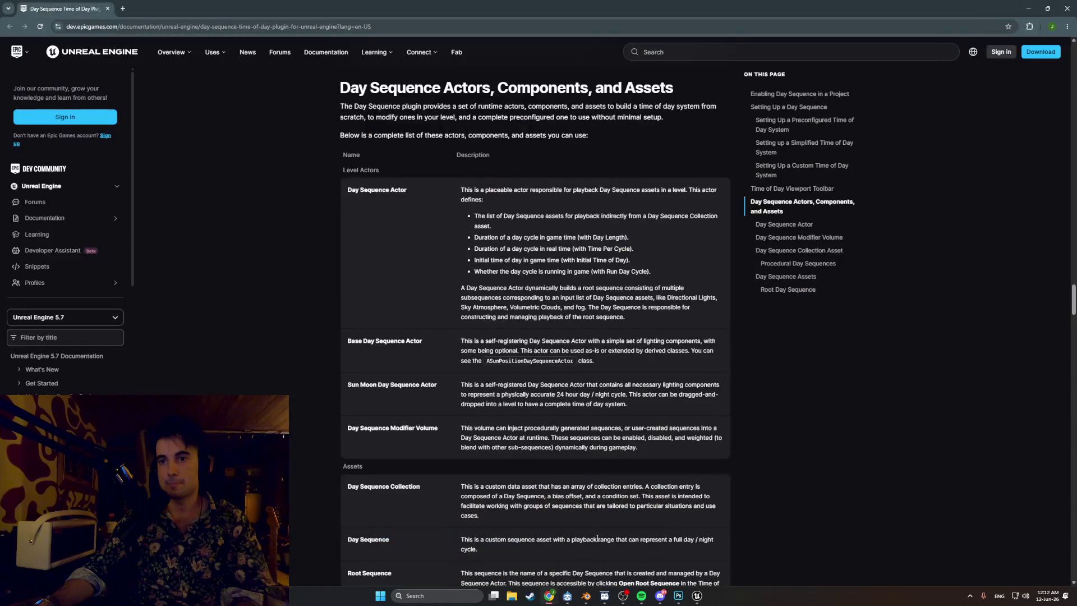
left_click(108, 8)
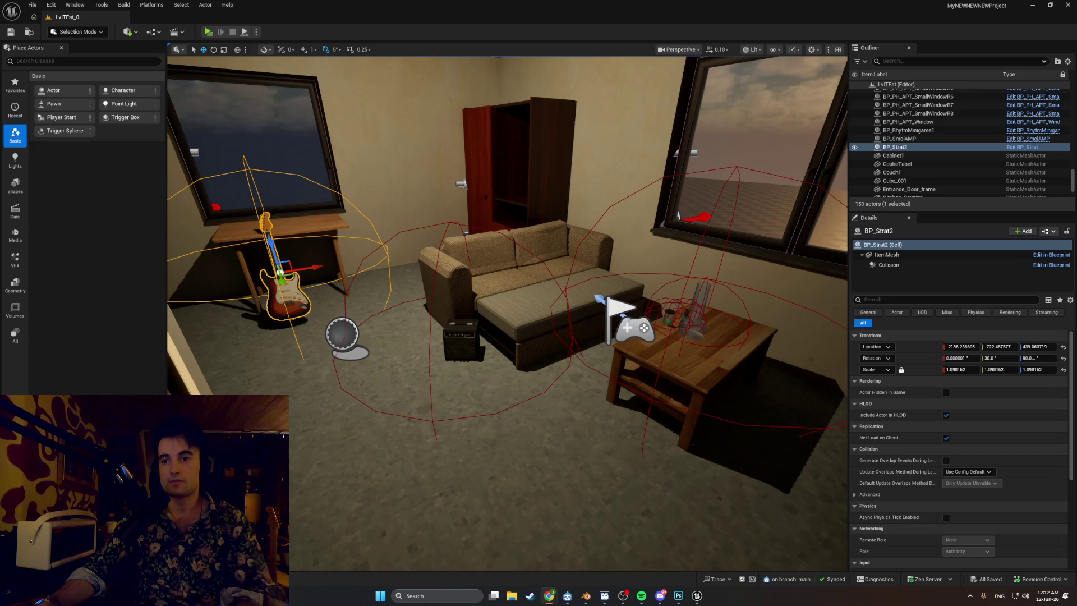
key("alt+Tab")
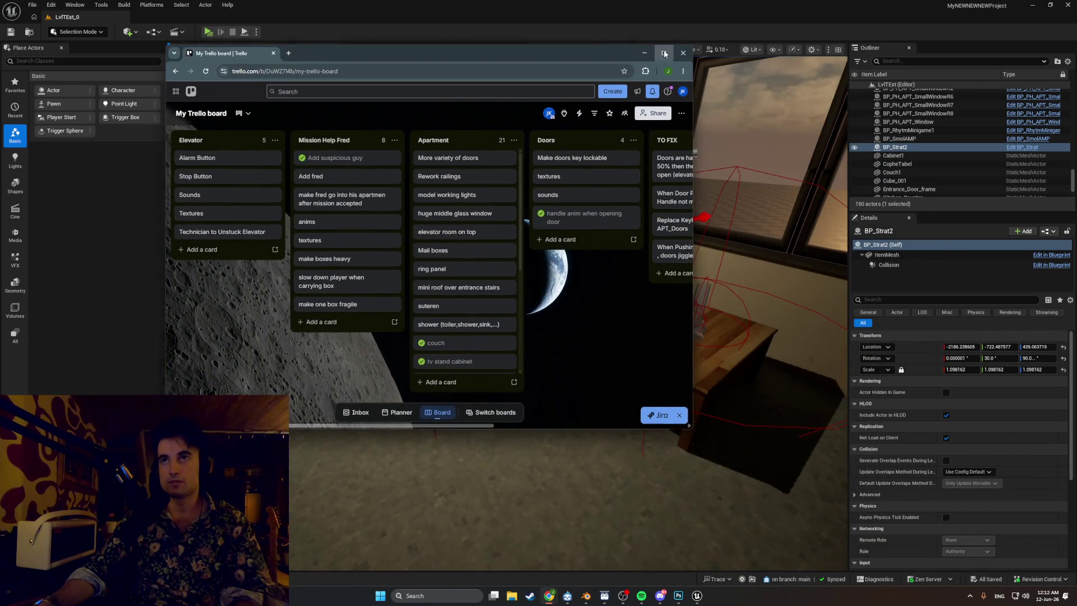
- Maximize the Trello board to review it, minimize Chrome, and frame the selected guitar in Unreal
left_click(664, 53)
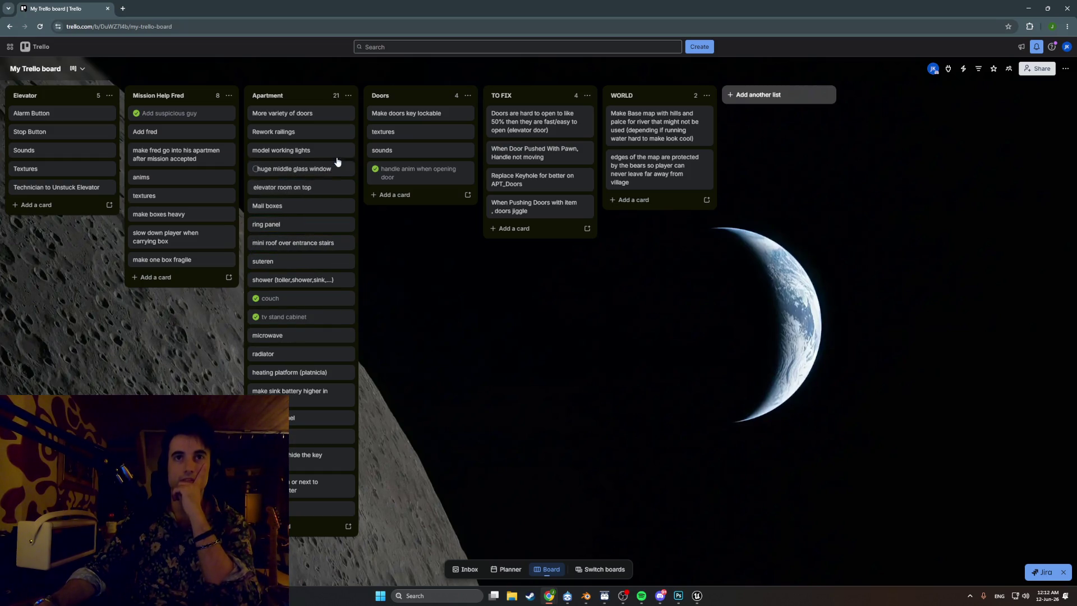
left_click(1028, 8)
key("f")
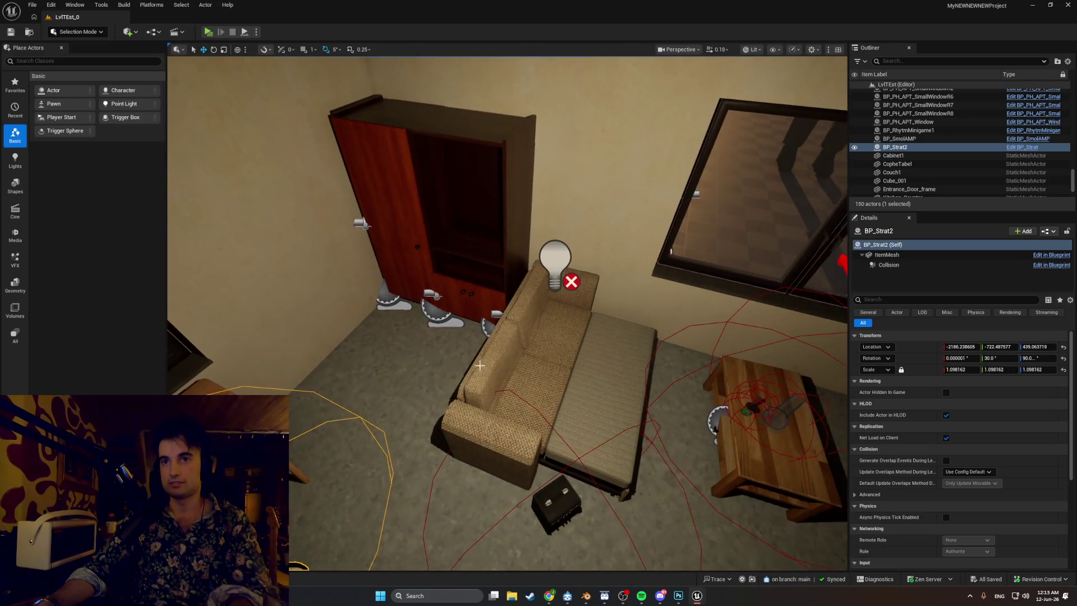
- Select Couch1 and slide it in front of the cabinet, closer to the wall
left_click(520, 385)
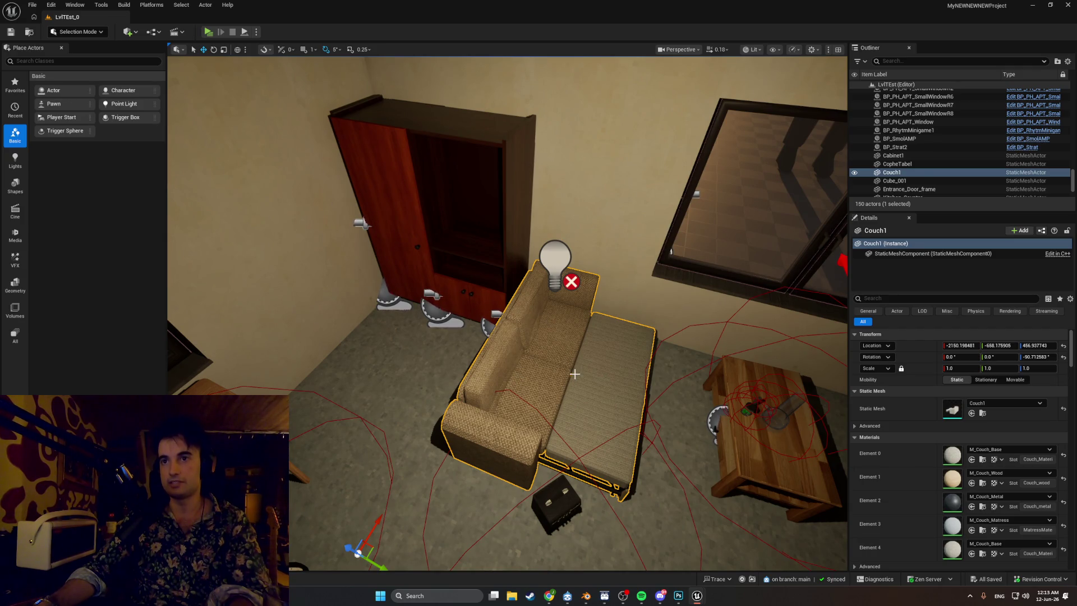
mouse_move(574, 373)
left_mouse_down()
mouse_move(561, 365)
mouse_move(555, 392)
mouse_move(566, 359)
mouse_move(573, 370)
mouse_move(561, 362)
left_mouse_up()
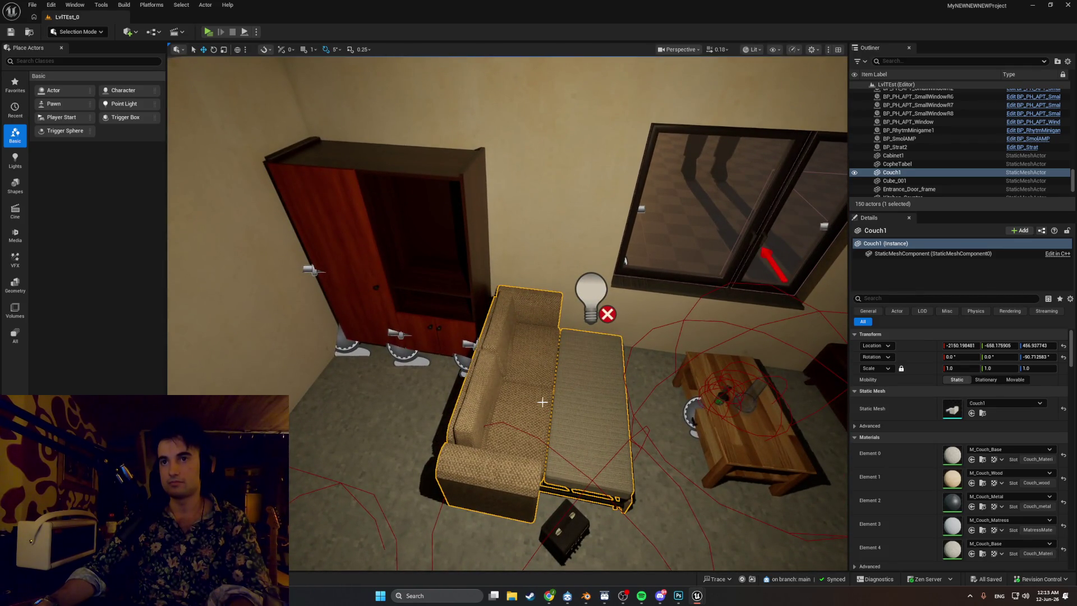
left_click_drag(540, 402, 476, 393)
left_click_drag(440, 454, 351, 342)
left_click_drag(301, 372, 292, 352)
- Move Cabinet1 together with its door blueprints along the Y axis, sliding them left
left_click(611, 213)
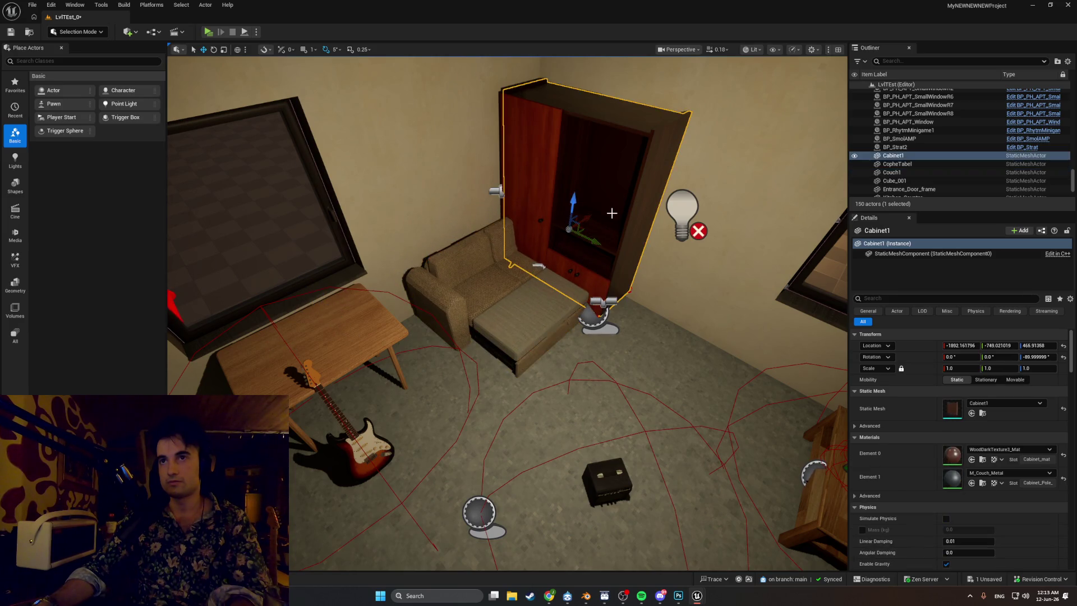
left_click_drag(588, 234, 678, 267)
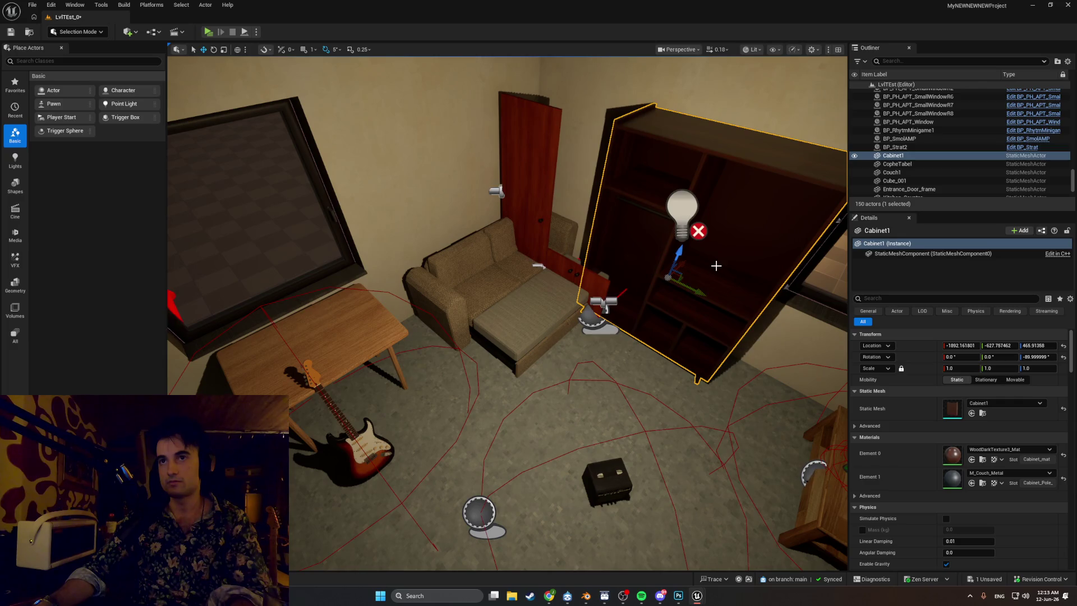
key("ctrl+z")
key("ctrl+z")
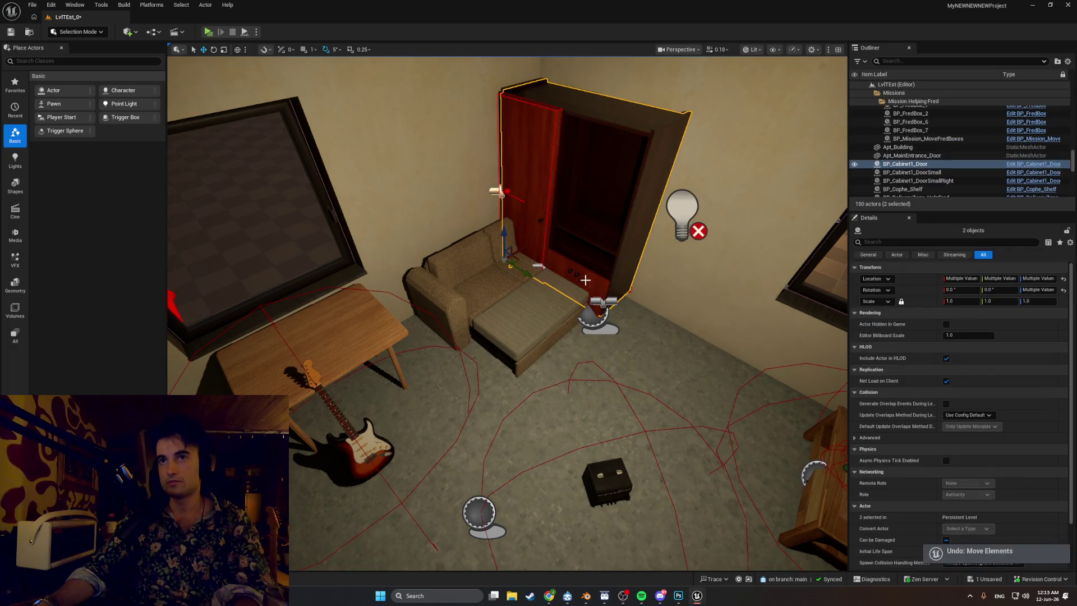
key("ctrl+y")
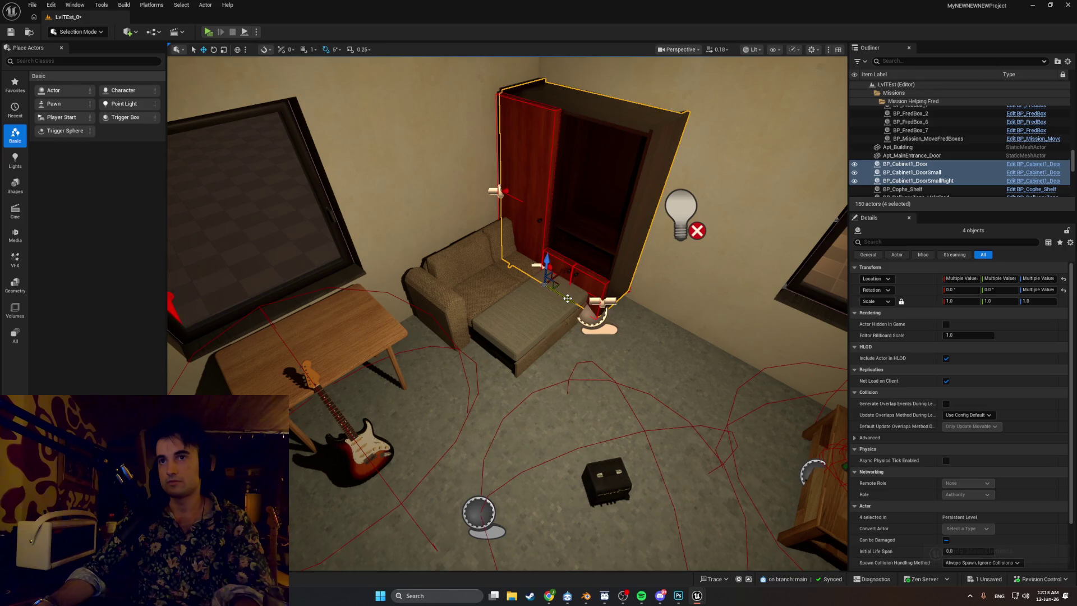
key("ctrl+y")
left_click_drag(625, 309, 710, 335)
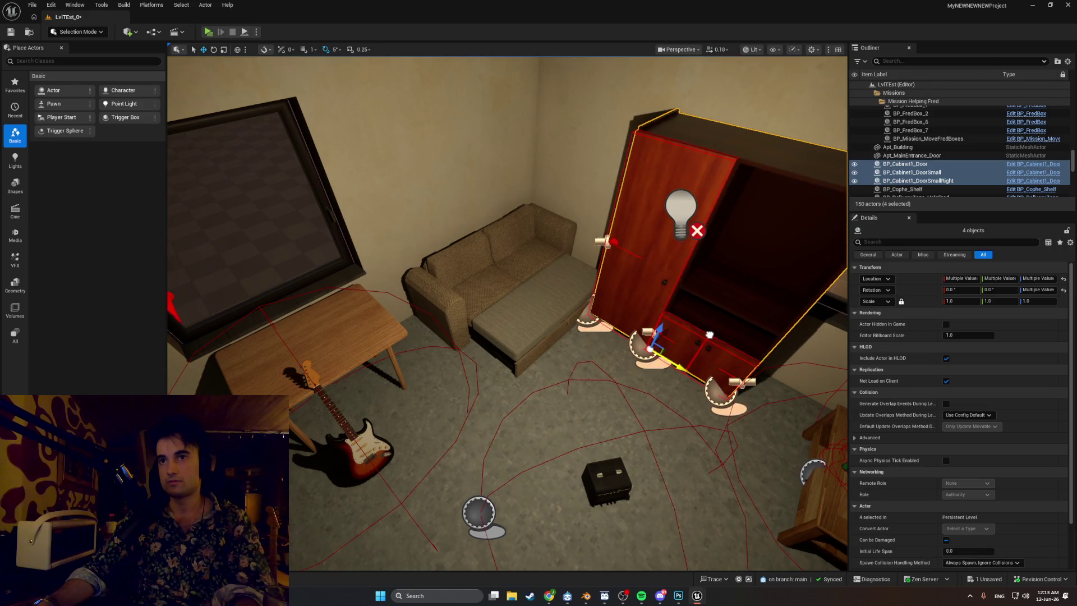
left_click_drag(768, 316, 499, 334)
left_click_drag(441, 460, 441, 459)
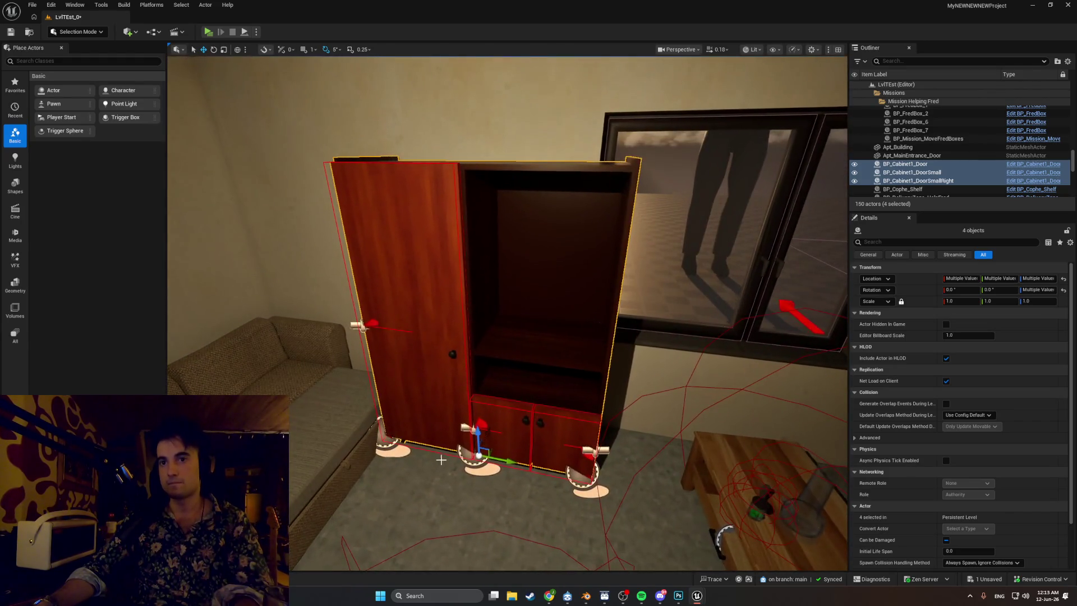
mouse_move(509, 459)
left_mouse_down()
mouse_move(483, 445)
mouse_move(488, 423)
left_mouse_up()
- Reselect Couch1 and raise the view over the couch and table
left_click(517, 460)
mouse_move(569, 410)
left_mouse_down()
mouse_move(359, 387)
mouse_move(371, 382)
left_mouse_up()
scroll(608, 360, "down", 3)
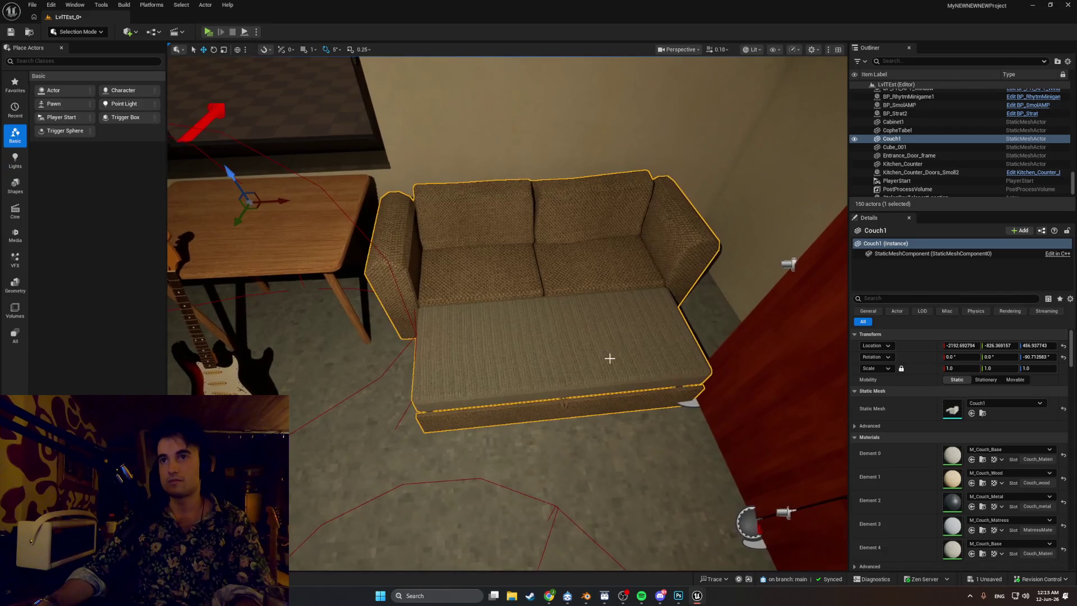
- Undo the last two furniture moves, returning Couch1 toward its original position
mouse_move(608, 360)
left_mouse_down()
mouse_move(309, 220)
mouse_move(320, 212)
mouse_move(342, 224)
mouse_move(326, 252)
mouse_move(358, 307)
mouse_move(416, 331)
mouse_move(610, 234)
left_mouse_up()
key("ctrl+z")
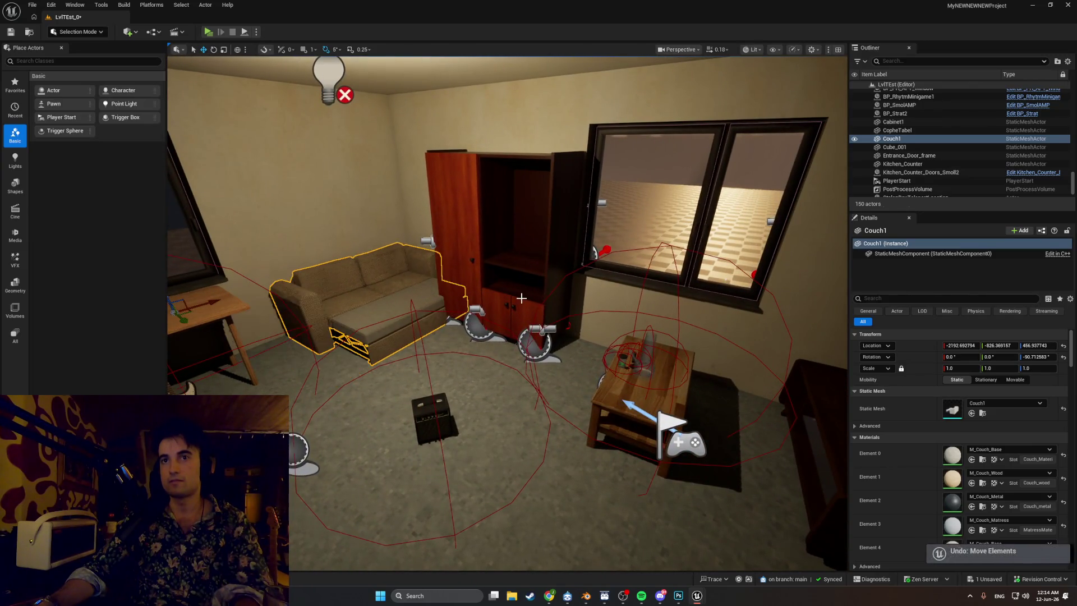
key("ctrl+z")
key("ctrl+z")
key("ctrl+z")
key("ctrl+z")
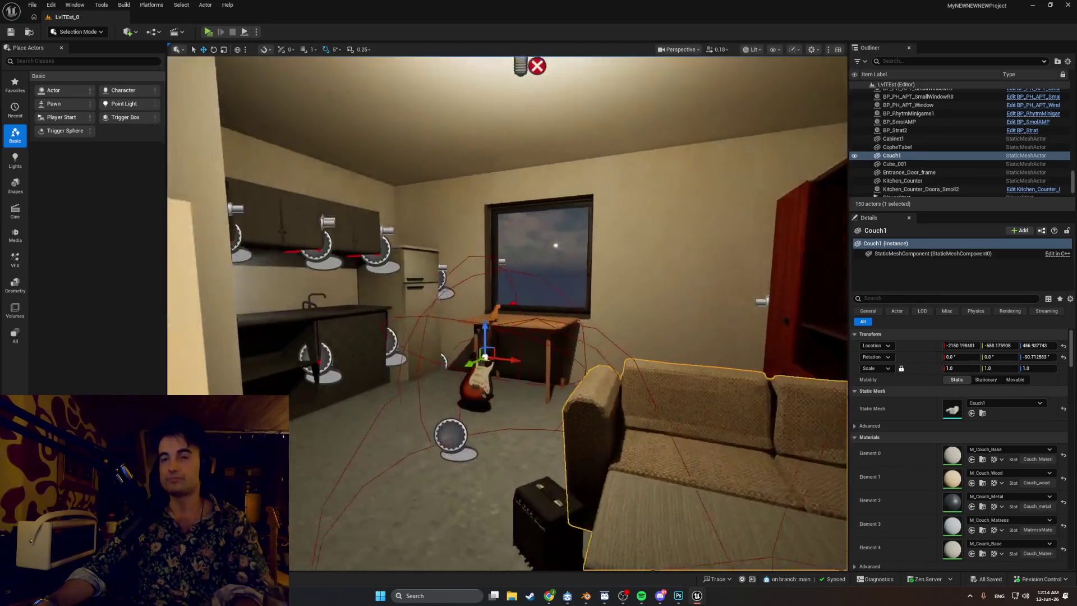
- Fly the viewport toward the kitchen and doorway, then back out for a wide room view
mouse_move(505, 315)
left_mouse_down()
mouse_move(415, 269)
mouse_move(460, 269)
left_mouse_up()
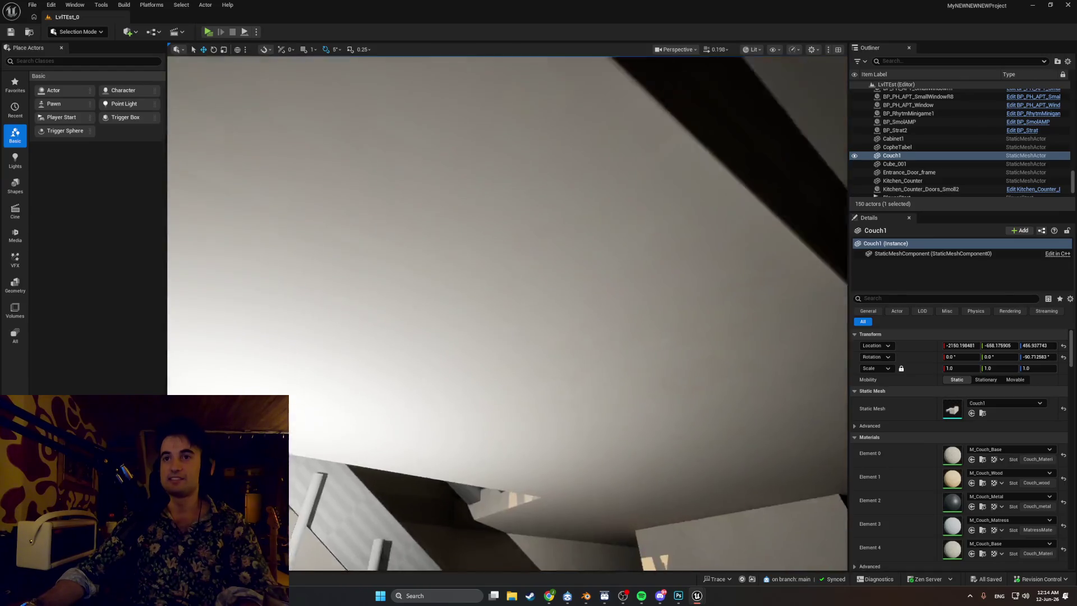
mouse_move(460, 270)
left_mouse_down()
mouse_move(415, 252)
mouse_move(438, 291)
mouse_move(438, 264)
mouse_move(438, 303)
left_mouse_up()
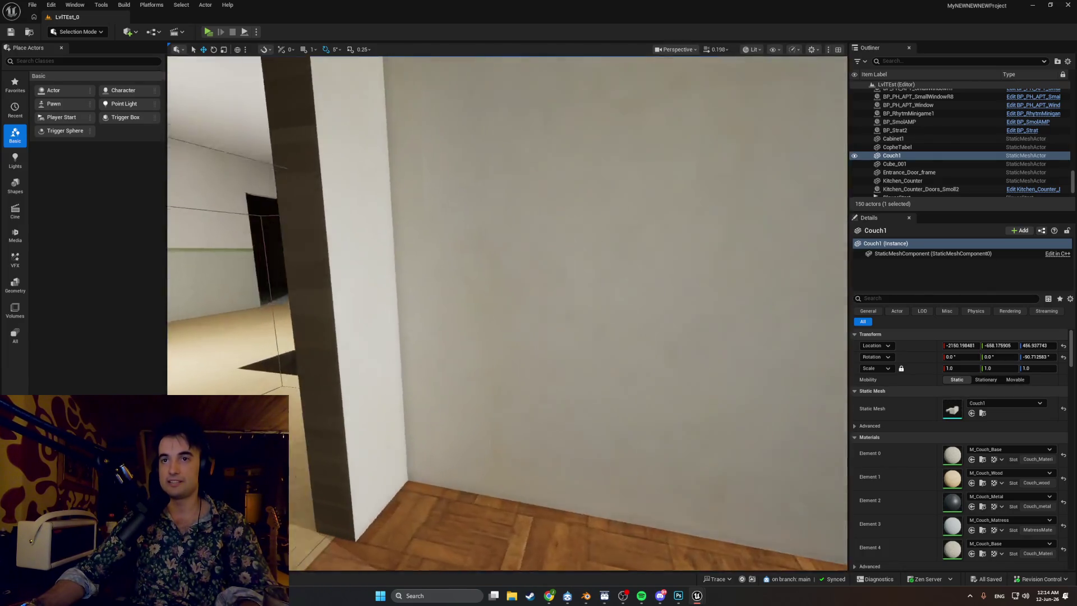
left_click_drag(437, 303, 416, 303)
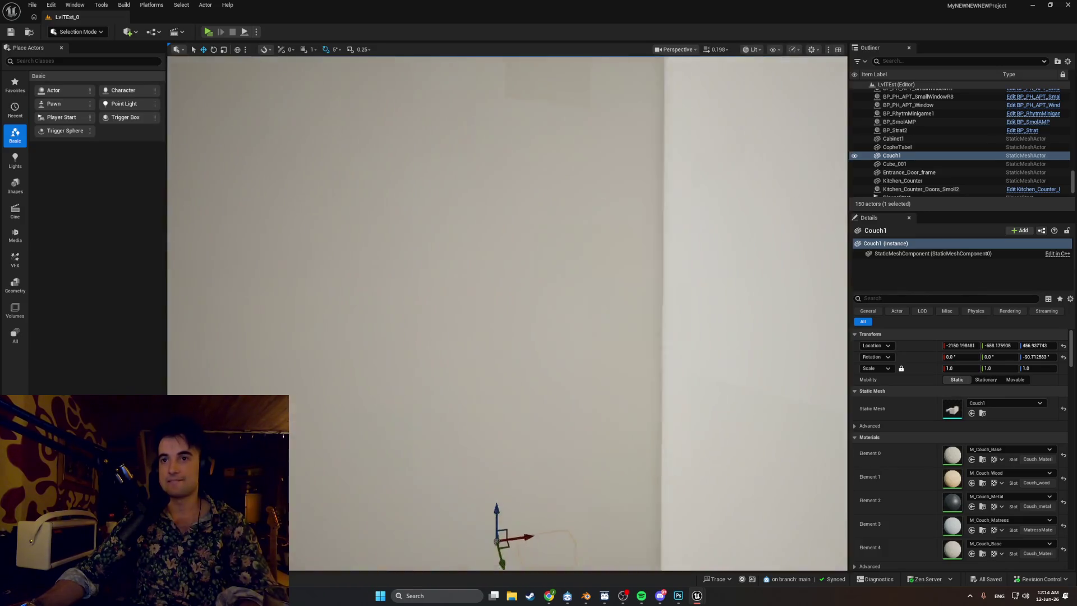
mouse_move(416, 303)
left_mouse_down()
mouse_move(415, 247)
mouse_move(504, 247)
left_mouse_up()
mouse_move(567, 387)
left_mouse_down()
mouse_move(561, 396)
mouse_move(567, 387)
left_mouse_up()
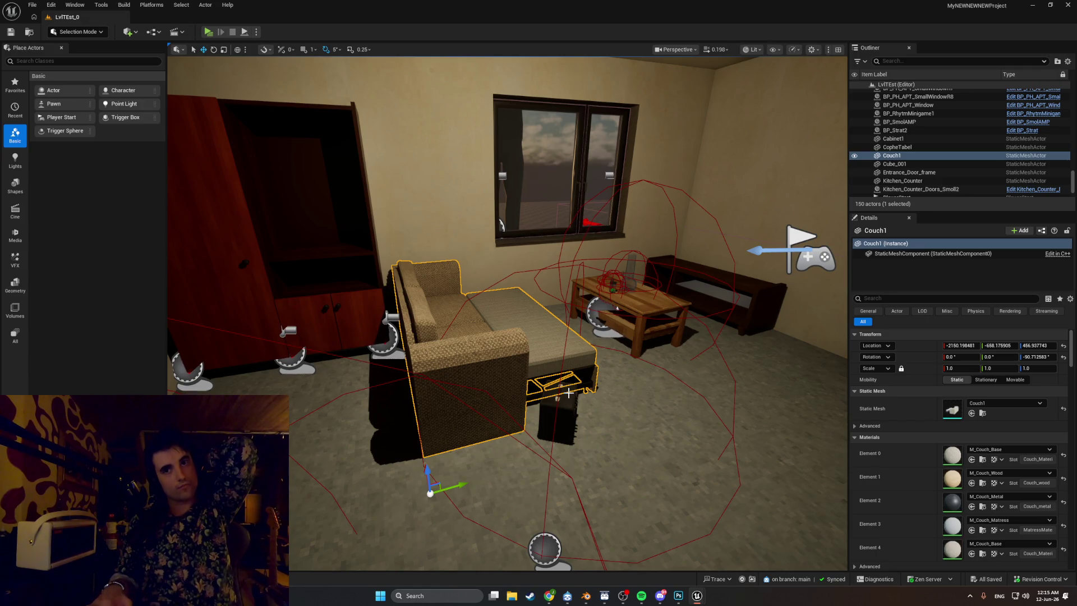
- Add the playing Fed Up (feat. Guru) remix to the gangsta shiet playlist, then minimize Spotify
scroll(569, 392, "up", 3)
left_click(642, 596)
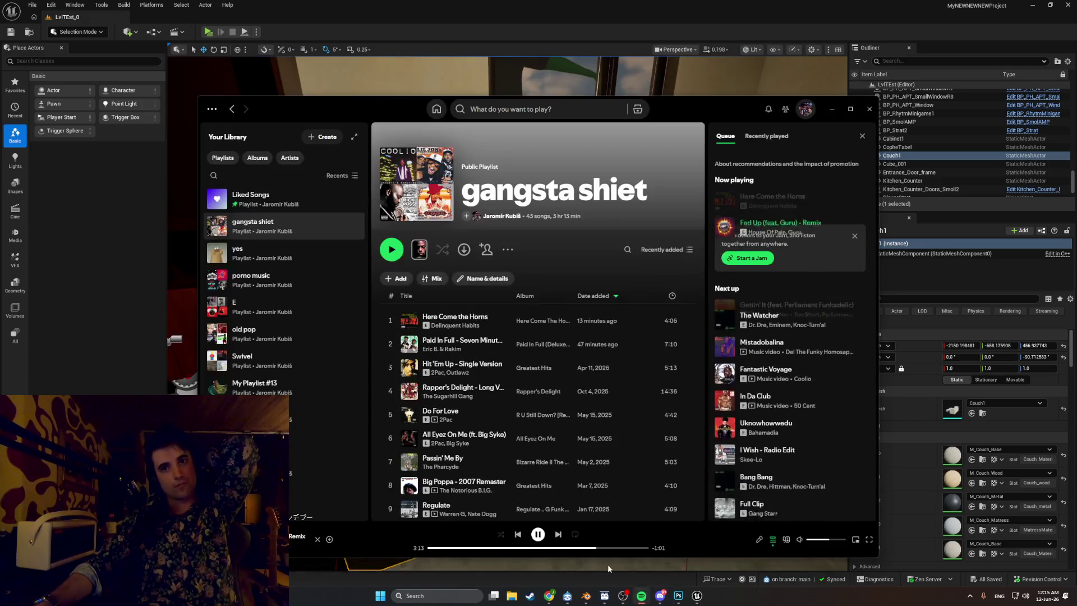
right_click(318, 432)
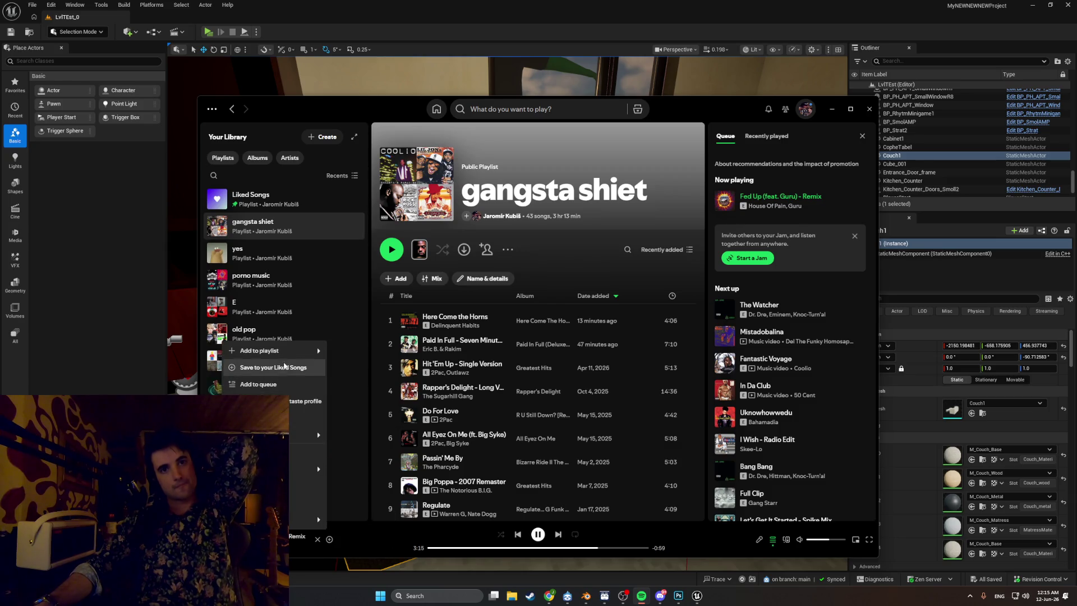
mouse_move(275, 351)
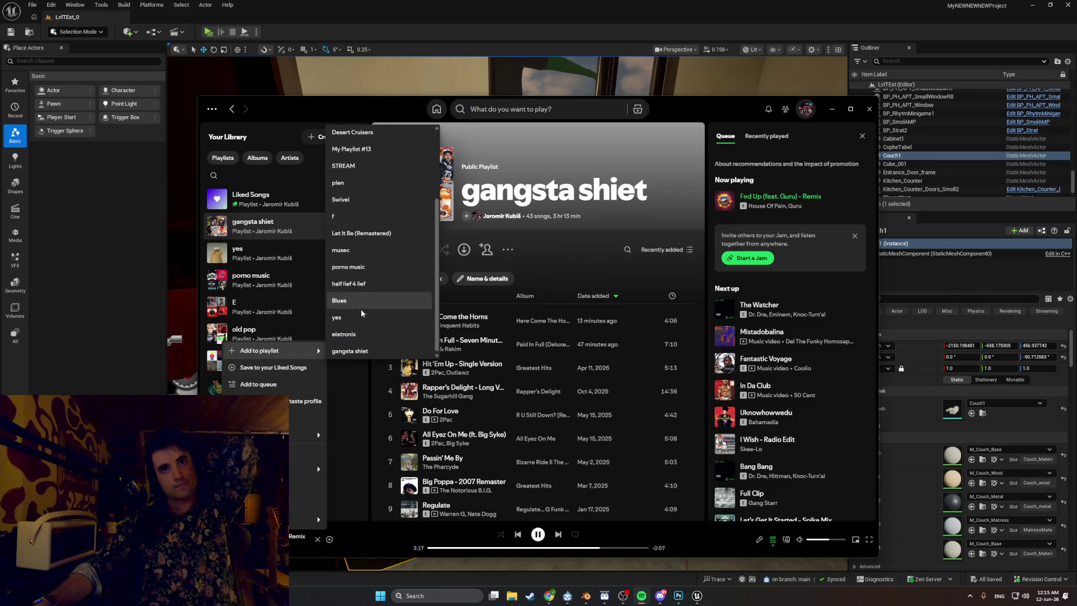
left_click(364, 346)
left_click(832, 109)
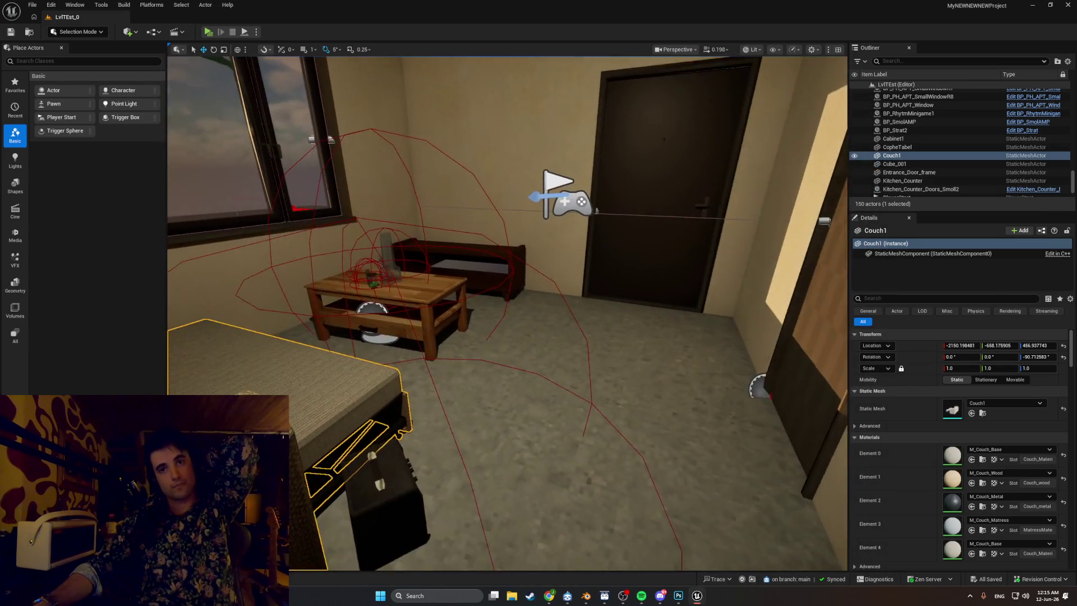
left_click_drag(507, 314, 493, 317)
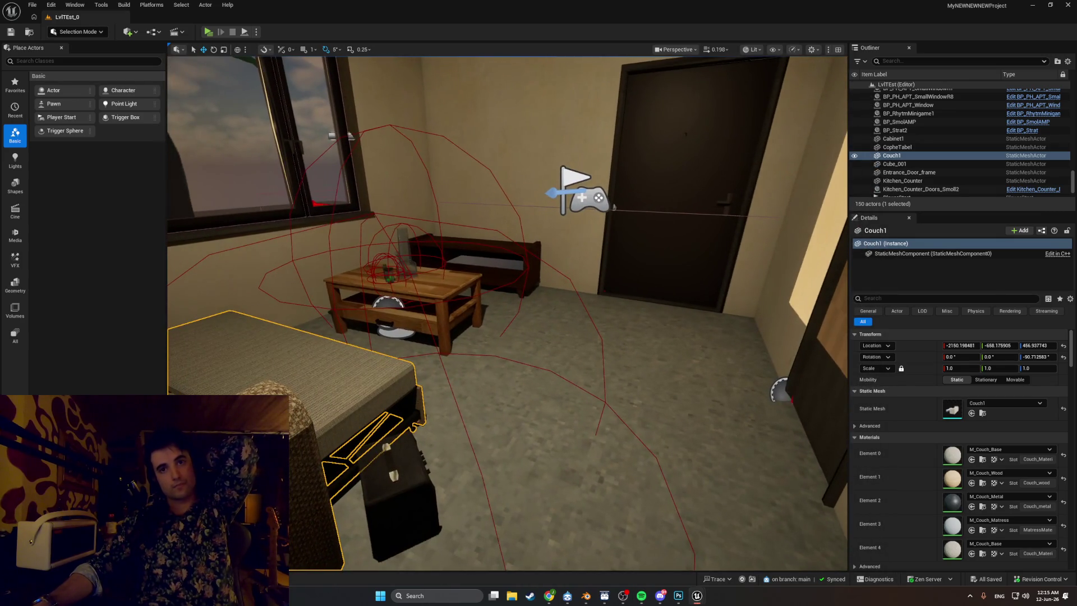